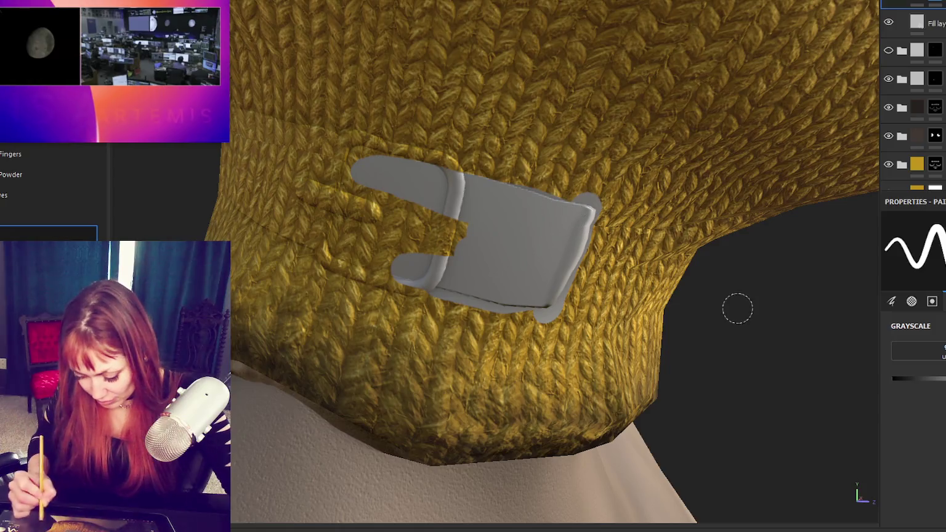
- Paint the mask to fill the grey belt's gaps, its vertical strip and its top band
{"action": "mouse_move", "coordinate": [425, 225]}
{"action": "left_mouse_down"}
{"action": "mouse_move", "coordinate": [440, 245]}
{"action": "mouse_move", "coordinate": [722, 315]}
{"action": "left_mouse_up"}
{"action": "scroll", "coordinate": [439, 245], "scroll_direction": "down", "scroll_amount": 3}
{"action": "scroll", "coordinate": [722, 316], "scroll_direction": "up", "scroll_amount": 2}
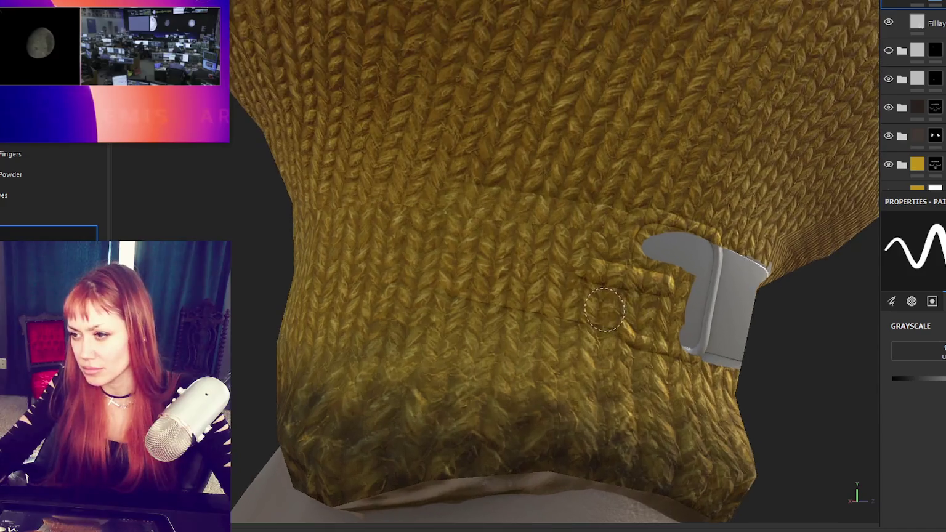
{"action": "mouse_move", "coordinate": [465, 283]}
{"action": "left_mouse_down"}
{"action": "mouse_move", "coordinate": [640, 314]}
{"action": "mouse_move", "coordinate": [455, 281]}
{"action": "left_mouse_up"}
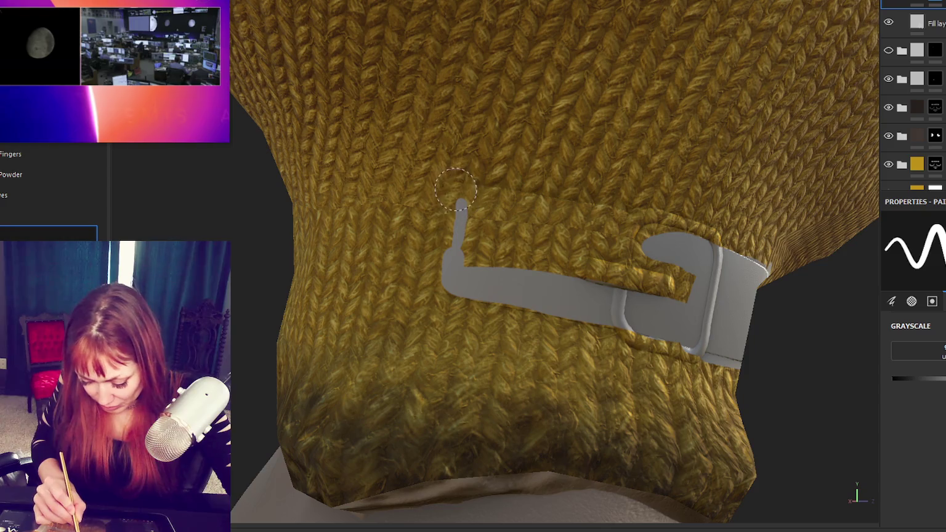
{"action": "left_click_drag", "start_coordinate": [455, 188], "coordinate": [452, 258]}
{"action": "left_click_drag", "start_coordinate": [452, 184], "coordinate": [442, 281]}
{"action": "mouse_move", "coordinate": [451, 190]}
{"action": "left_mouse_down"}
{"action": "mouse_move", "coordinate": [689, 243]}
{"action": "mouse_move", "coordinate": [480, 203]}
{"action": "mouse_move", "coordinate": [677, 271]}
{"action": "mouse_move", "coordinate": [486, 228]}
{"action": "mouse_move", "coordinate": [597, 274]}
{"action": "mouse_move", "coordinate": [692, 287]}
{"action": "mouse_move", "coordinate": [629, 300]}
{"action": "mouse_move", "coordinate": [623, 311]}
{"action": "left_mouse_up"}
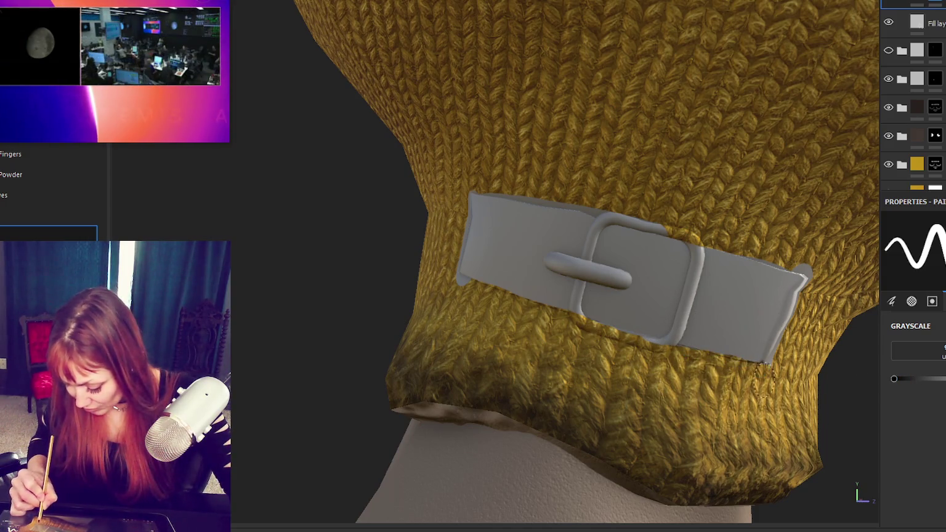
- Paint away the stray lobe below the belt and clean up its lower edge from several angles
{"action": "mouse_move", "coordinate": [848, 321]}
{"action": "left_mouse_down", "text": "alt"}
{"action": "mouse_move", "coordinate": [255, 220]}
{"action": "mouse_move", "coordinate": [279, 240]}
{"action": "left_mouse_up", "text": "alt"}
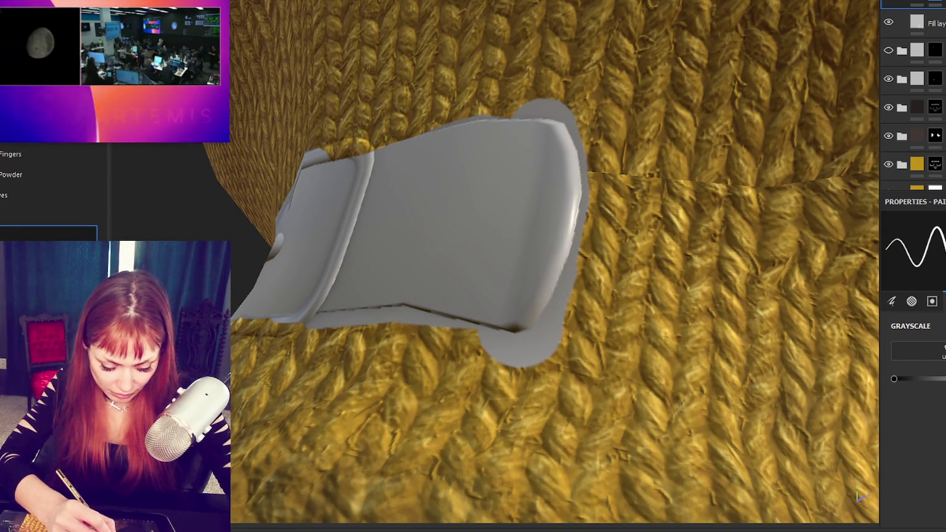
{"action": "mouse_move", "coordinate": [579, 258]}
{"action": "left_mouse_down"}
{"action": "mouse_move", "coordinate": [538, 354]}
{"action": "mouse_move", "coordinate": [582, 123]}
{"action": "left_mouse_up"}
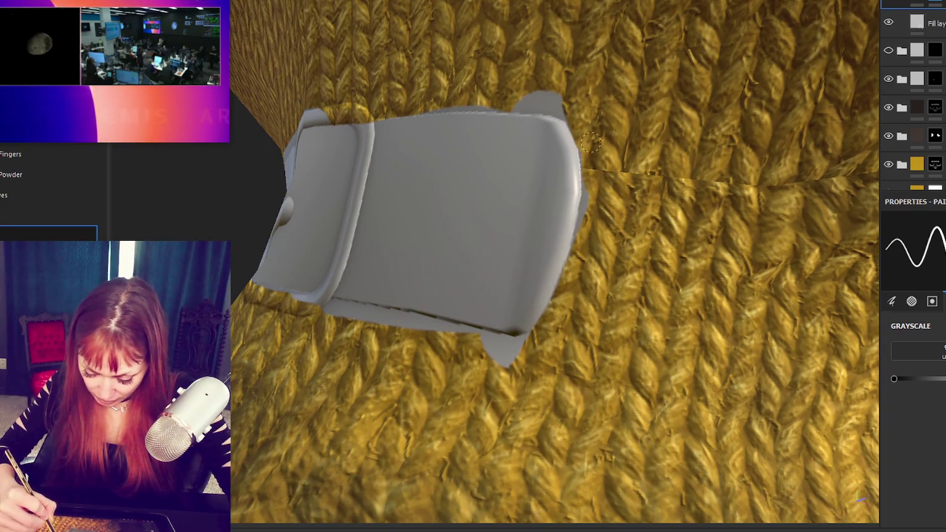
{"action": "mouse_move", "coordinate": [585, 239]}
{"action": "left_mouse_down", "text": "alt"}
{"action": "mouse_move", "coordinate": [696, 194]}
{"action": "mouse_move", "coordinate": [566, 165]}
{"action": "left_mouse_up", "text": "alt"}
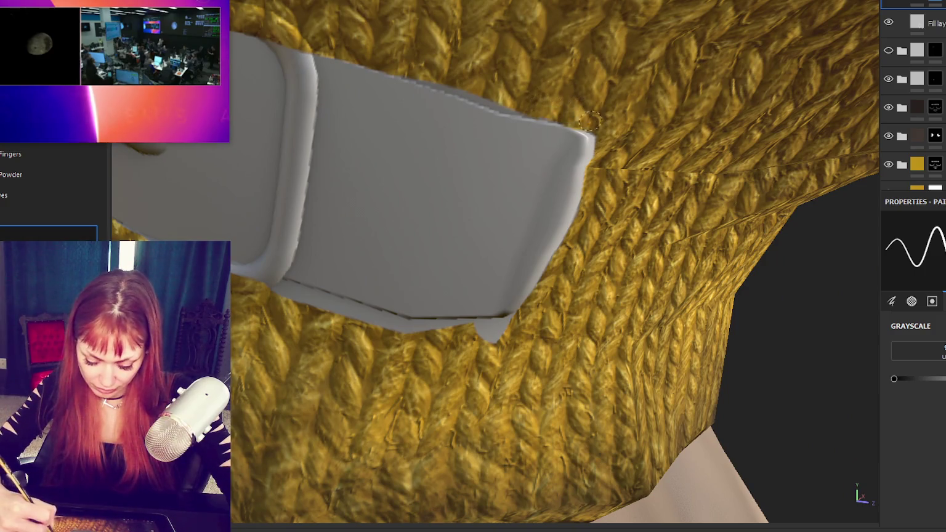
{"action": "left_click_drag", "start_coordinate": [577, 98], "coordinate": [426, 59], "text": "alt"}
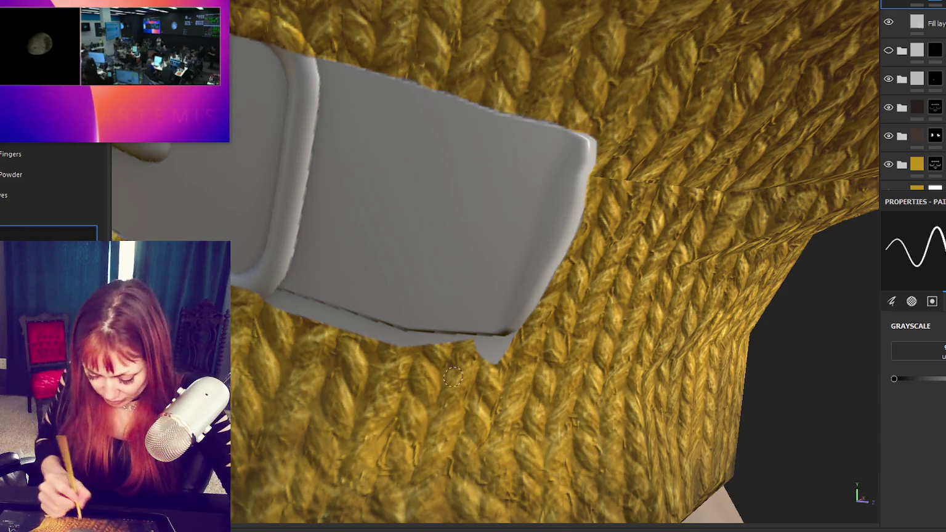
{"action": "left_click_drag", "start_coordinate": [454, 74], "coordinate": [449, 388], "text": "alt"}
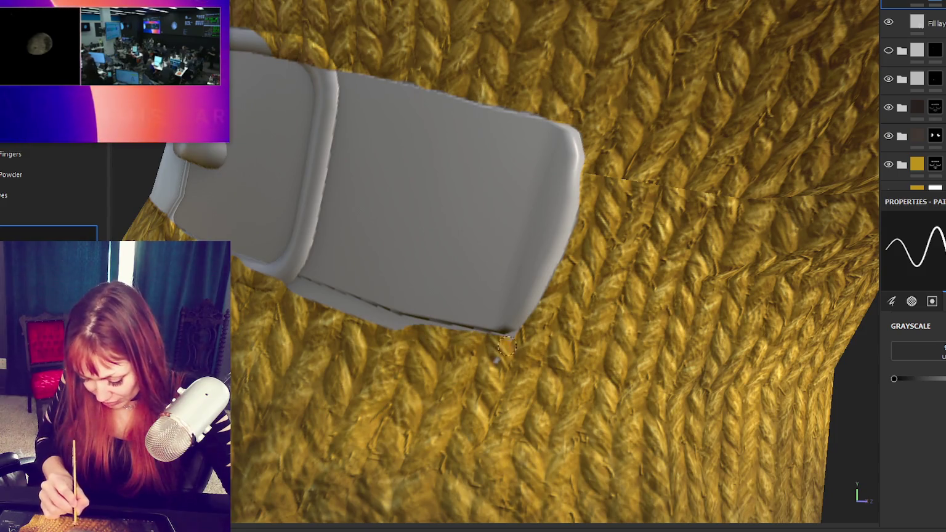
{"action": "left_click_drag", "start_coordinate": [470, 368], "coordinate": [328, 304], "text": "alt"}
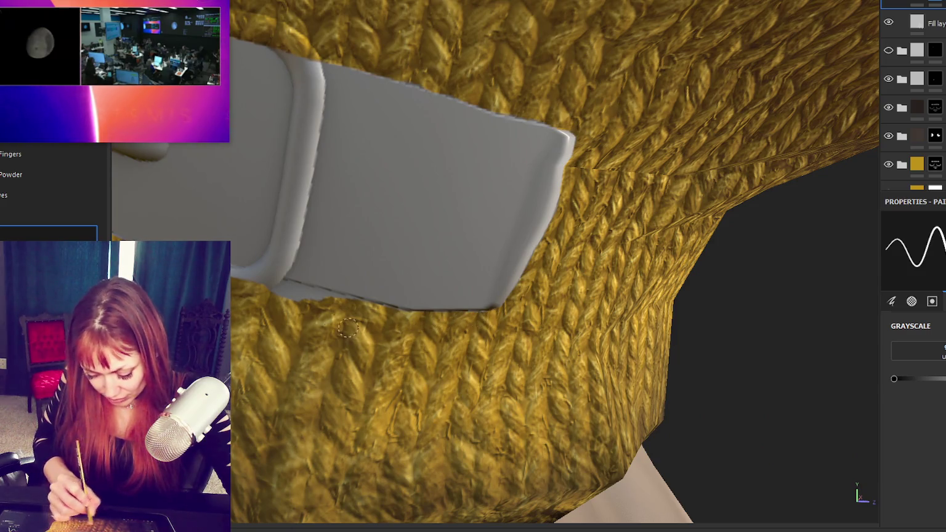
{"action": "left_click_drag", "start_coordinate": [281, 289], "coordinate": [349, 304]}
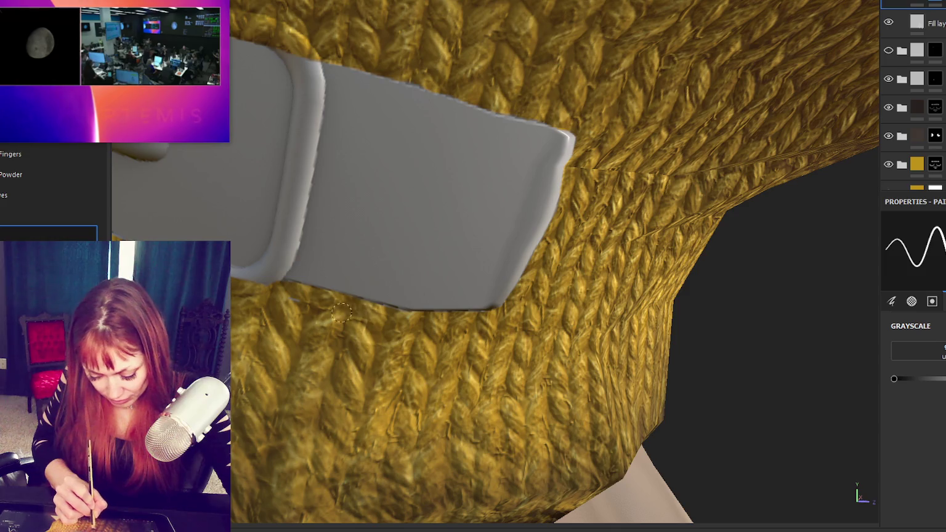
{"action": "mouse_move", "coordinate": [429, 324]}
{"action": "left_mouse_down", "text": "alt"}
{"action": "mouse_move", "coordinate": [506, 190]}
{"action": "mouse_move", "coordinate": [545, 179]}
{"action": "mouse_move", "coordinate": [369, 227]}
{"action": "left_mouse_up", "text": "alt"}
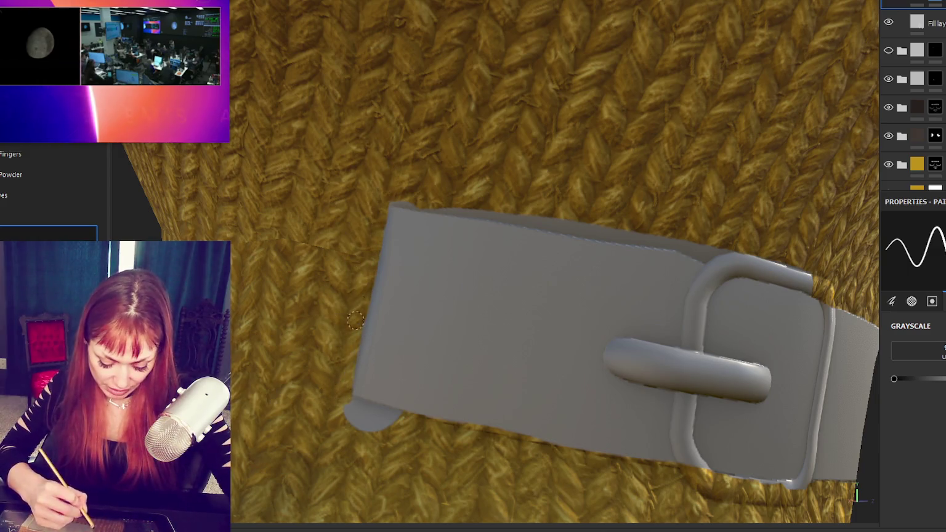
- Set the mask paint value to black and trim the rounded tab at the belt's corner
{"action": "left_click_drag", "start_coordinate": [369, 418], "coordinate": [355, 415]}
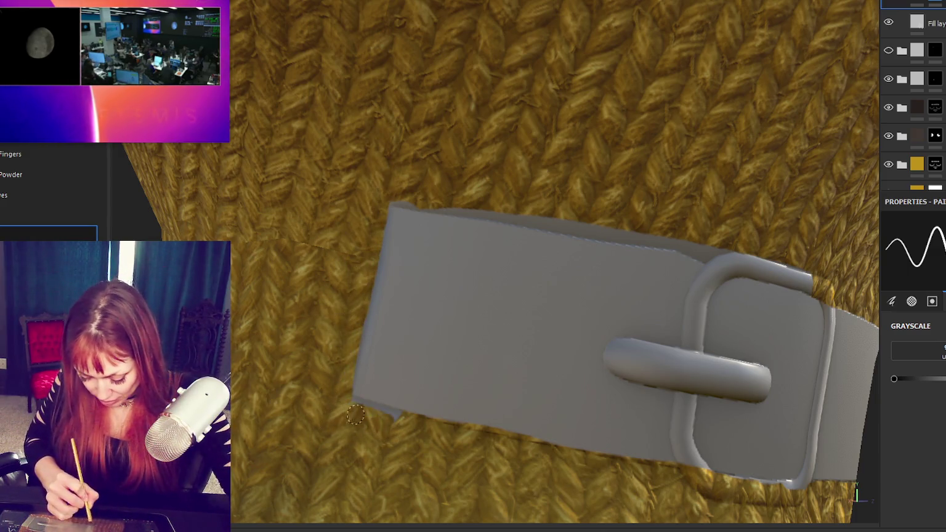
{"action": "left_click", "coordinate": [903, 379]}
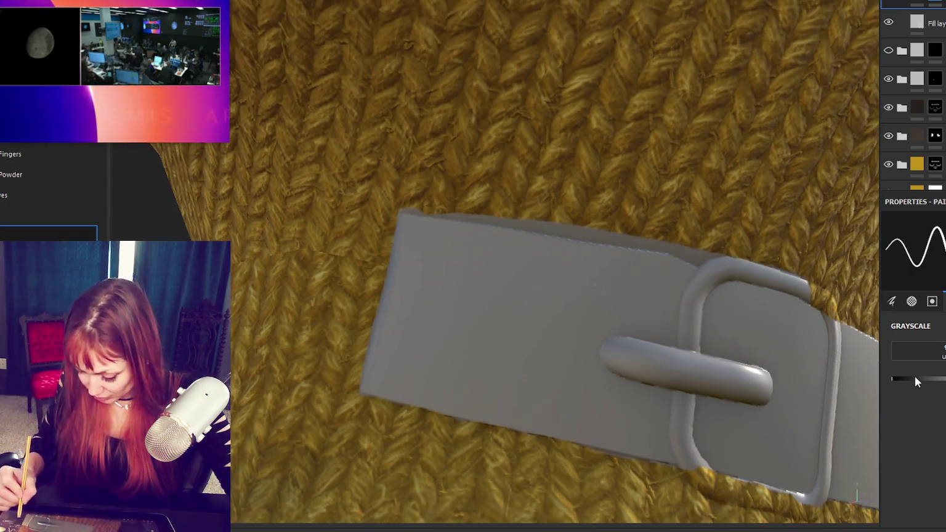
{"action": "mouse_move", "coordinate": [640, 473]}
{"action": "left_mouse_down", "text": "alt"}
{"action": "mouse_move", "coordinate": [667, 443]}
{"action": "mouse_move", "coordinate": [406, 201]}
{"action": "mouse_move", "coordinate": [416, 209]}
{"action": "left_mouse_up", "text": "alt"}
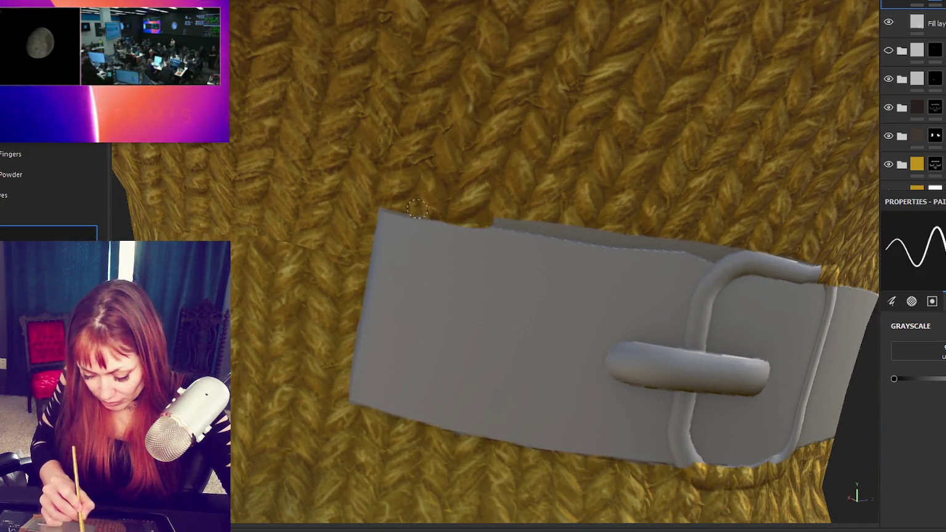
- Lower the belt's top edge, undo a stray strip above the buckle, and select the top layer's mask
{"action": "left_click_drag", "start_coordinate": [522, 218], "coordinate": [502, 217]}
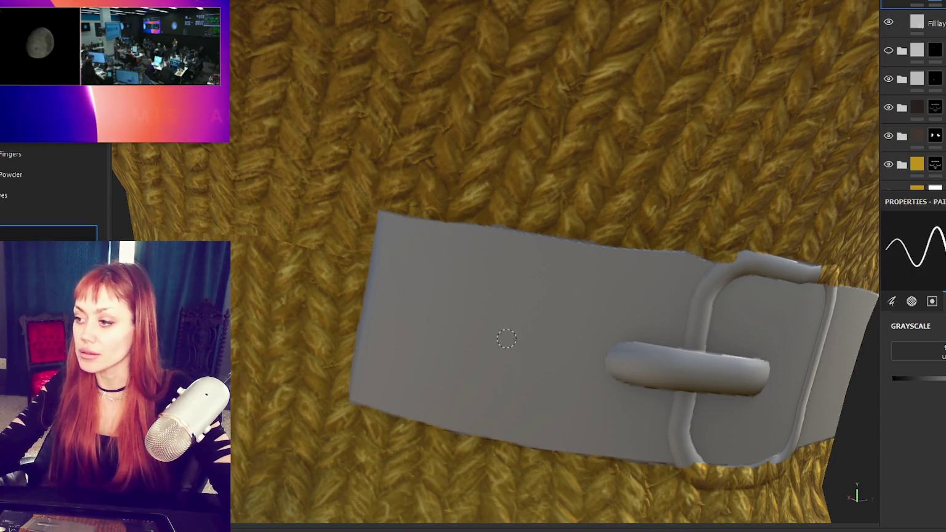
{"action": "left_click_drag", "start_coordinate": [720, 240], "coordinate": [792, 256]}
{"action": "key", "text": "ctrl+z"}
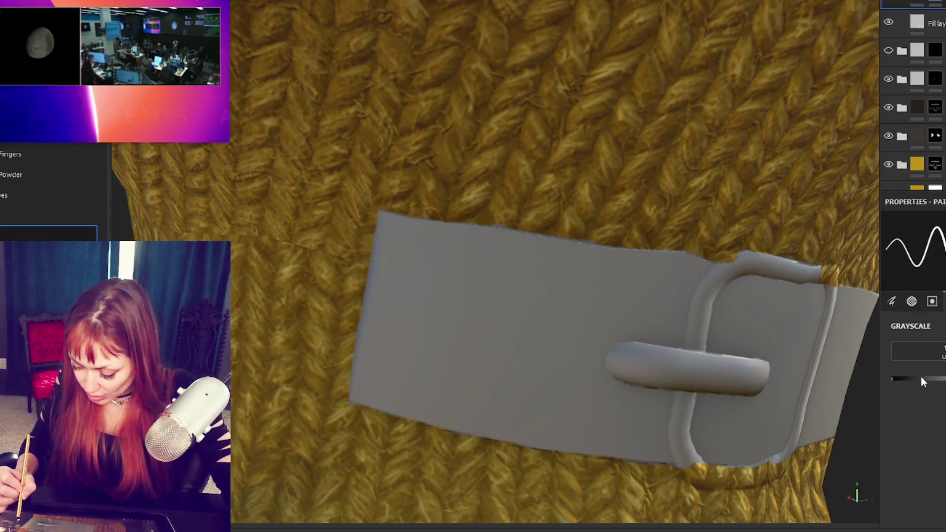
{"action": "left_click_drag", "start_coordinate": [829, 255], "coordinate": [721, 212], "text": "alt"}
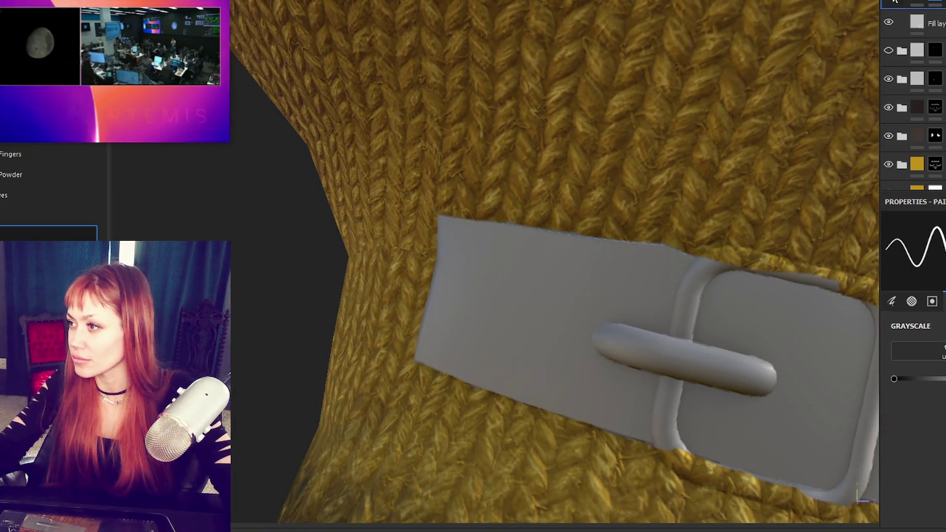
{"action": "scroll", "coordinate": [907, 2], "scroll_direction": "down", "scroll_amount": 1}
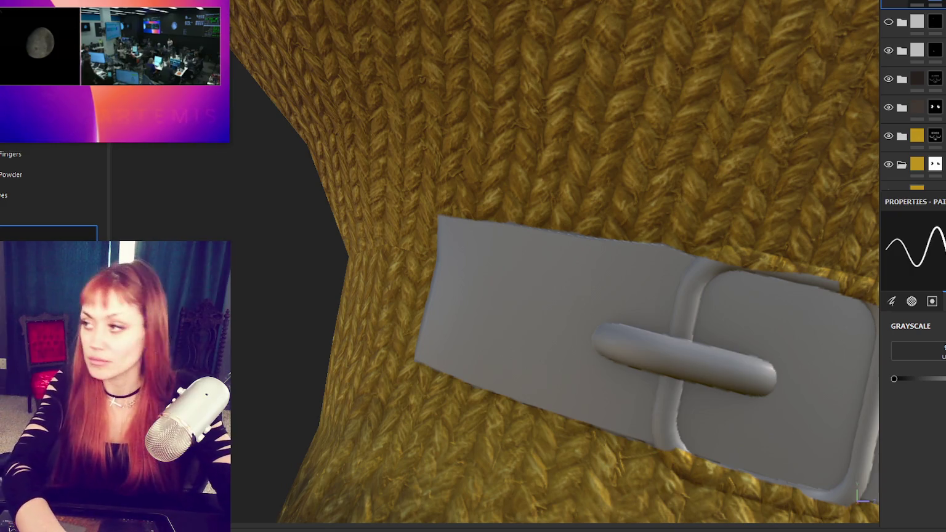
{"action": "left_click", "coordinate": [935, 22]}
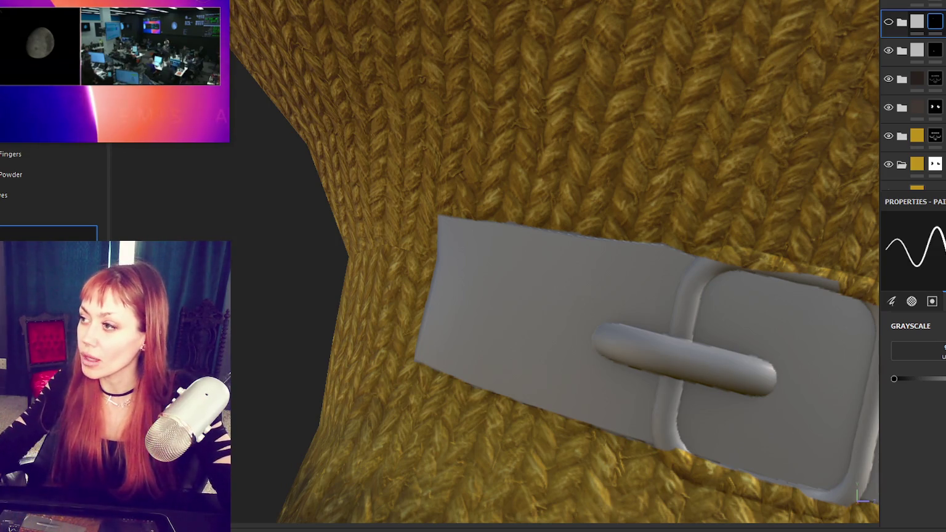
- Frame the head, add two fill layers, and select the third fill layer for the leather material
{"action": "key", "text": "f"}
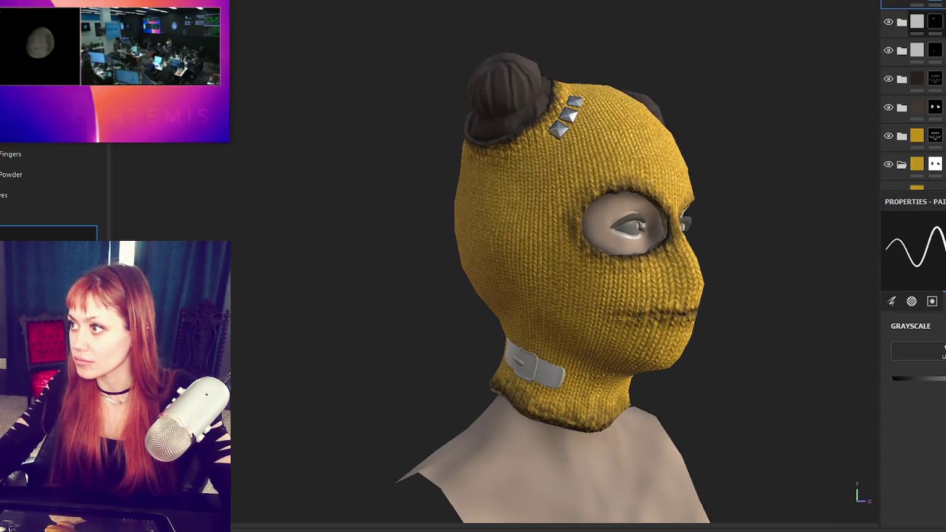
{"action": "left_click", "coordinate": [936, 4]}
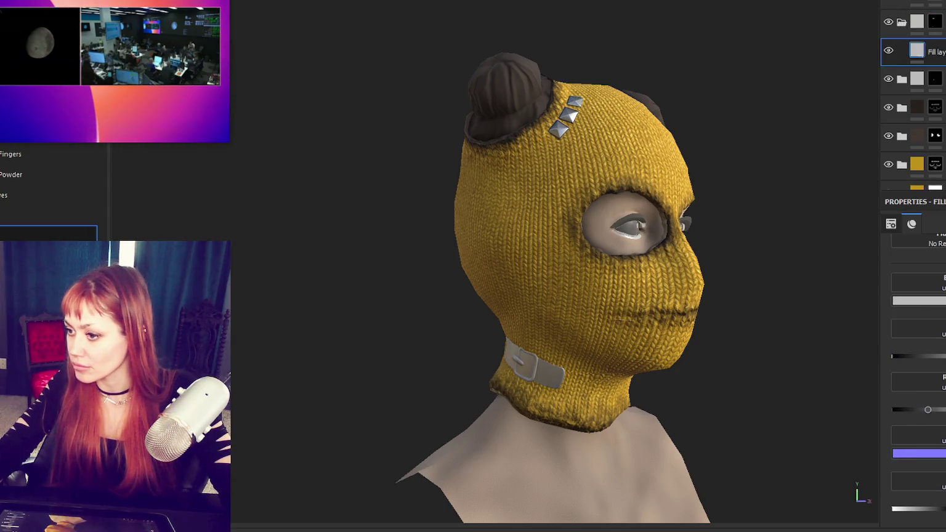
{"action": "left_click", "coordinate": [900, 1]}
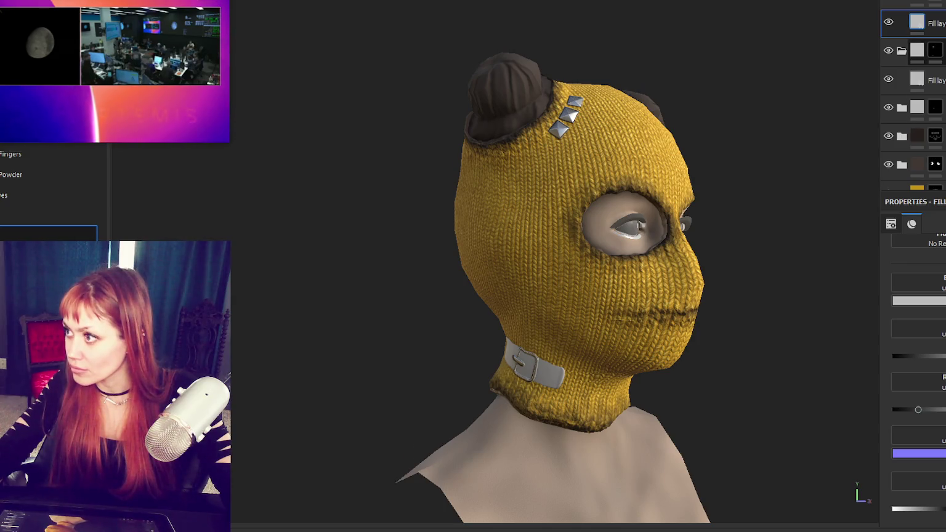
{"action": "left_click", "coordinate": [932, 78]}
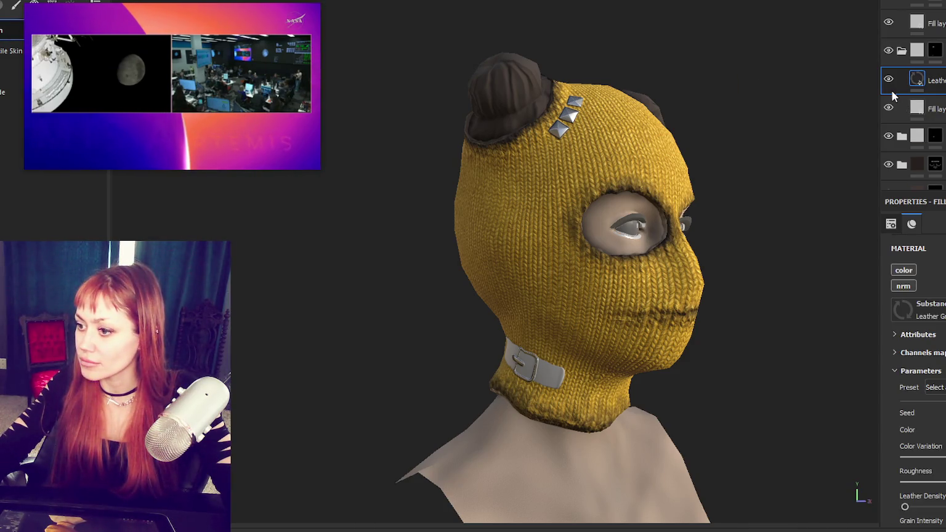
- Inspect the brown leather belt around the buckle, toggling between the leather layer's mask and material
{"action": "left_click_drag", "start_coordinate": [739, 90], "coordinate": [639, 93], "text": "alt"}
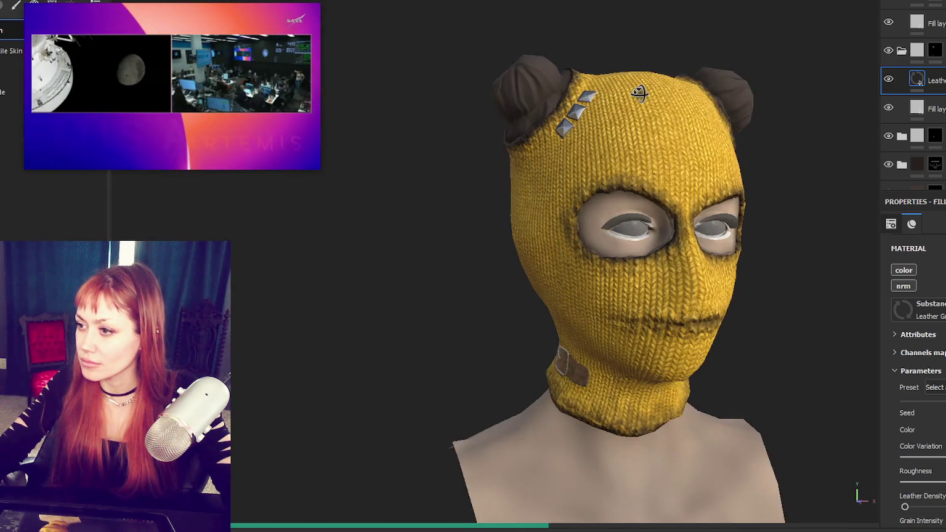
{"action": "middle_click_drag", "start_coordinate": [748, 139], "coordinate": [616, 131], "text": "alt"}
{"action": "left_click_drag", "start_coordinate": [618, 157], "coordinate": [770, 148], "text": "alt"}
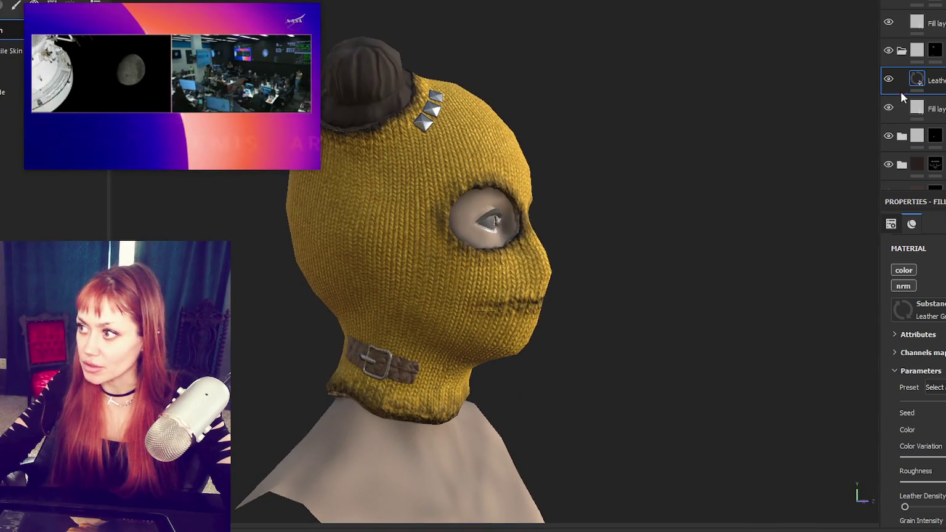
{"action": "left_click", "coordinate": [934, 107]}
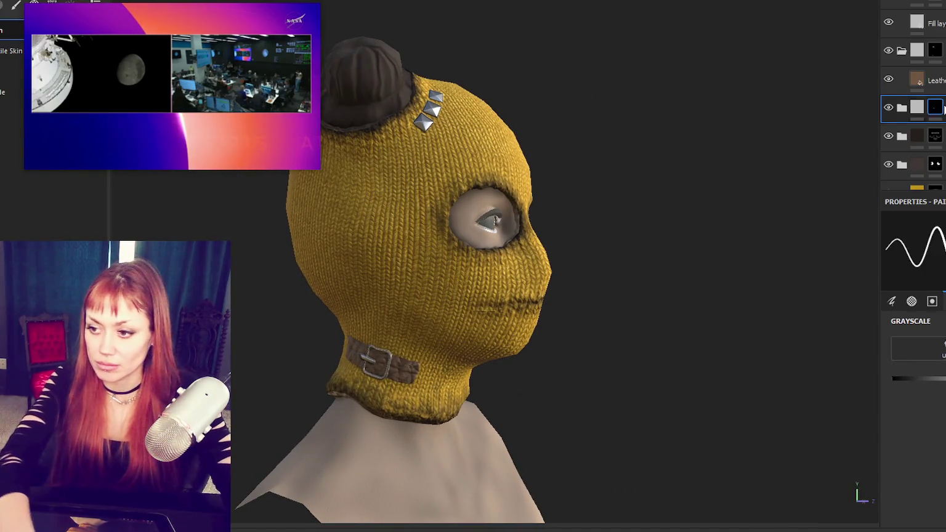
{"action": "left_click", "coordinate": [933, 80]}
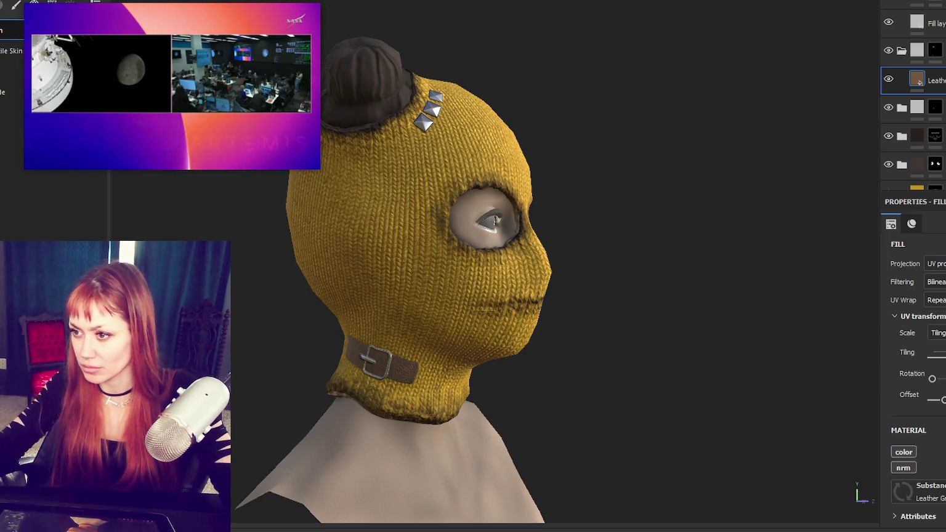
{"action": "scroll", "coordinate": [543, 281], "scroll_direction": "up", "scroll_amount": 1}
{"action": "scroll", "coordinate": [660, 233], "scroll_direction": "up", "scroll_amount": 2}
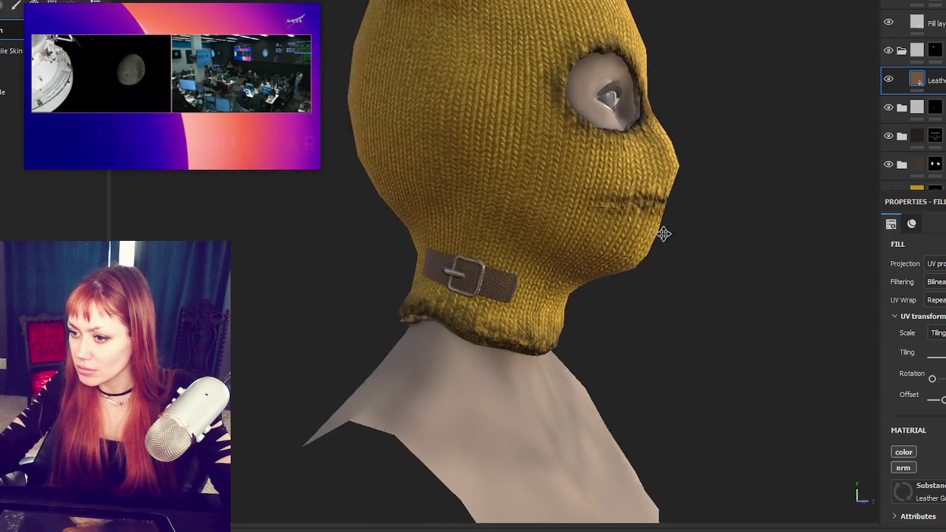
{"action": "scroll", "coordinate": [660, 234], "scroll_direction": "up", "scroll_amount": 2}
{"action": "left_click_drag", "start_coordinate": [660, 223], "coordinate": [554, 233], "text": "alt"}
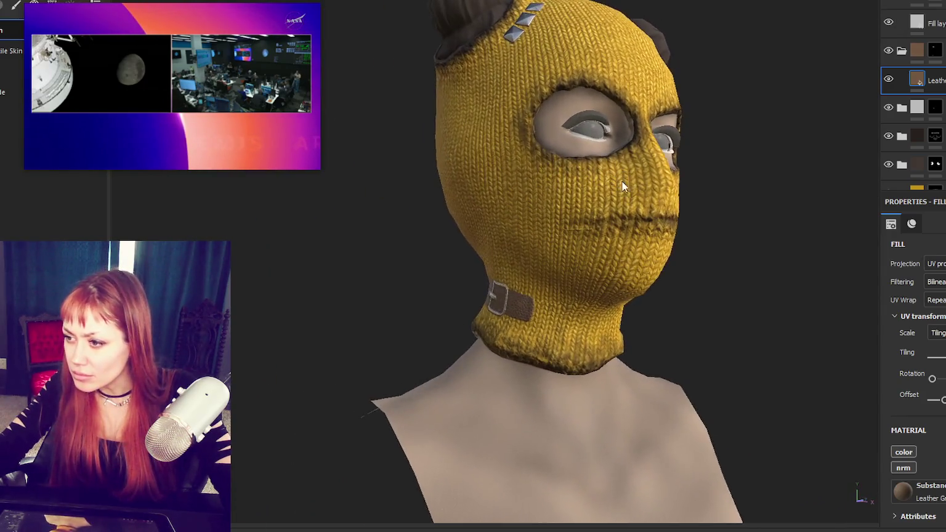
- Try warmer tan hues for the top fill layer's base colour
{"action": "left_click", "coordinate": [926, 23]}
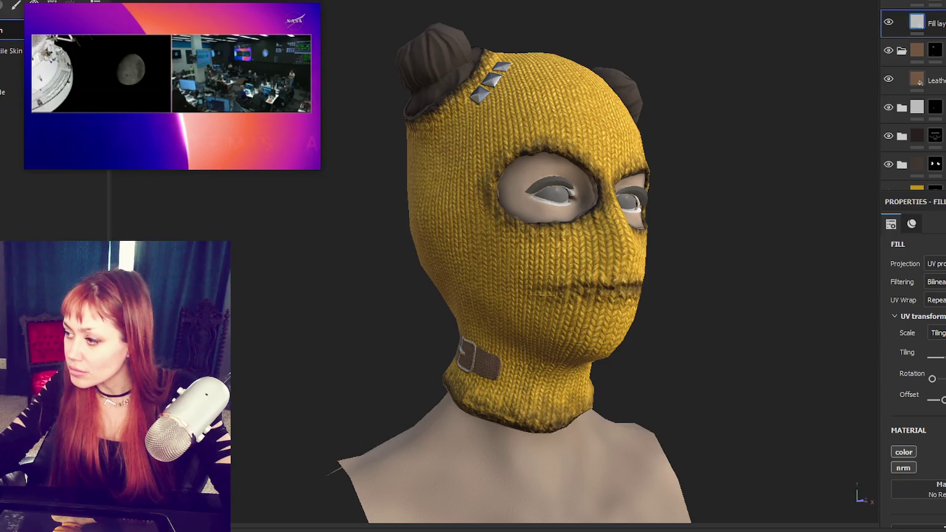
{"action": "scroll", "coordinate": [914, 369], "scroll_direction": "down", "scroll_amount": 5}
{"action": "left_click", "coordinate": [918, 333]}
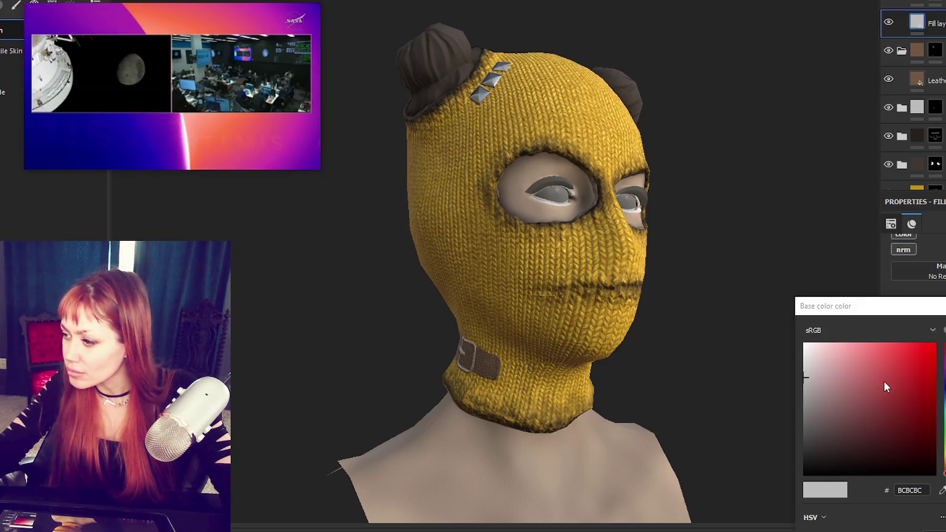
{"action": "left_click", "coordinate": [944, 459]}
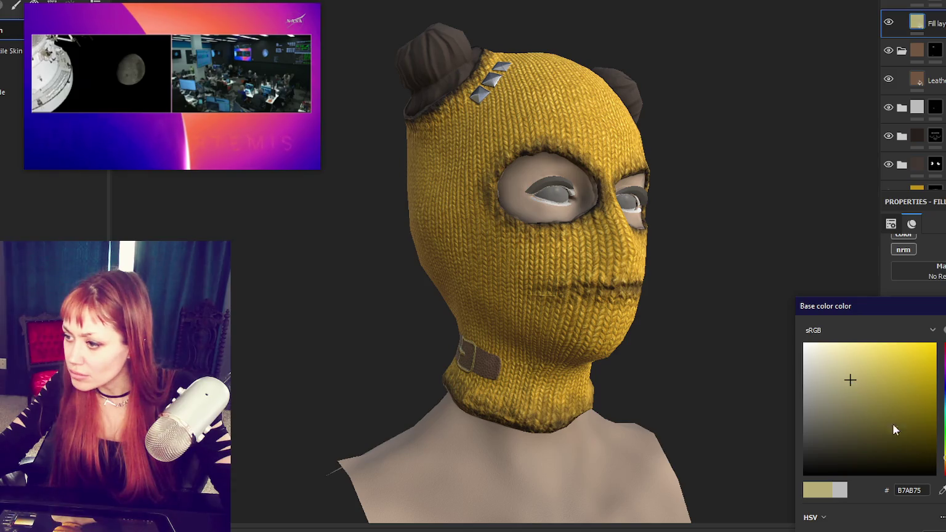
{"action": "left_click", "coordinate": [944, 468]}
{"action": "mouse_move", "coordinate": [556, 302]}
{"action": "left_mouse_down", "text": "alt"}
{"action": "mouse_move", "coordinate": [713, 321]}
{"action": "mouse_move", "coordinate": [469, 286]}
{"action": "left_mouse_up", "text": "alt"}
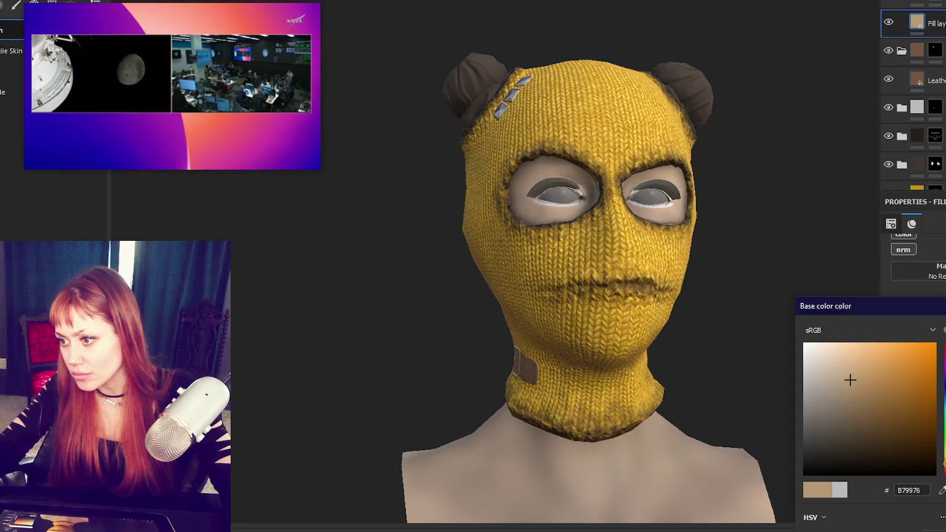
{"action": "scroll", "coordinate": [605, 248], "scroll_direction": "down", "scroll_amount": 2}
{"action": "left_click_drag", "start_coordinate": [605, 247], "coordinate": [754, 249], "text": "alt"}
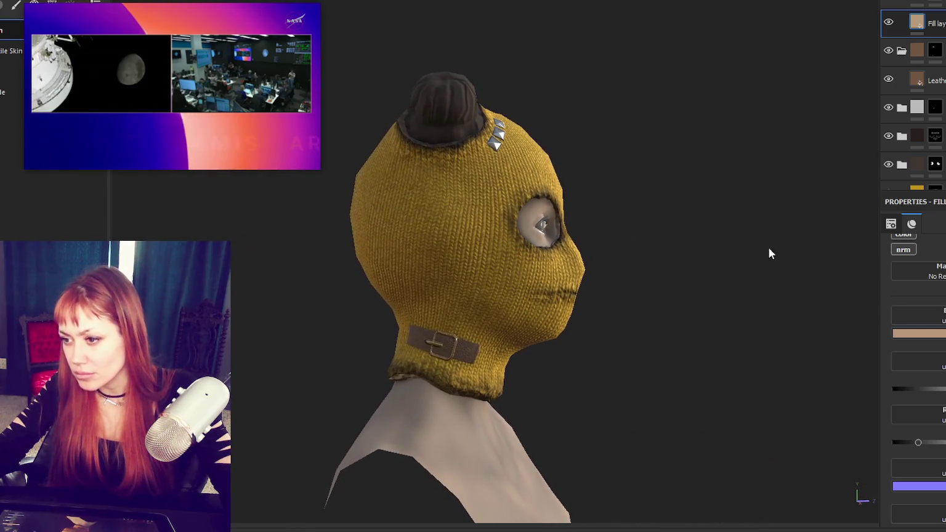
- Set the Leather layer's colour to dark brown and inspect the folder's mask
{"action": "left_click", "coordinate": [926, 80]}
{"action": "left_click", "coordinate": [918, 378]}
{"action": "left_click", "coordinate": [861, 438]}
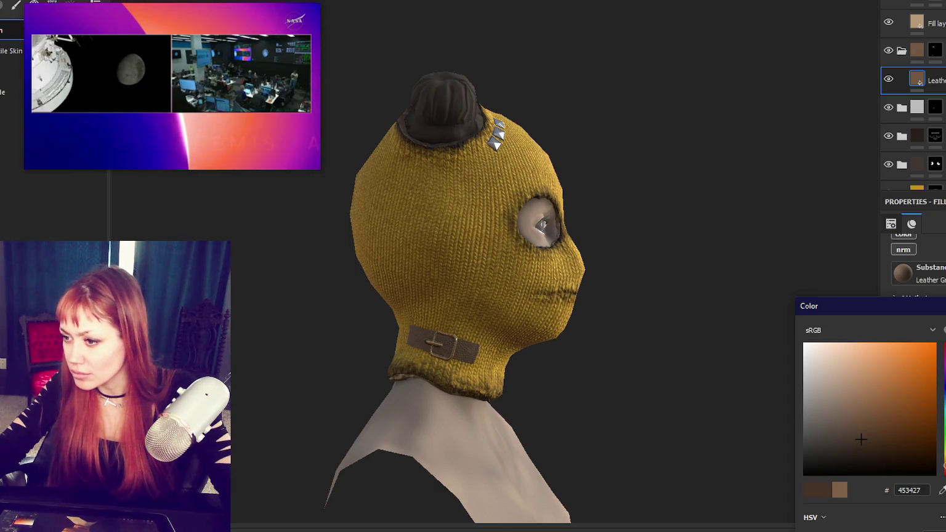
{"action": "left_click", "coordinate": [710, 281]}
{"action": "left_click_drag", "start_coordinate": [710, 281], "coordinate": [691, 247], "text": "alt"}
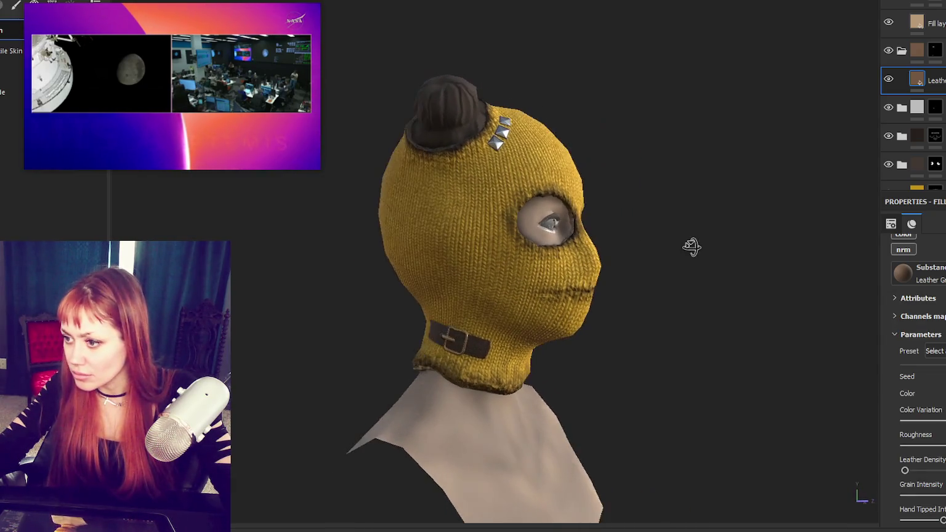
{"action": "left_click", "coordinate": [935, 51]}
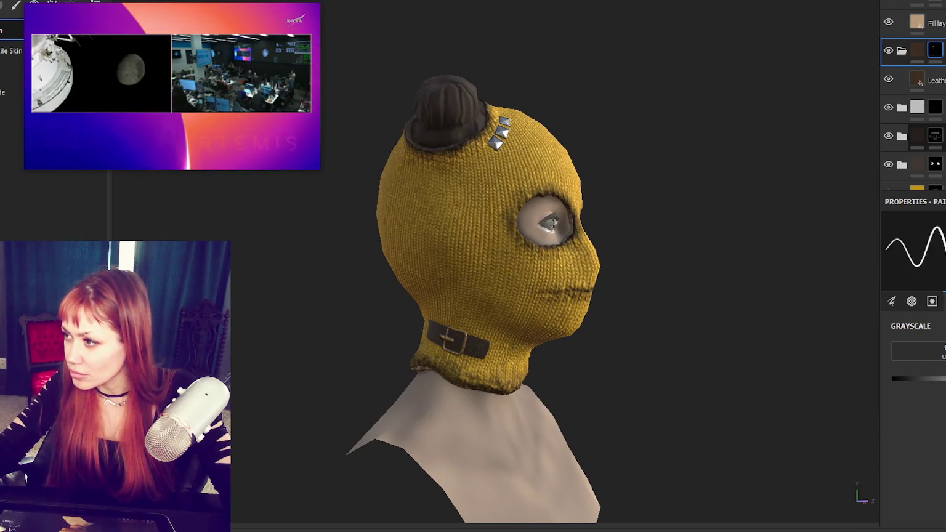
- Set the top fill layer's base colour to muted mid brown 664D2E
{"action": "left_click", "coordinate": [917, 23]}
{"action": "left_click", "coordinate": [911, 474]}
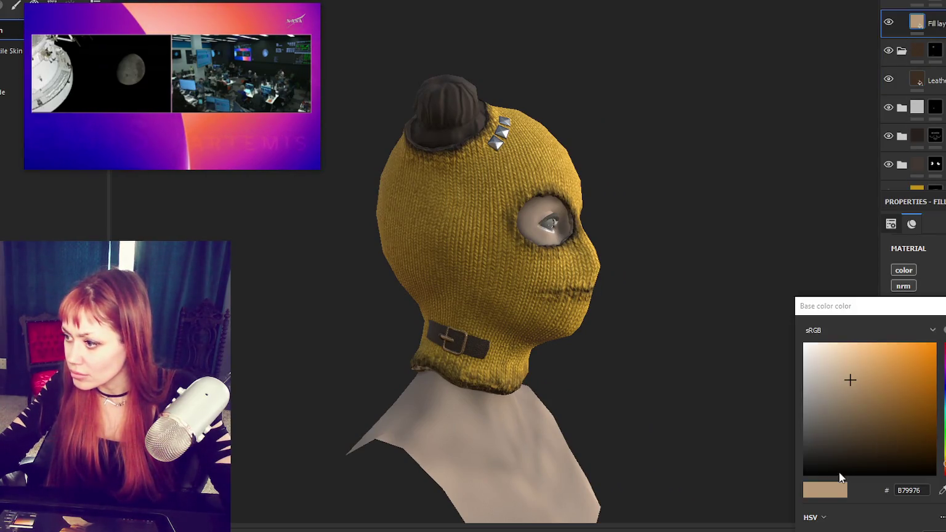
{"action": "left_click", "coordinate": [832, 458]}
{"action": "left_click_drag", "start_coordinate": [841, 454], "coordinate": [764, 410]}
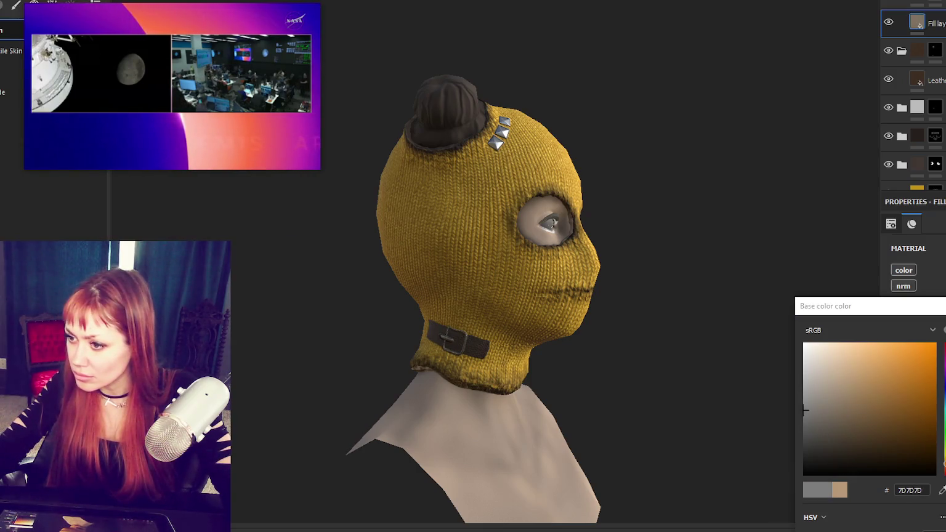
{"action": "left_click", "coordinate": [826, 417]}
{"action": "left_click", "coordinate": [860, 416]}
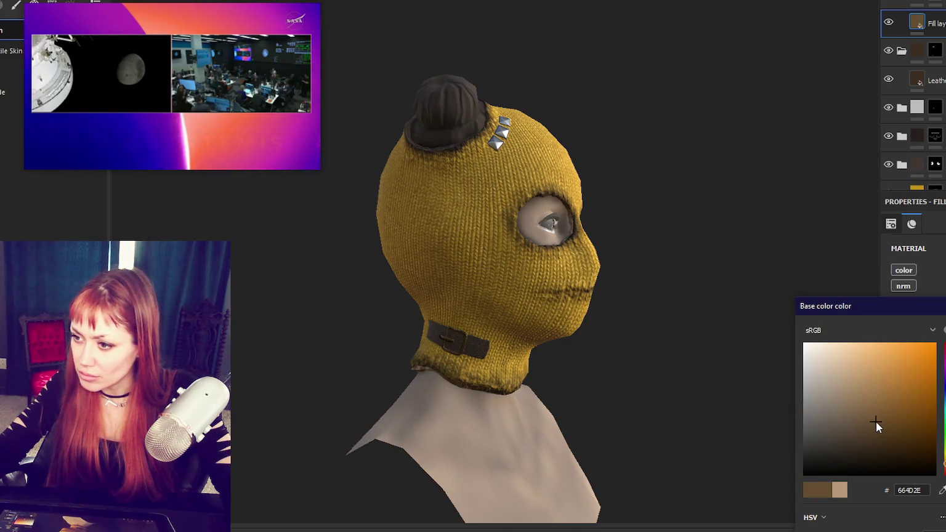
{"action": "left_click", "coordinate": [732, 293]}
{"action": "left_click_drag", "start_coordinate": [733, 294], "coordinate": [658, 303], "text": "alt"}
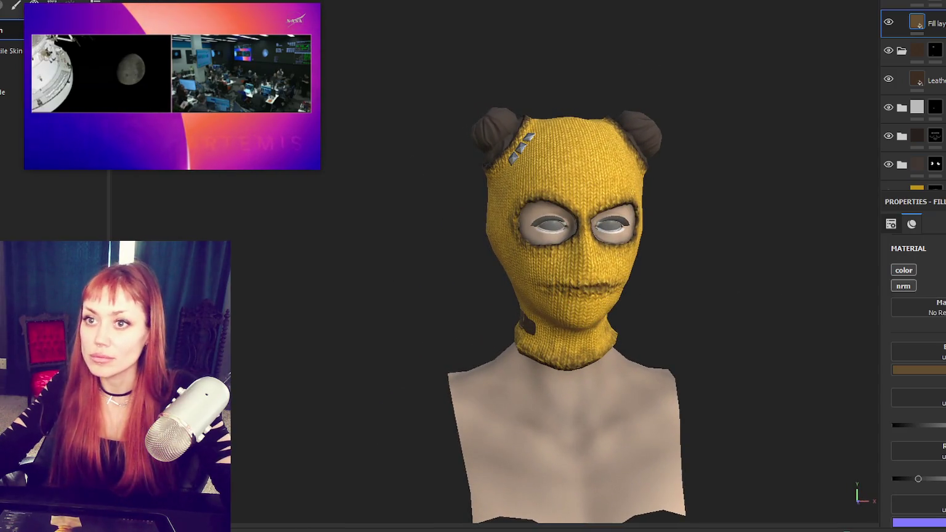
{"action": "left_click", "coordinate": [10, 1]}
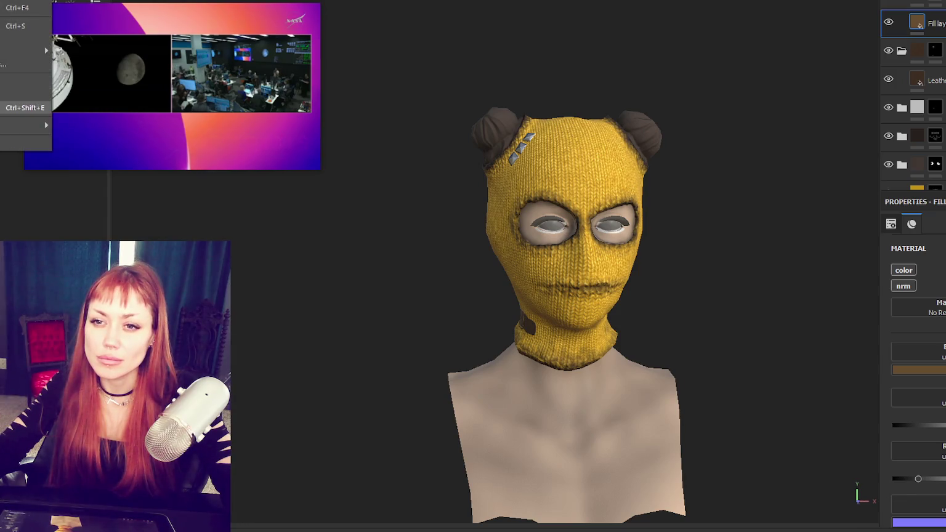
- Export blinn2 and SKIN as 2048 PNG maps with the Unity HD Render Pipeline template
{"action": "left_click", "coordinate": [465, 201]}
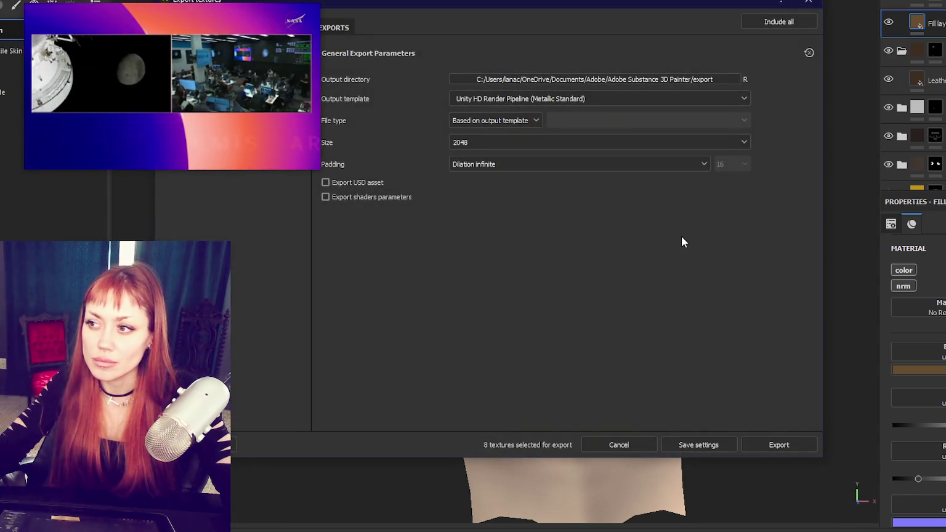
{"action": "left_click_drag", "start_coordinate": [638, 2], "coordinate": [794, 14]}
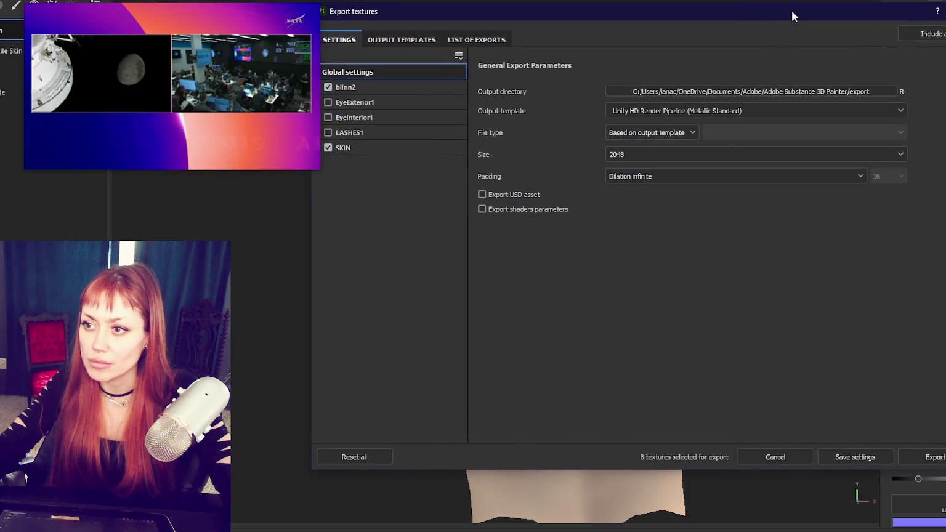
{"action": "left_click", "coordinate": [932, 457]}
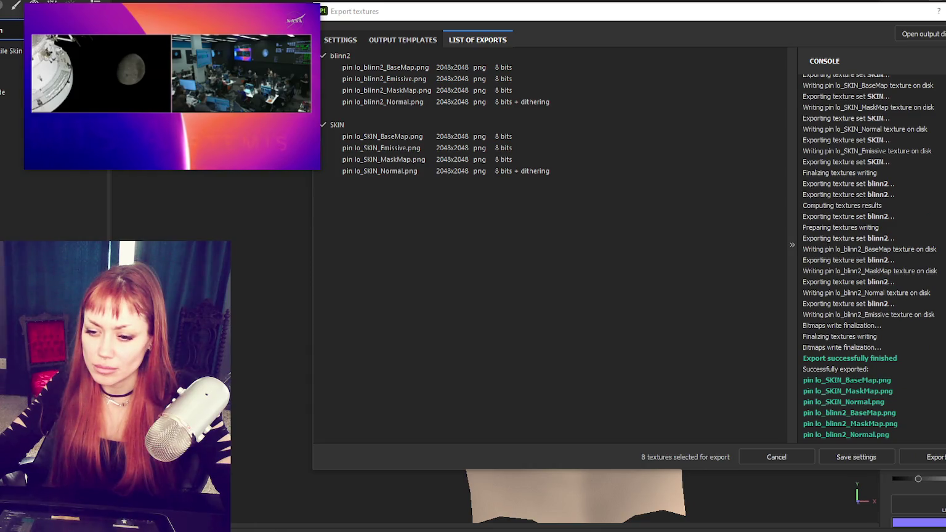
{"action": "key", "text": "alt+Tab"}
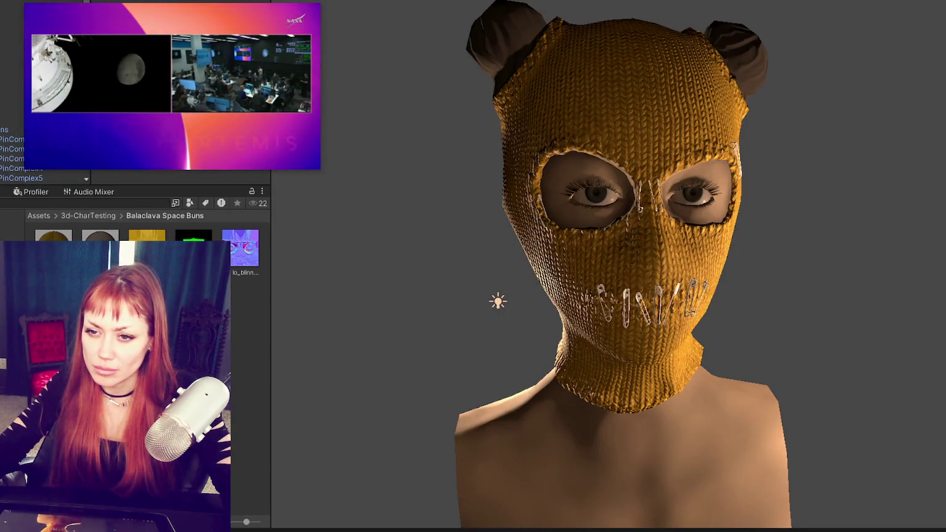
- Delete the range of old balaclava textures from the Unity Project window
{"action": "left_click", "coordinate": [146, 235]}
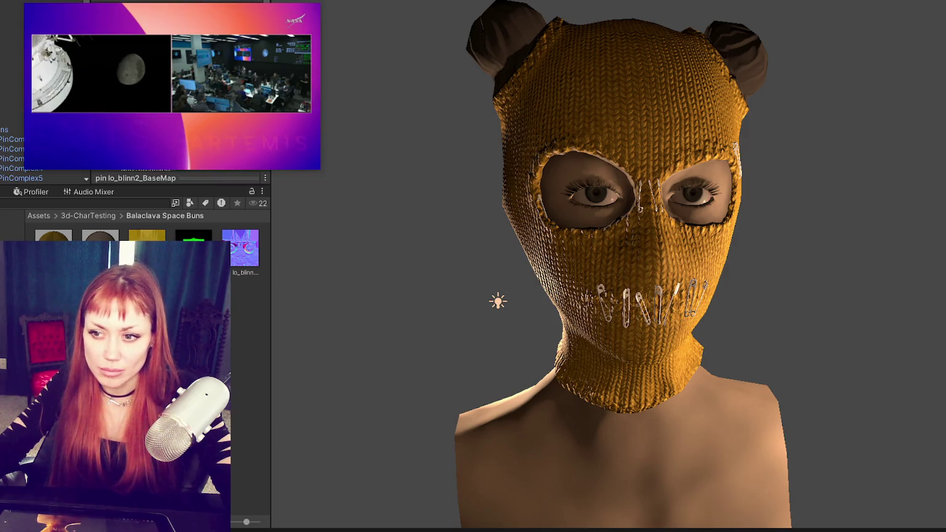
{"action": "left_click", "coordinate": [240, 248], "text": "shift"}
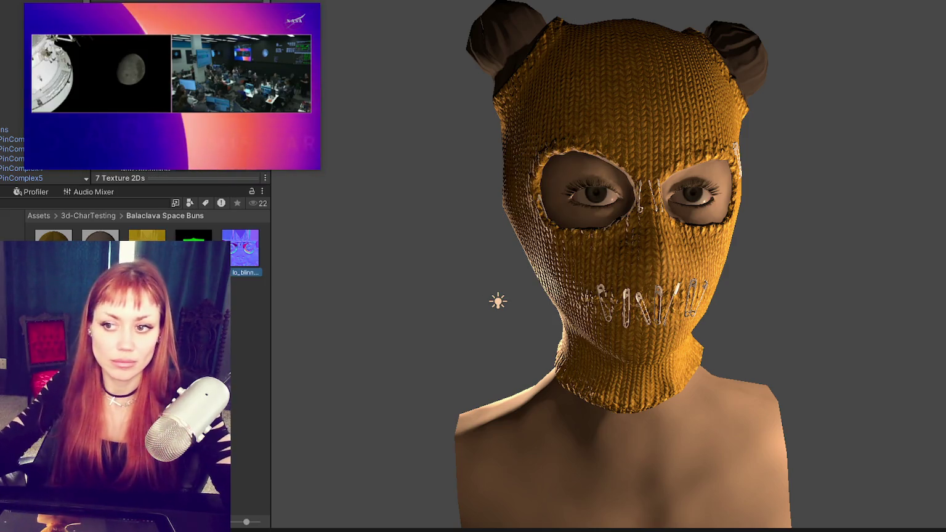
{"action": "key", "text": "Delete"}
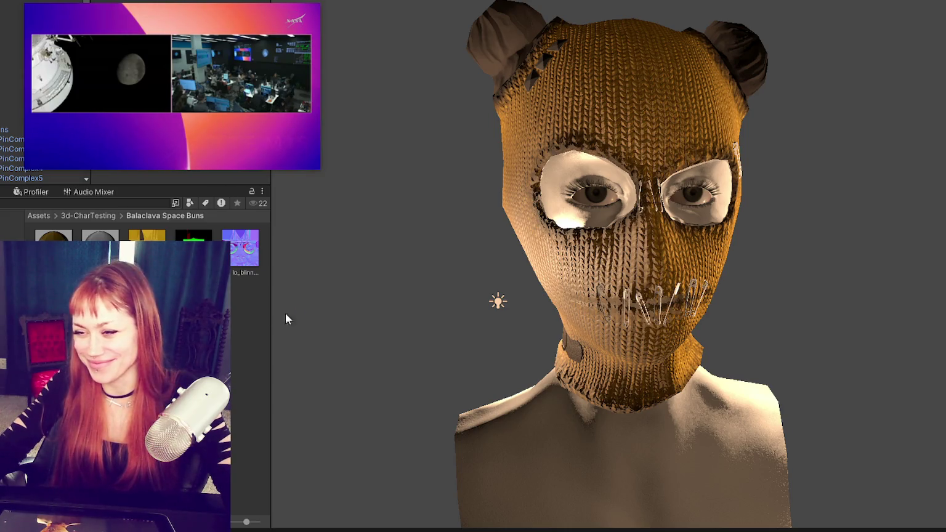
- Set the imported normal texture's Texture Type to Normal map and view the head in profile
{"action": "left_click", "coordinate": [240, 247]}
{"action": "left_click", "coordinate": [215, 14]}
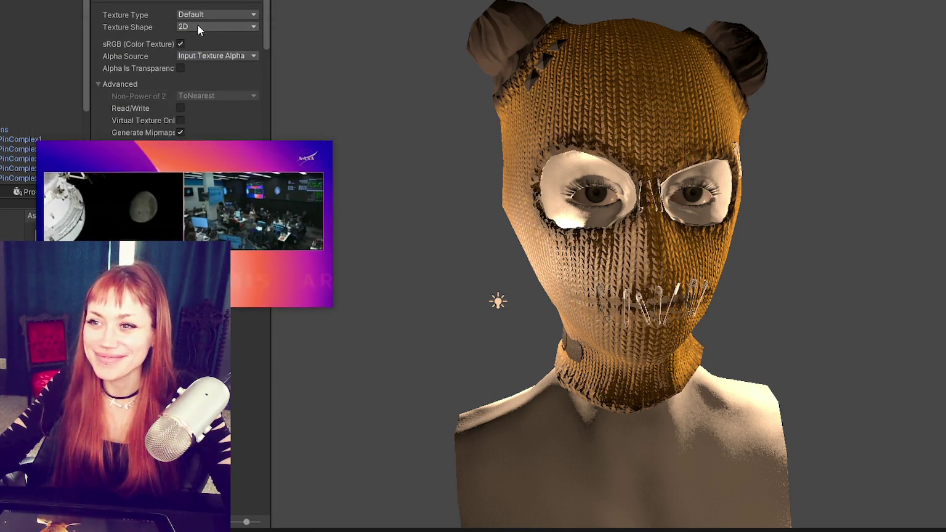
{"action": "left_click", "coordinate": [204, 40]}
{"action": "scroll", "coordinate": [252, 86], "scroll_direction": "down", "scroll_amount": 5}
{"action": "scroll", "coordinate": [258, 91], "scroll_direction": "down", "scroll_amount": 5}
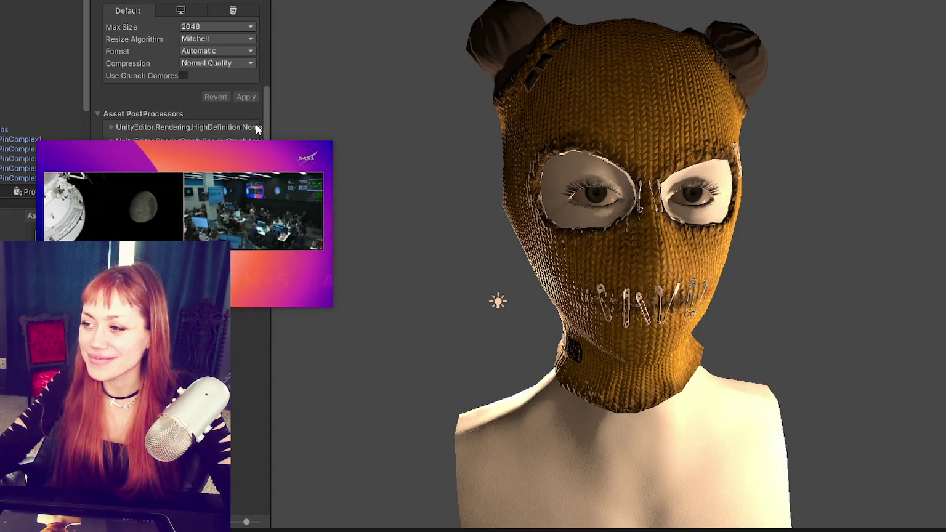
{"action": "mouse_move", "coordinate": [336, 183]}
{"action": "left_mouse_down", "text": "alt"}
{"action": "mouse_move", "coordinate": [811, 149]}
{"action": "mouse_move", "coordinate": [451, 179]}
{"action": "mouse_move", "coordinate": [863, 181]}
{"action": "mouse_move", "coordinate": [798, 194]}
{"action": "mouse_move", "coordinate": [775, 185]}
{"action": "left_mouse_up", "text": "alt"}
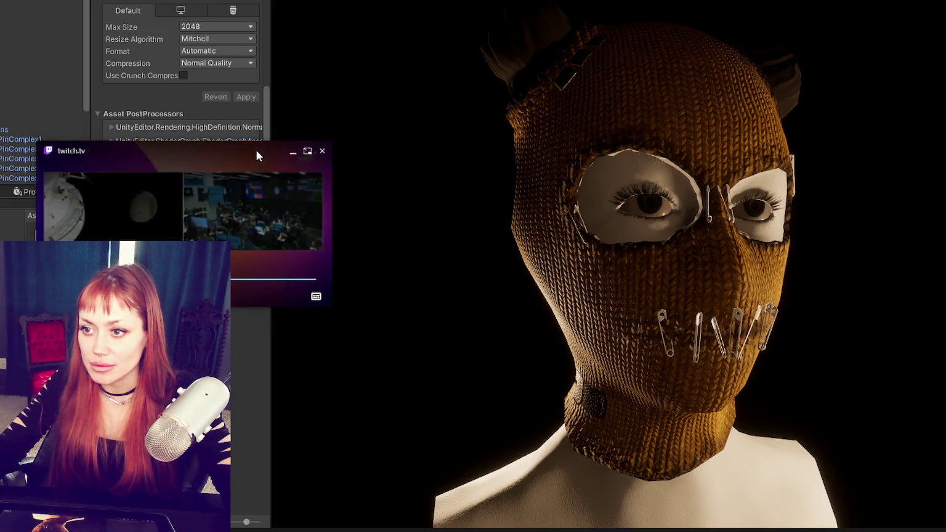
- Review the Balaclava Skin material's Inspector settings and orbit the scene, then return to Substance Painter
{"action": "left_click_drag", "start_coordinate": [256, 149], "coordinate": [372, 313]}
{"action": "scroll", "coordinate": [156, 119], "scroll_direction": "down", "scroll_amount": 5}
{"action": "scroll", "coordinate": [155, 90], "scroll_direction": "down", "scroll_amount": 3}
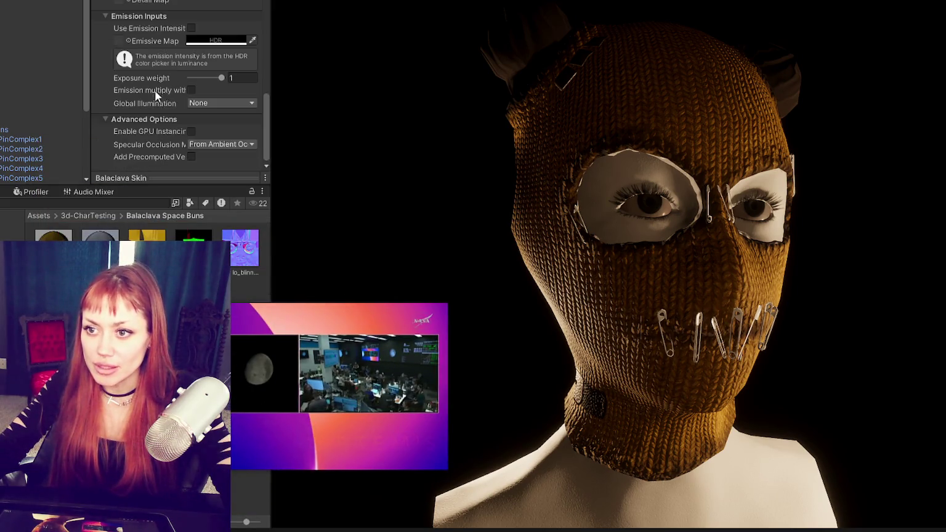
{"action": "scroll", "coordinate": [144, 89], "scroll_direction": "up", "scroll_amount": 5}
{"action": "scroll", "coordinate": [145, 89], "scroll_direction": "down", "scroll_amount": 2}
{"action": "scroll", "coordinate": [130, 37], "scroll_direction": "up", "scroll_amount": 5}
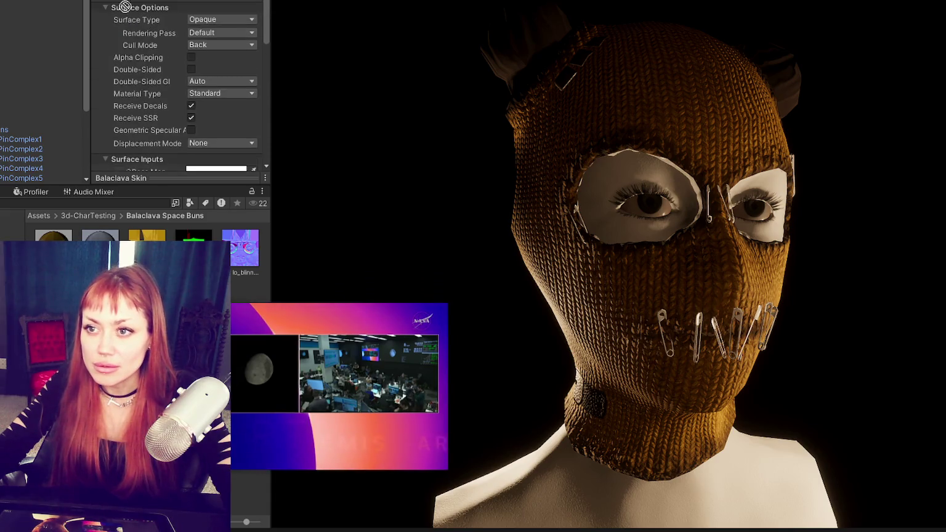
{"action": "scroll", "coordinate": [128, 88], "scroll_direction": "down", "scroll_amount": 4}
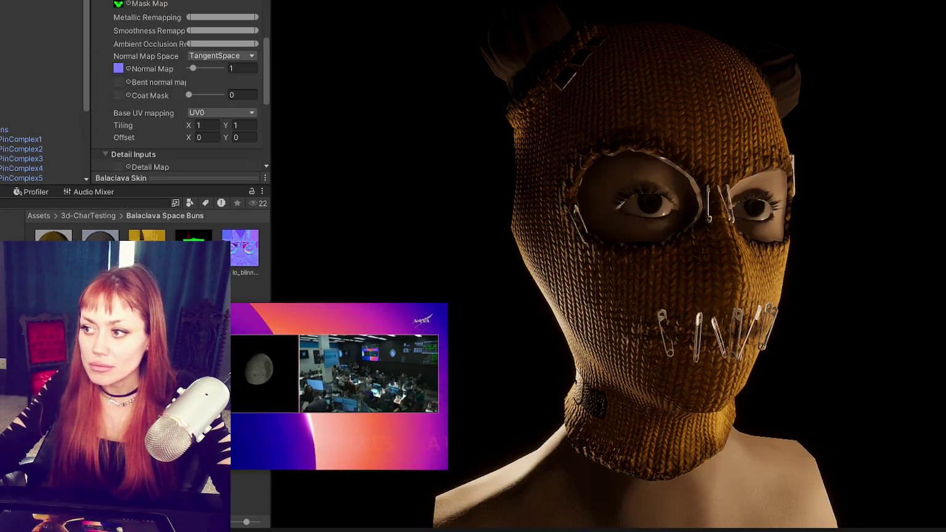
{"action": "mouse_move", "coordinate": [300, 304]}
{"action": "left_mouse_down"}
{"action": "mouse_move", "coordinate": [146, 105]}
{"action": "mouse_move", "coordinate": [229, 301]}
{"action": "left_mouse_up"}
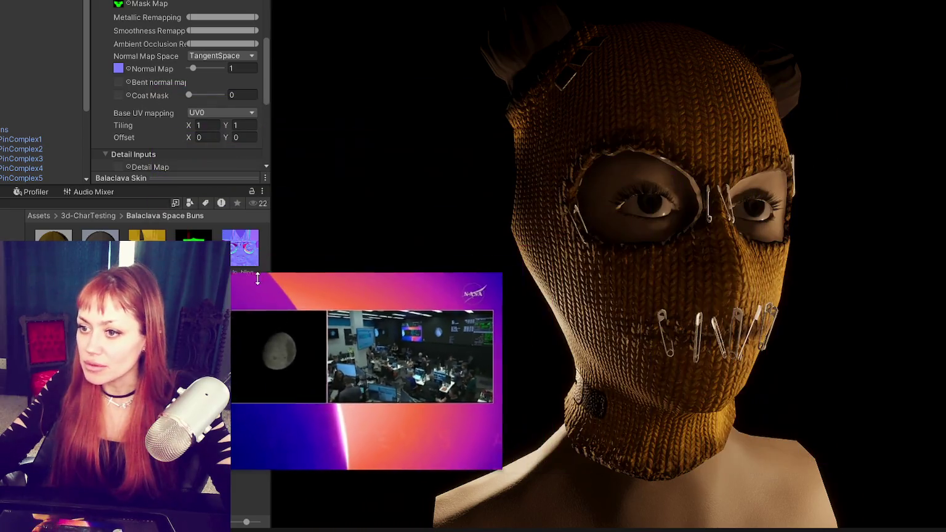
{"action": "mouse_move", "coordinate": [314, 308]}
{"action": "left_mouse_down"}
{"action": "mouse_move", "coordinate": [114, 4]}
{"action": "mouse_move", "coordinate": [145, 66]}
{"action": "mouse_move", "coordinate": [176, 93]}
{"action": "left_mouse_up"}
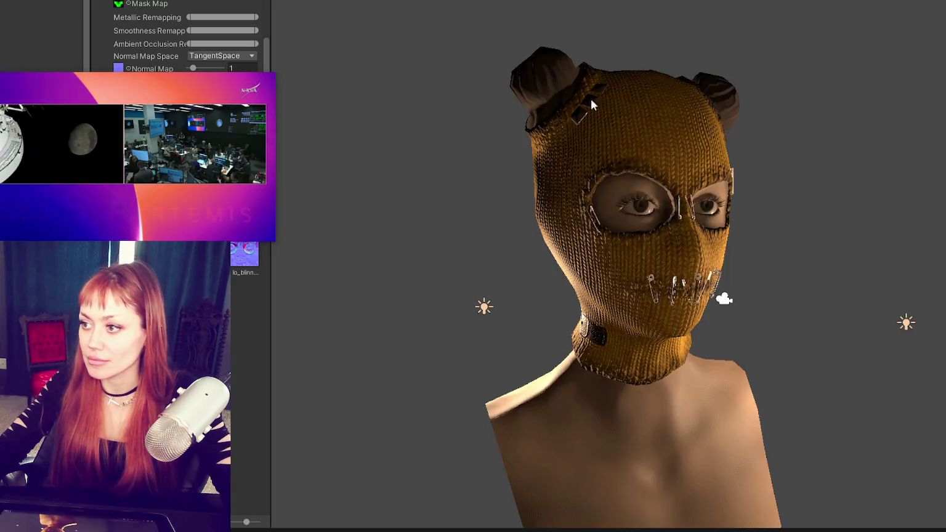
{"action": "left_click_drag", "start_coordinate": [661, 152], "coordinate": [614, 37], "text": "alt"}
{"action": "key", "text": "alt+Tab"}
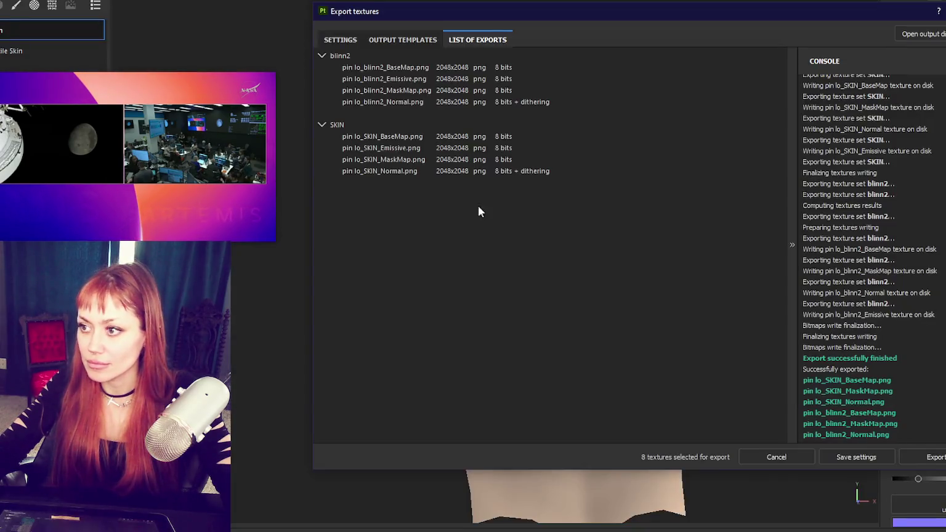
- Close the Export textures window and switch to editing the SKIN texture set
{"action": "key", "text": "Escape"}
{"action": "scroll", "coordinate": [631, 161], "scroll_direction": "up", "scroll_amount": 5}
{"action": "mouse_move", "coordinate": [701, 228]}
{"action": "left_mouse_down", "text": "alt"}
{"action": "mouse_move", "coordinate": [630, 171]}
{"action": "mouse_move", "coordinate": [580, 205]}
{"action": "mouse_move", "coordinate": [407, 143]}
{"action": "left_mouse_up", "text": "alt"}
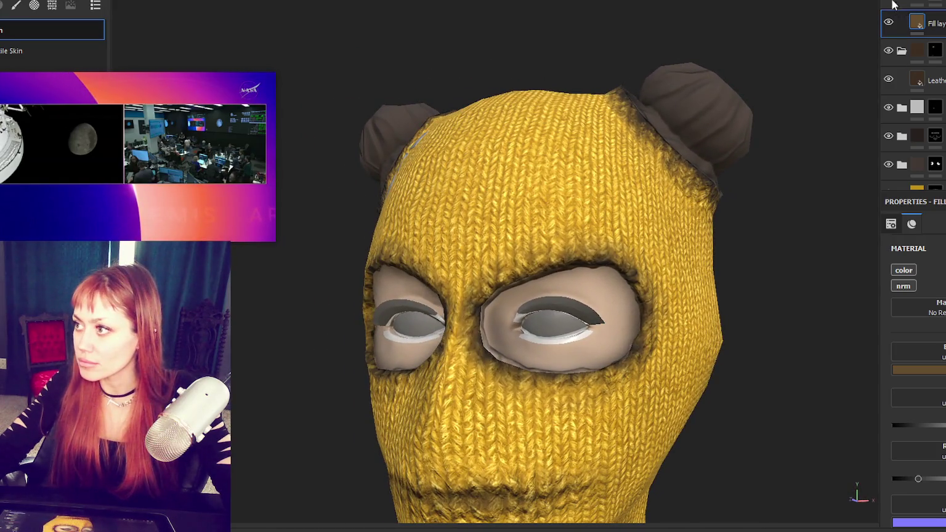
{"action": "scroll", "coordinate": [899, 37], "scroll_direction": "down", "scroll_amount": 3}
{"action": "scroll", "coordinate": [912, 37], "scroll_direction": "down", "scroll_amount": 3}
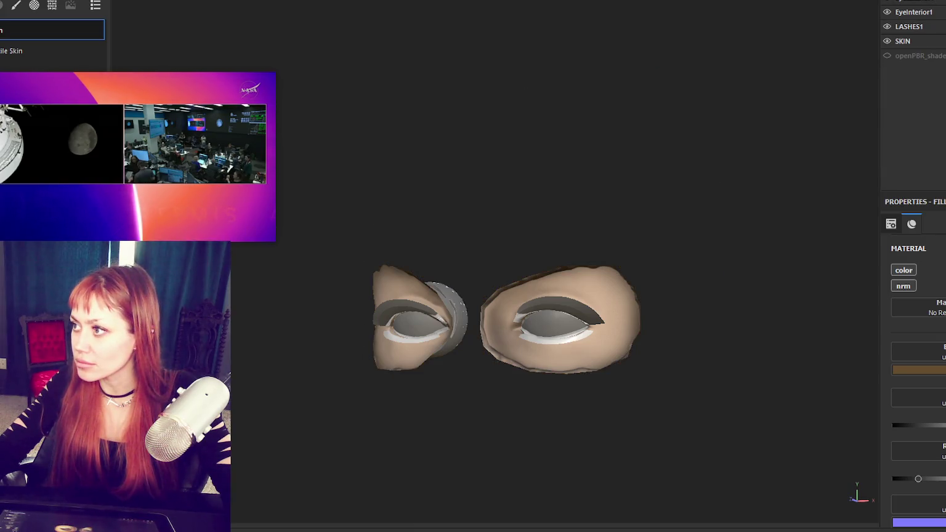
{"action": "left_click", "coordinate": [886, 40]}
{"action": "left_click", "coordinate": [886, 39]}
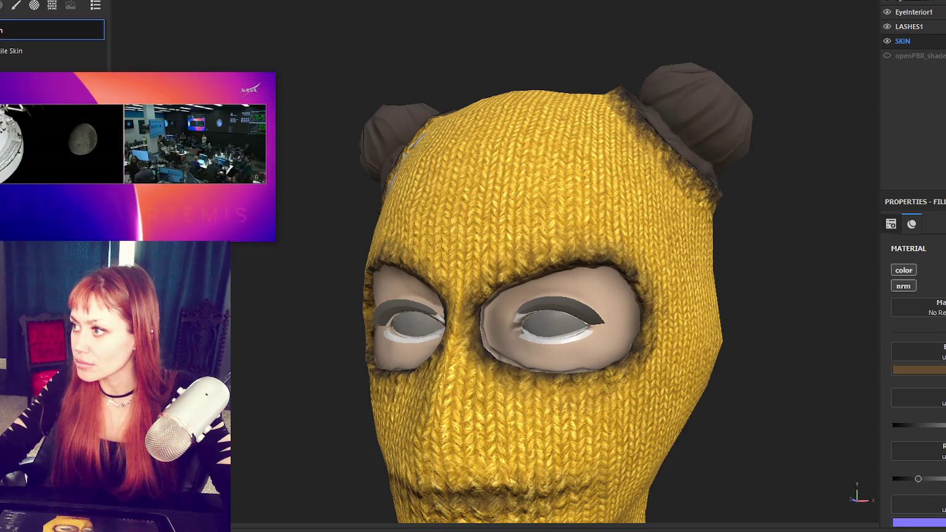
- Bring up the layer context menu in the SKIN layer stack to add a new layer
{"action": "scroll", "coordinate": [902, 38], "scroll_direction": "up", "scroll_amount": 3}
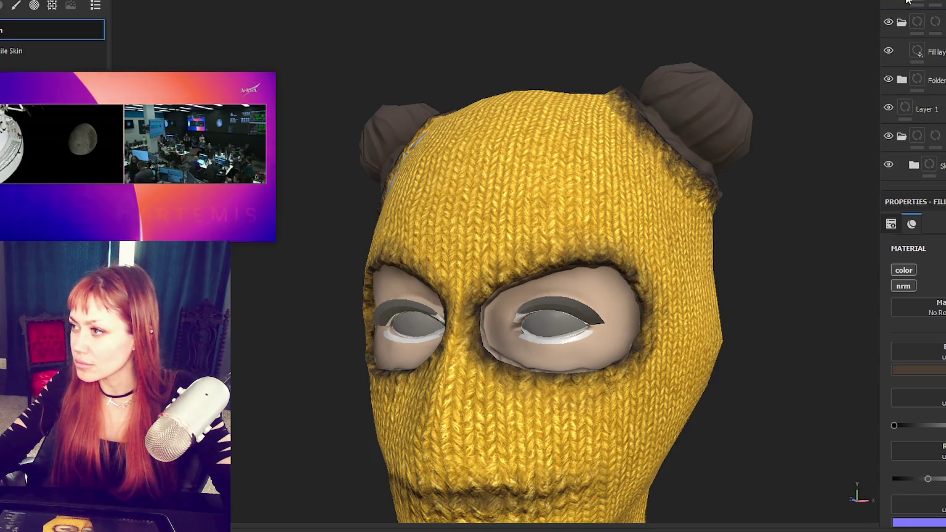
{"action": "scroll", "coordinate": [911, 25], "scroll_direction": "up", "scroll_amount": 2}
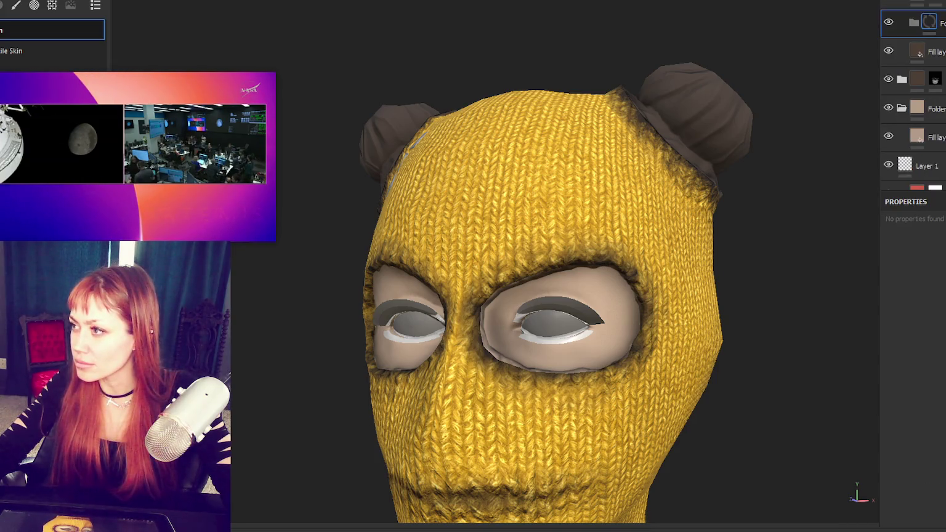
{"action": "right_click", "coordinate": [940, 4]}
{"action": "key", "text": "Escape"}
{"action": "scroll", "coordinate": [918, 92], "scroll_direction": "down", "scroll_amount": 2}
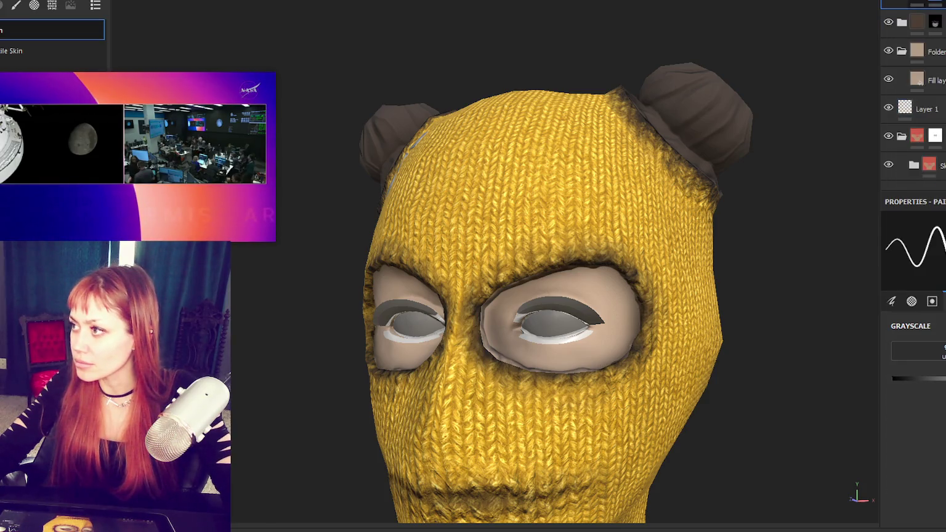
{"action": "right_click", "coordinate": [893, 19]}
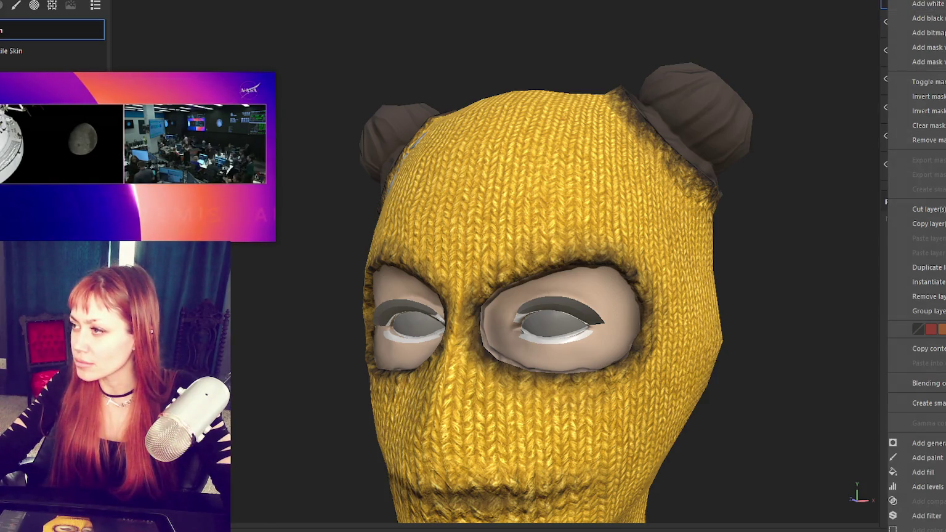
- Add a new fill layer with every channel disabled except colour
{"action": "left_click", "coordinate": [927, 18]}
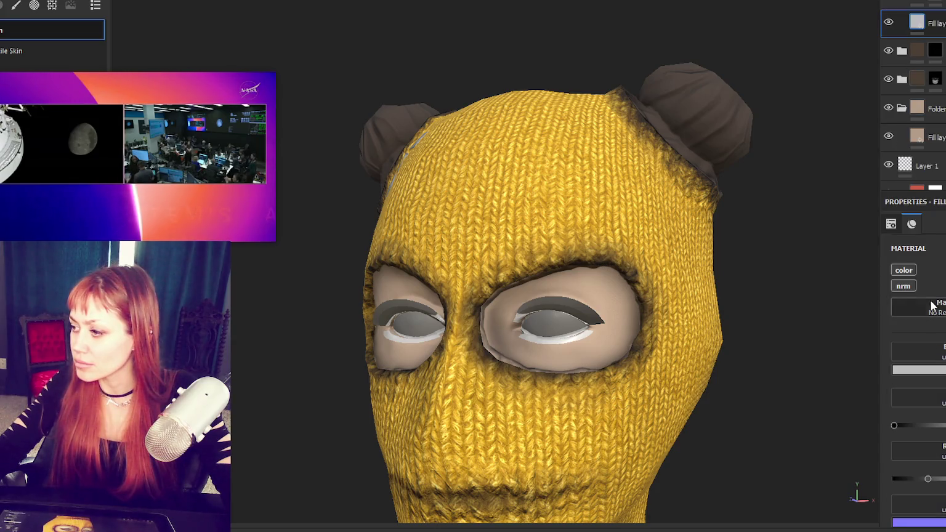
{"action": "left_click", "coordinate": [903, 286]}
{"action": "left_click", "coordinate": [903, 271]}
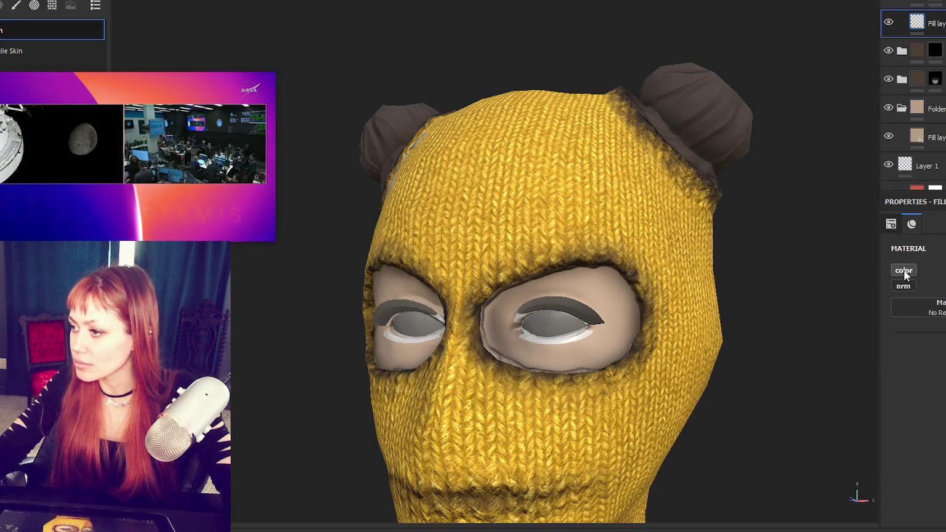
{"action": "left_click", "coordinate": [903, 271]}
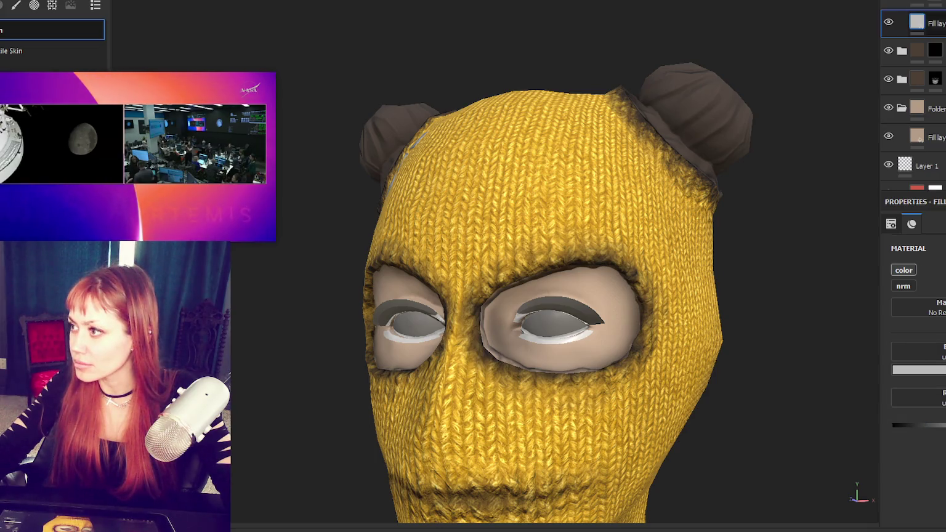
- Set the new fill layer's base colour to near-black brown 18110D
{"action": "left_click", "coordinate": [917, 370]}
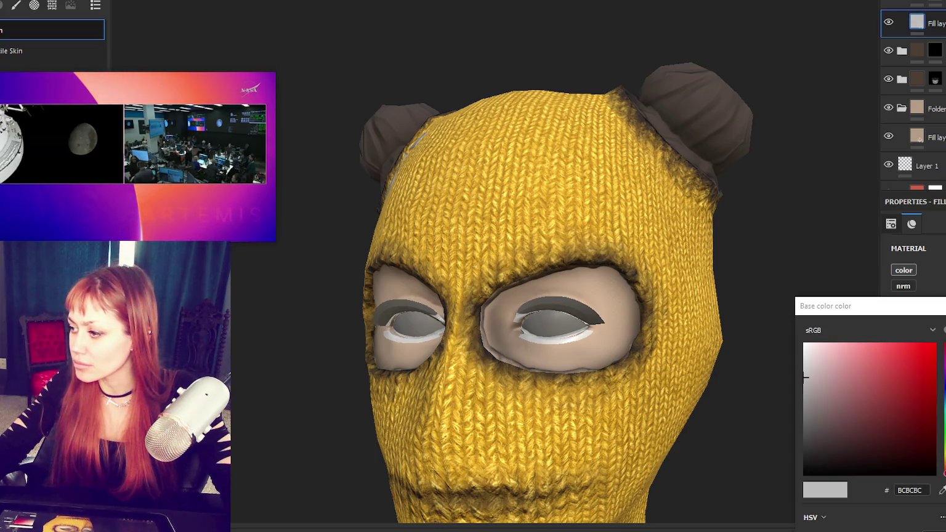
{"action": "left_click", "coordinate": [908, 453]}
{"action": "left_click_drag", "start_coordinate": [942, 473], "coordinate": [943, 459]}
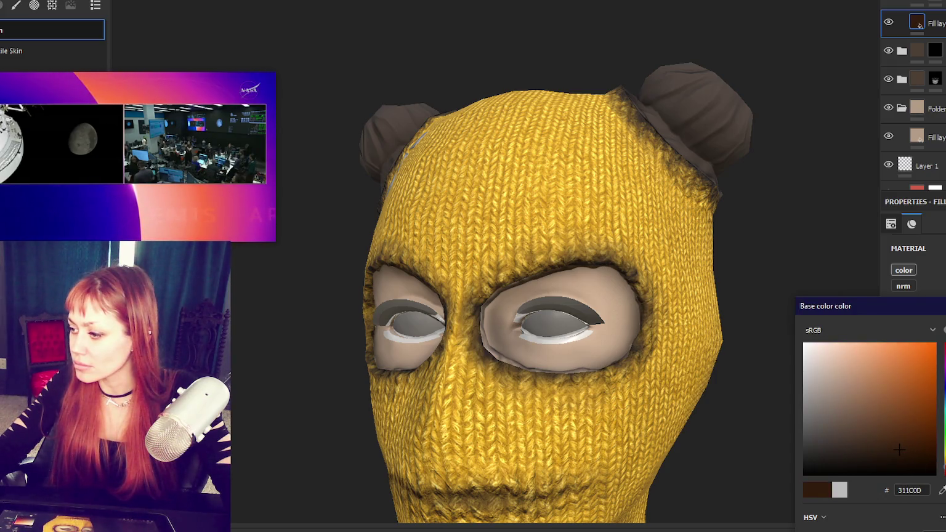
{"action": "left_click_drag", "start_coordinate": [906, 459], "coordinate": [894, 459]}
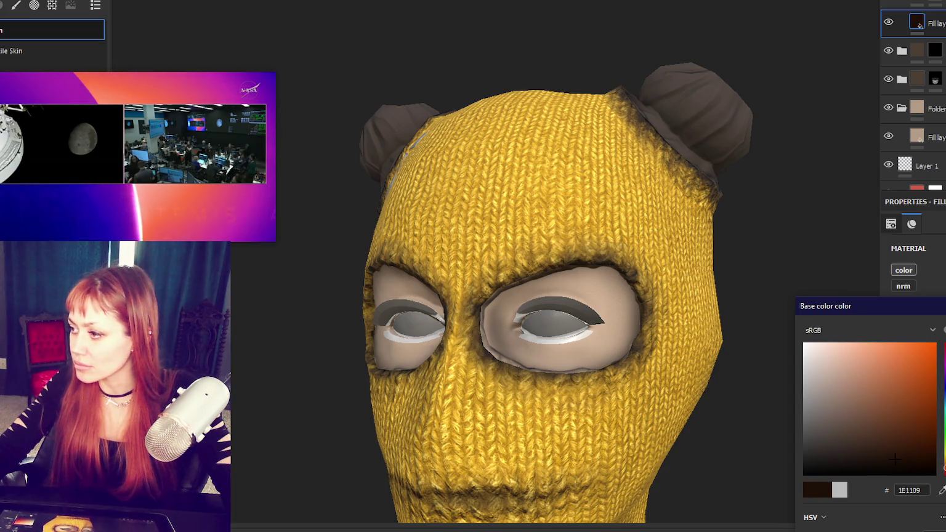
{"action": "left_click", "coordinate": [918, 369]}
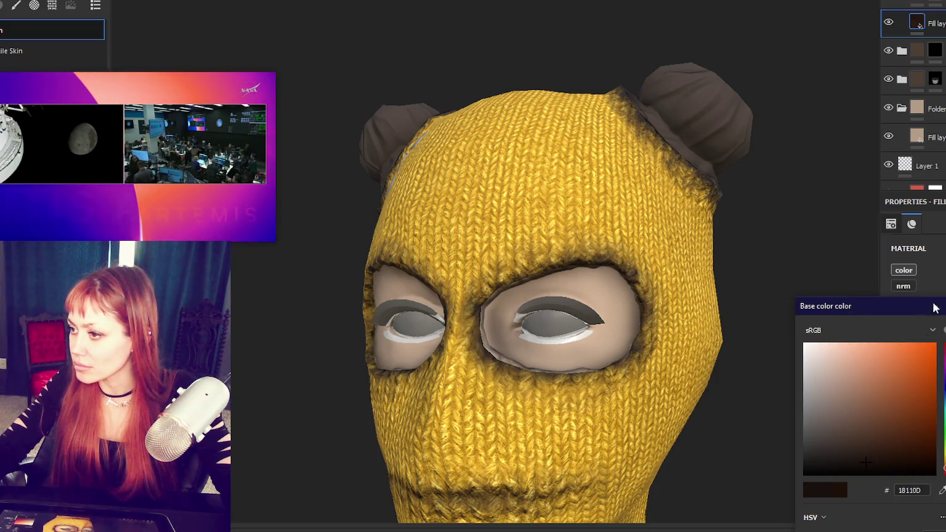
{"action": "key", "text": "1"}
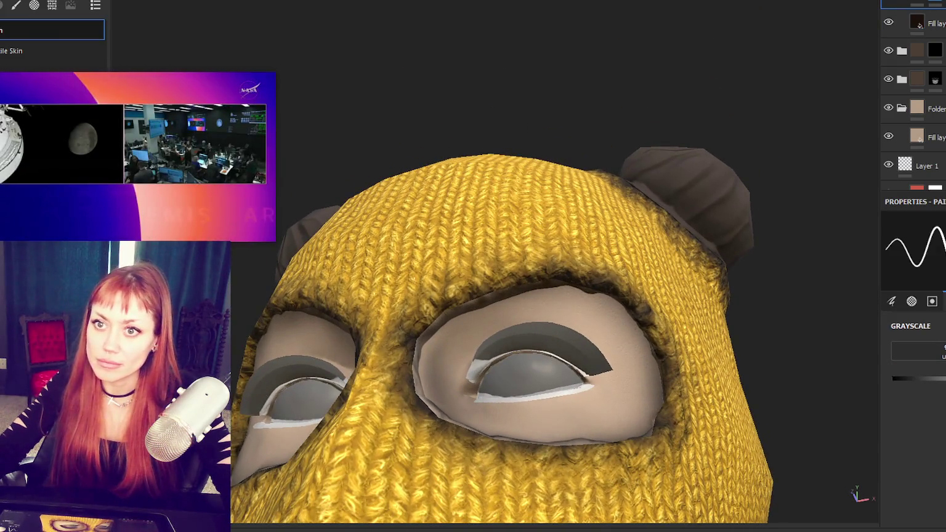
{"action": "left_click", "coordinate": [16, 5]}
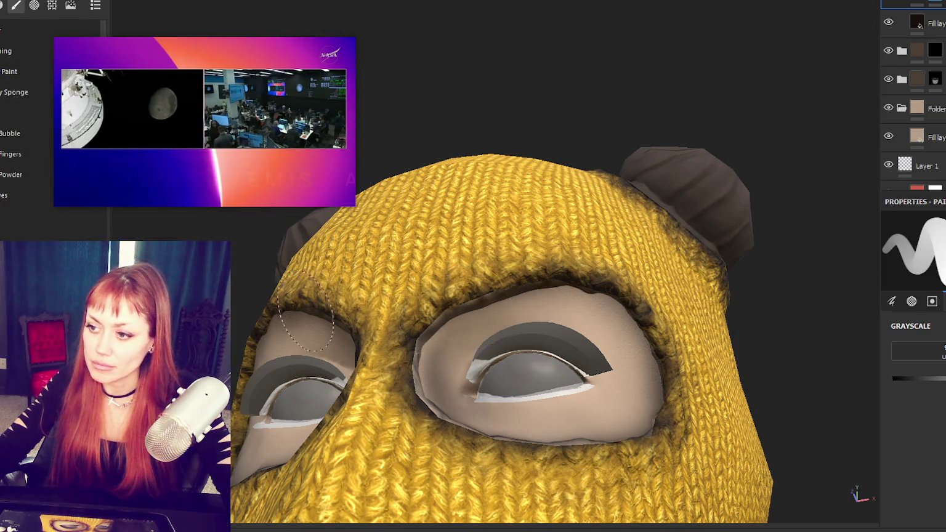
- Paint dark grime along the brim, upper and inner right edges of the eye hole, undoing the first eyelid stroke
{"action": "mouse_move", "coordinate": [480, 295]}
{"action": "left_mouse_down"}
{"action": "mouse_move", "coordinate": [542, 302]}
{"action": "mouse_move", "coordinate": [456, 317]}
{"action": "mouse_move", "coordinate": [431, 363]}
{"action": "mouse_move", "coordinate": [431, 406]}
{"action": "mouse_move", "coordinate": [579, 299]}
{"action": "mouse_move", "coordinate": [569, 271]}
{"action": "left_mouse_up"}
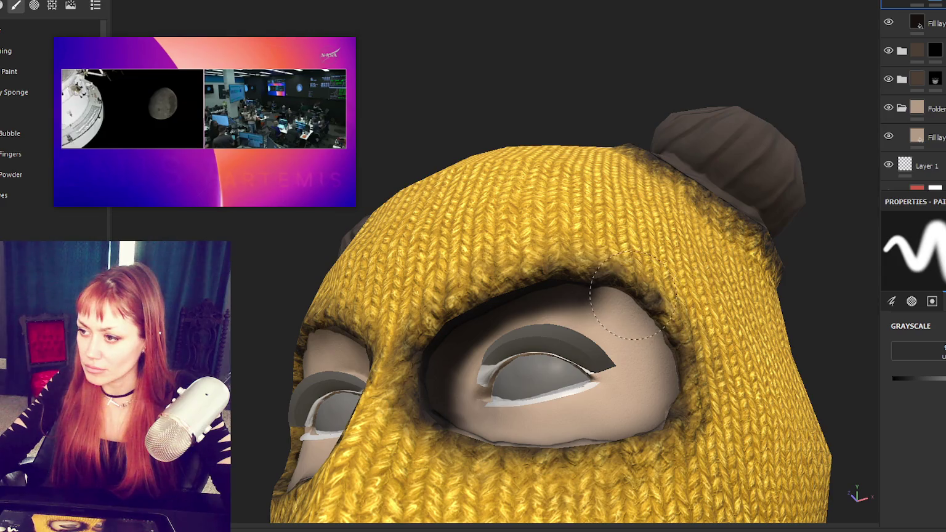
{"action": "key", "text": "ctrl+z"}
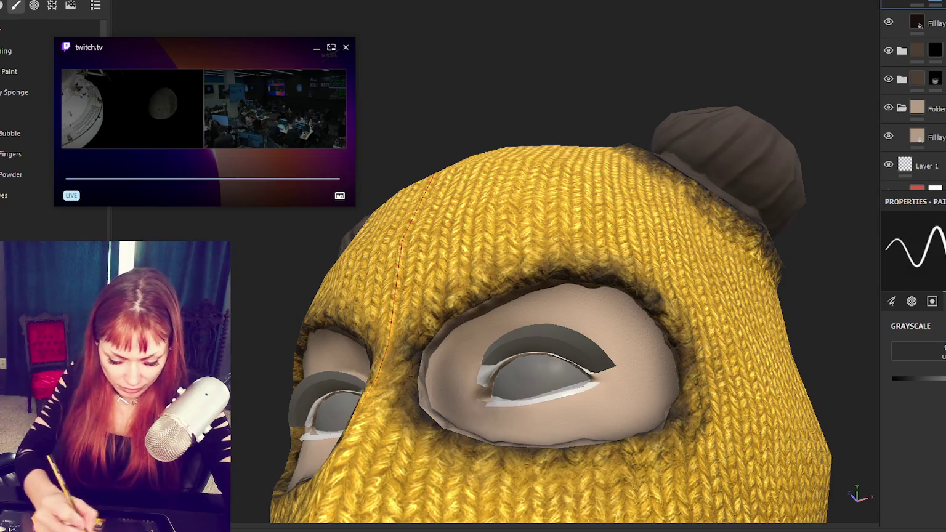
{"action": "left_click_drag", "start_coordinate": [571, 280], "coordinate": [452, 327]}
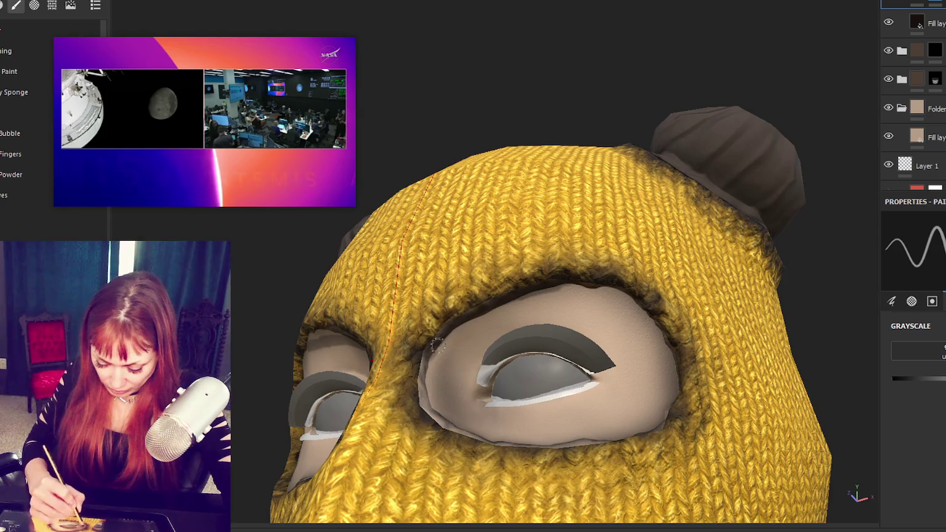
{"action": "left_click_drag", "start_coordinate": [456, 311], "coordinate": [437, 357]}
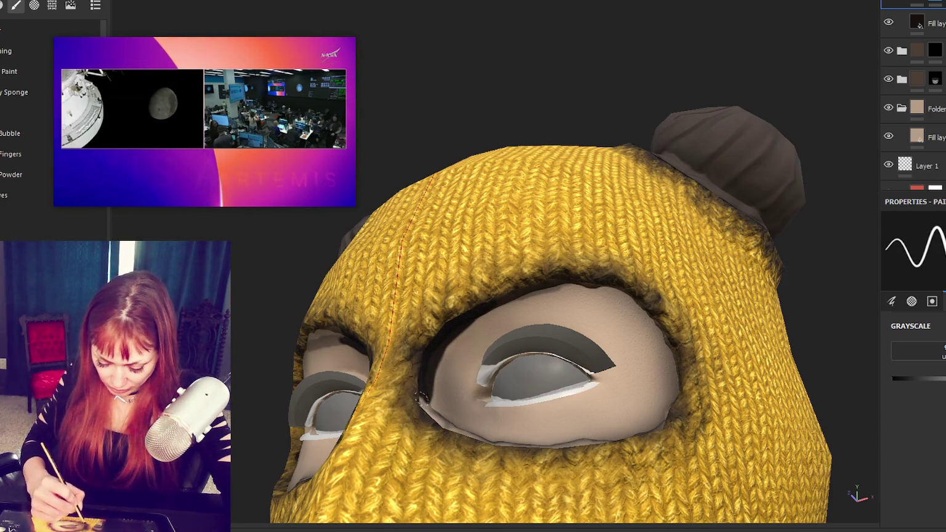
{"action": "mouse_move", "coordinate": [557, 284]}
{"action": "left_mouse_down"}
{"action": "mouse_move", "coordinate": [502, 300]}
{"action": "mouse_move", "coordinate": [640, 303]}
{"action": "left_mouse_up"}
{"action": "left_click_drag", "start_coordinate": [656, 338], "coordinate": [666, 391]}
- Darken the lower and lower-left rims of the eye hole, then orbit the head to check
{"action": "scroll", "coordinate": [650, 428], "scroll_direction": "up", "scroll_amount": 2}
{"action": "scroll", "coordinate": [660, 477], "scroll_direction": "up", "scroll_amount": 1}
{"action": "left_click_drag", "start_coordinate": [605, 451], "coordinate": [500, 458]}
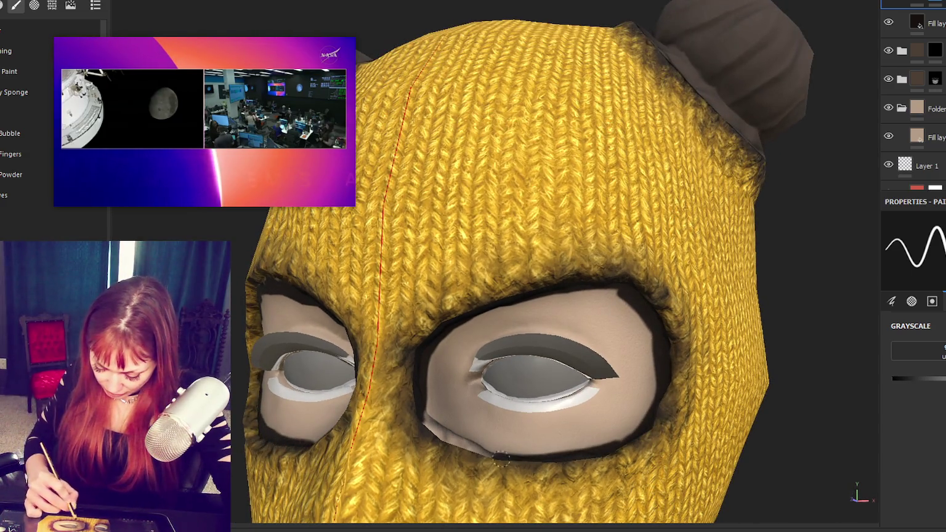
{"action": "left_click_drag", "start_coordinate": [418, 412], "coordinate": [434, 433]}
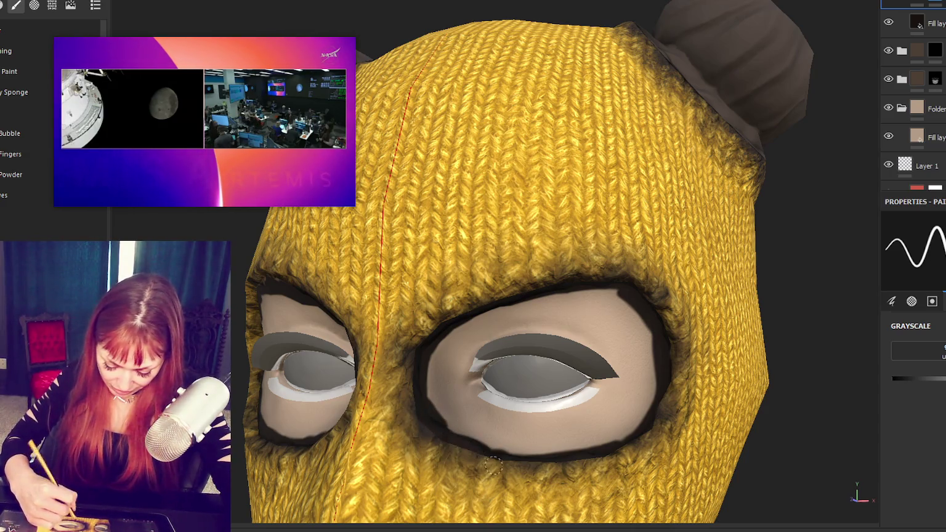
{"action": "left_click_drag", "start_coordinate": [506, 459], "coordinate": [640, 448], "text": "alt"}
{"action": "scroll", "coordinate": [554, 448], "scroll_direction": "up", "scroll_amount": 2}
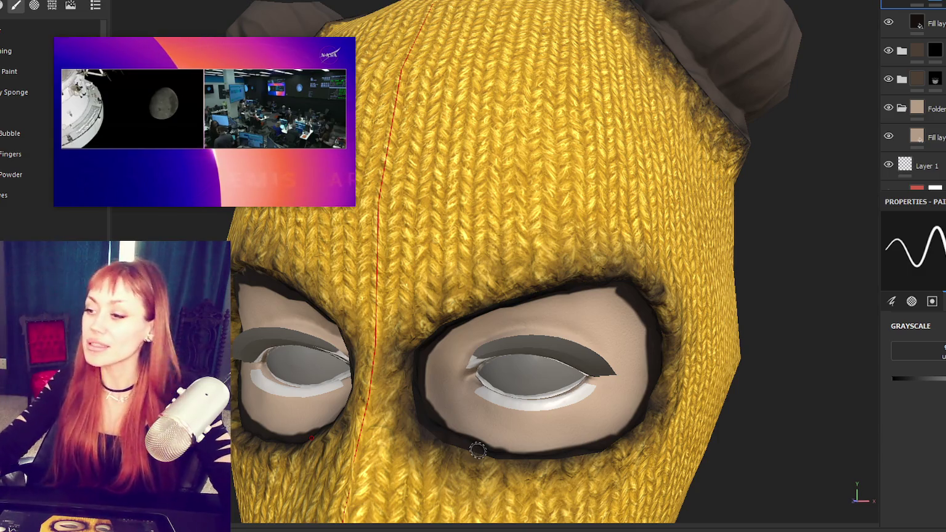
{"action": "left_click_drag", "start_coordinate": [478, 450], "coordinate": [478, 401], "text": "alt"}
{"action": "scroll", "coordinate": [417, 291], "scroll_direction": "up", "scroll_amount": 2}
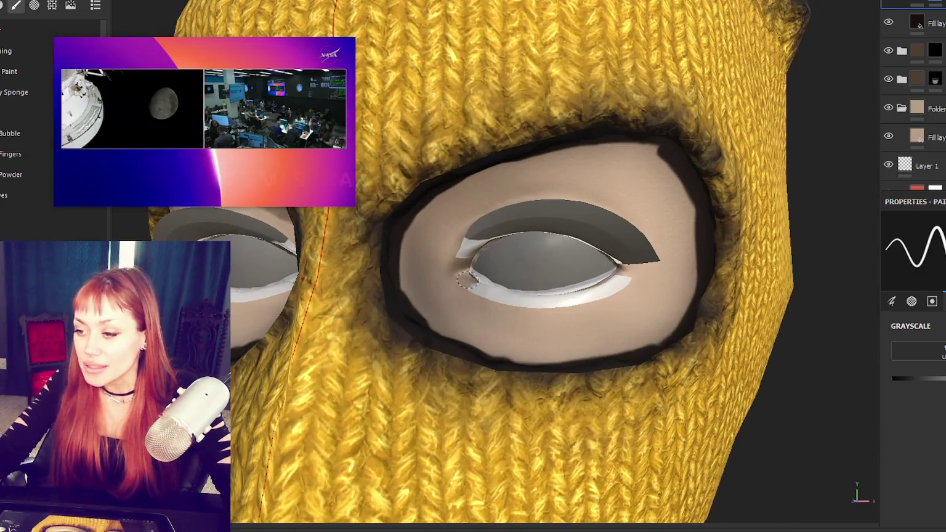
- Lighten the skin at the top and lower-left of the eye hole to remove dark patches
{"action": "scroll", "coordinate": [730, 241], "scroll_direction": "up", "scroll_amount": 2}
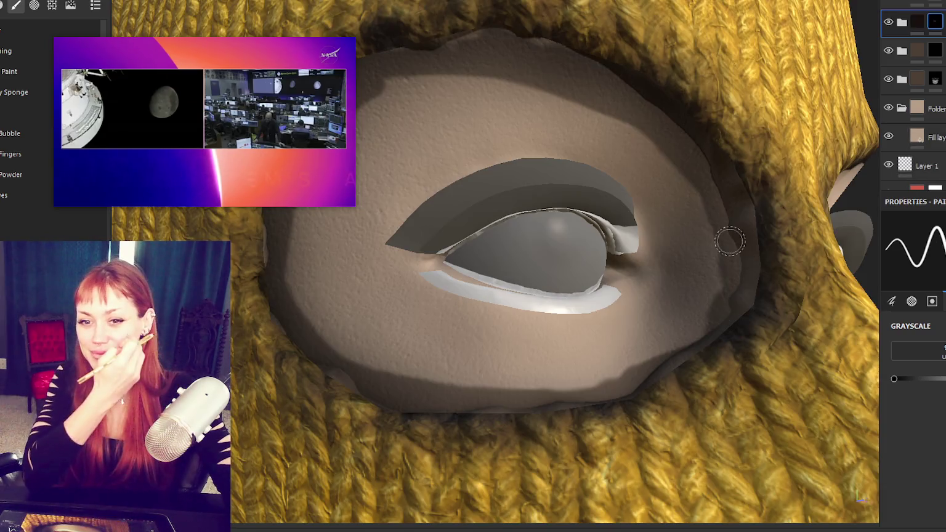
{"action": "left_click_drag", "start_coordinate": [729, 241], "coordinate": [728, 288], "text": "alt"}
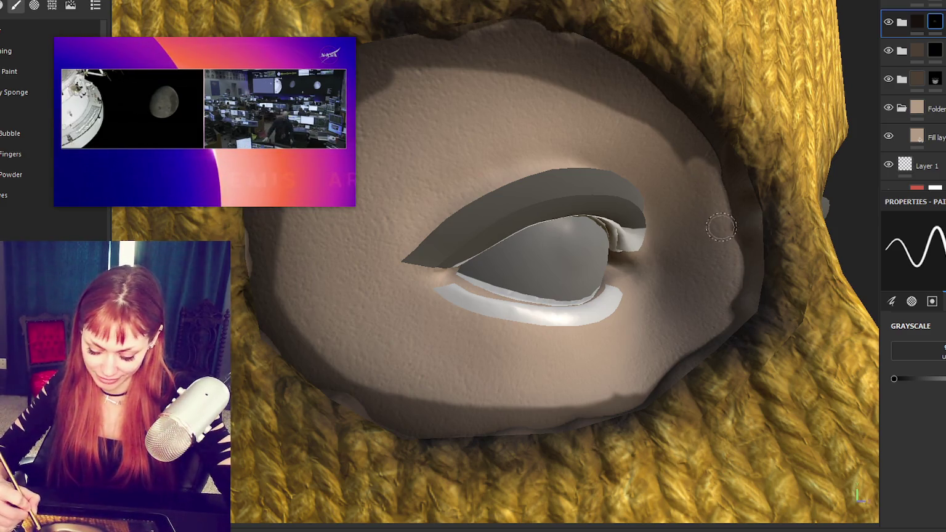
{"action": "left_click_drag", "start_coordinate": [702, 185], "coordinate": [675, 204], "text": "alt"}
{"action": "mouse_move", "coordinate": [542, 95]}
{"action": "left_mouse_down"}
{"action": "mouse_move", "coordinate": [491, 55]}
{"action": "mouse_move", "coordinate": [667, 143]}
{"action": "mouse_move", "coordinate": [671, 135]}
{"action": "mouse_move", "coordinate": [701, 168]}
{"action": "left_mouse_up"}
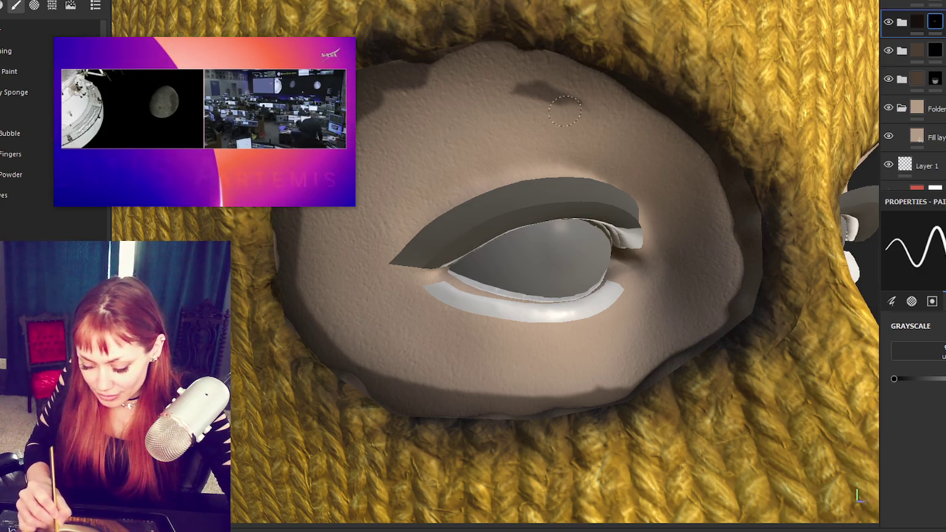
{"action": "left_click_drag", "start_coordinate": [565, 111], "coordinate": [523, 89]}
{"action": "left_click_drag", "start_coordinate": [378, 381], "coordinate": [515, 392]}
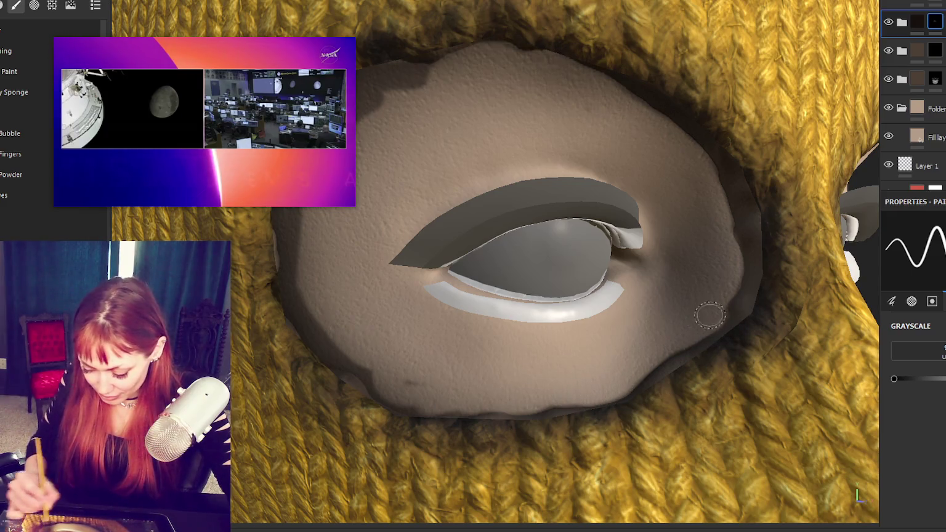
{"action": "left_click_drag", "start_coordinate": [538, 381], "coordinate": [417, 374]}
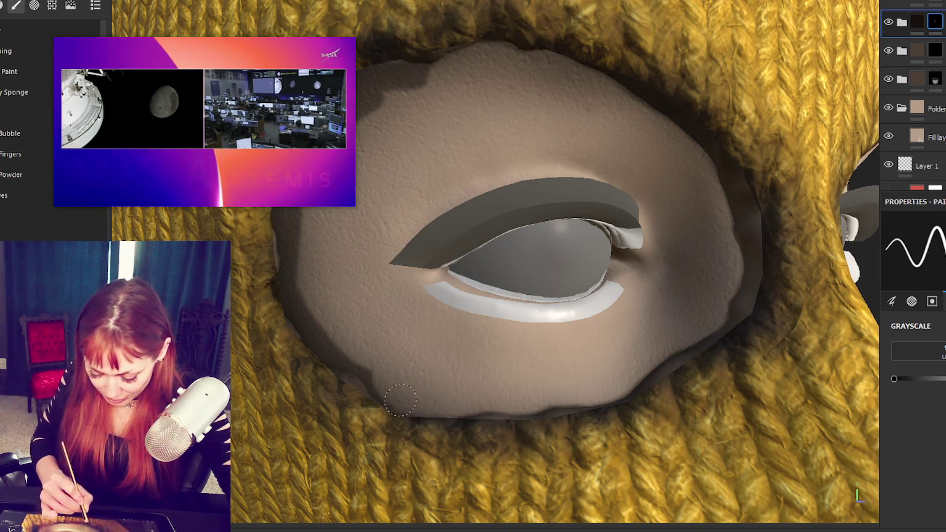
- Lighten the upper-left, left and lower skin edges, then zoom out to face the balaclava front
{"action": "mouse_move", "coordinate": [558, 384]}
{"action": "left_mouse_down", "text": "alt"}
{"action": "mouse_move", "coordinate": [612, 363]}
{"action": "mouse_move", "coordinate": [681, 376]}
{"action": "mouse_move", "coordinate": [677, 384]}
{"action": "mouse_move", "coordinate": [706, 371]}
{"action": "left_mouse_up", "text": "alt"}
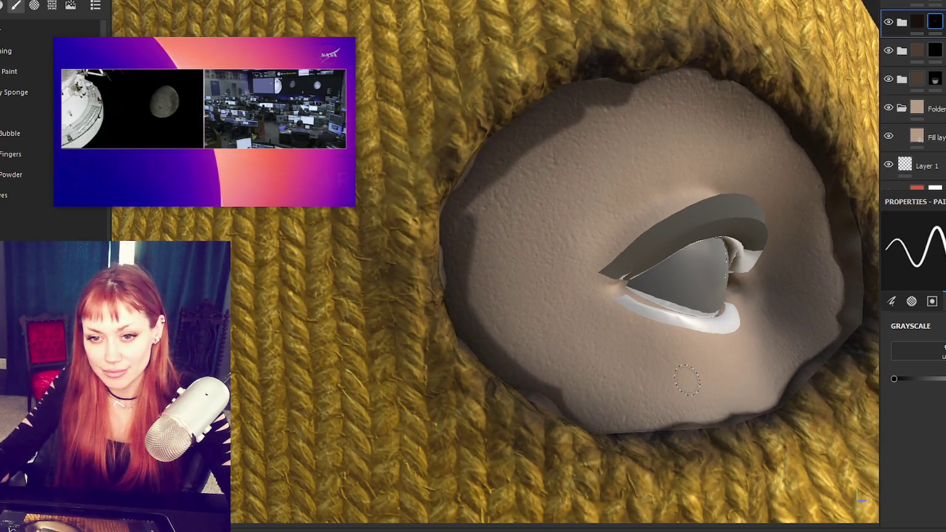
{"action": "mouse_move", "coordinate": [466, 265]}
{"action": "left_mouse_down"}
{"action": "mouse_move", "coordinate": [459, 211]}
{"action": "mouse_move", "coordinate": [496, 147]}
{"action": "mouse_move", "coordinate": [567, 117]}
{"action": "mouse_move", "coordinate": [579, 92]}
{"action": "mouse_move", "coordinate": [628, 95]}
{"action": "left_mouse_up"}
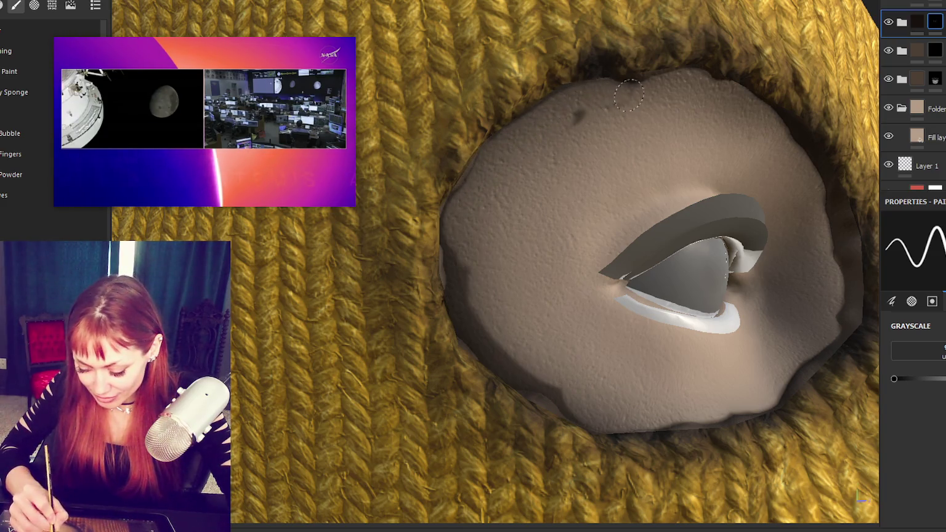
{"action": "left_click_drag", "start_coordinate": [458, 243], "coordinate": [466, 271]}
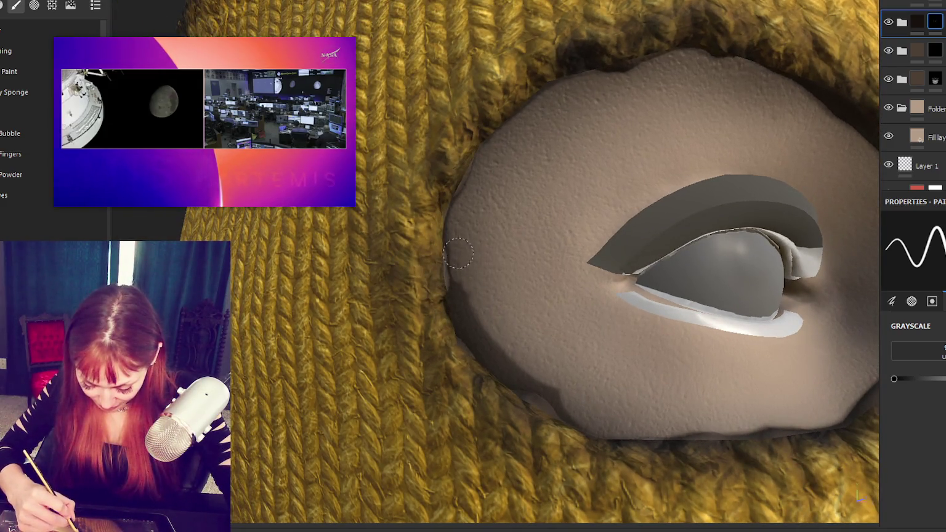
{"action": "mouse_move", "coordinate": [458, 304]}
{"action": "left_mouse_down"}
{"action": "mouse_move", "coordinate": [517, 379]}
{"action": "mouse_move", "coordinate": [554, 383]}
{"action": "mouse_move", "coordinate": [573, 404]}
{"action": "left_mouse_up"}
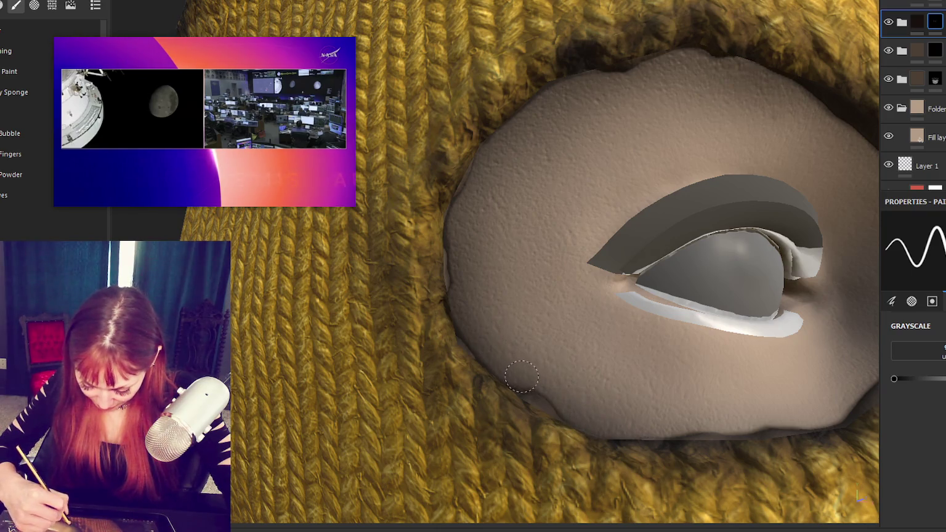
{"action": "left_click_drag", "start_coordinate": [539, 382], "coordinate": [571, 402]}
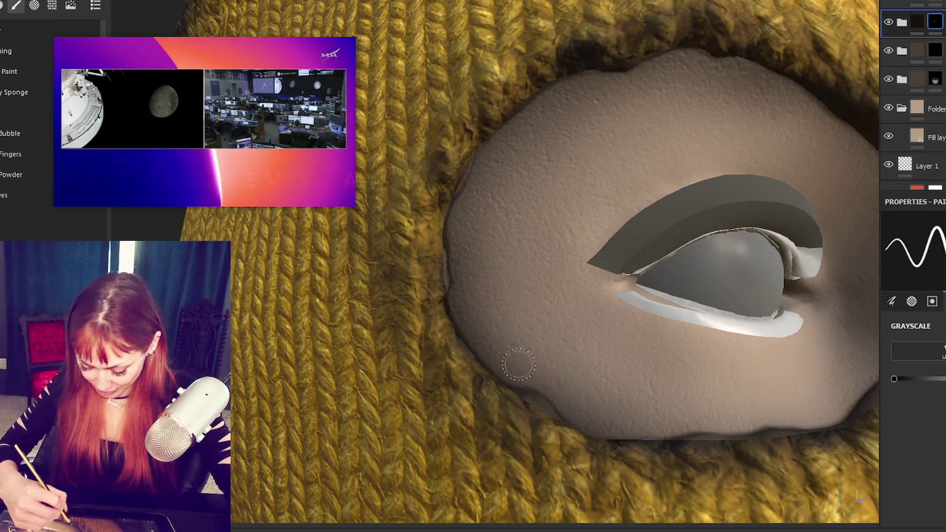
{"action": "right_click_drag", "start_coordinate": [572, 401], "coordinate": [690, 269], "text": "alt"}
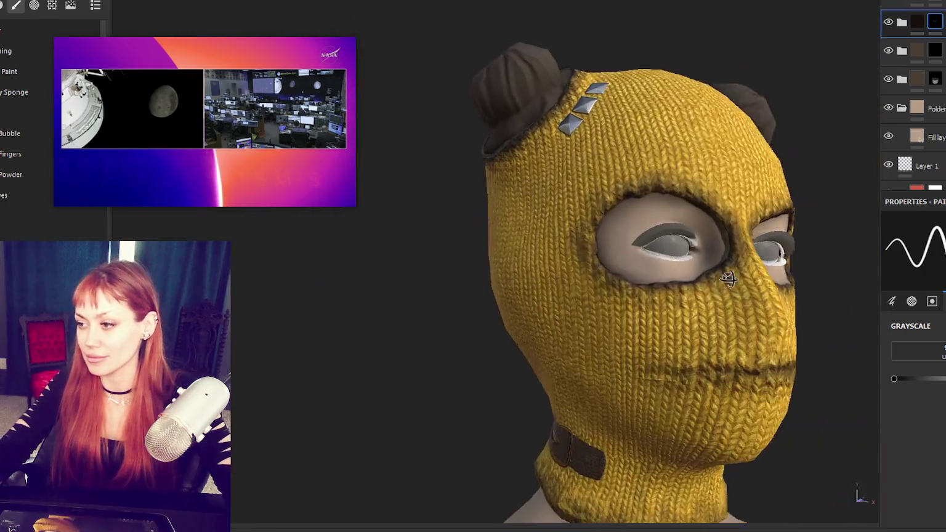
{"action": "left_click_drag", "start_coordinate": [690, 269], "coordinate": [616, 269], "text": "alt"}
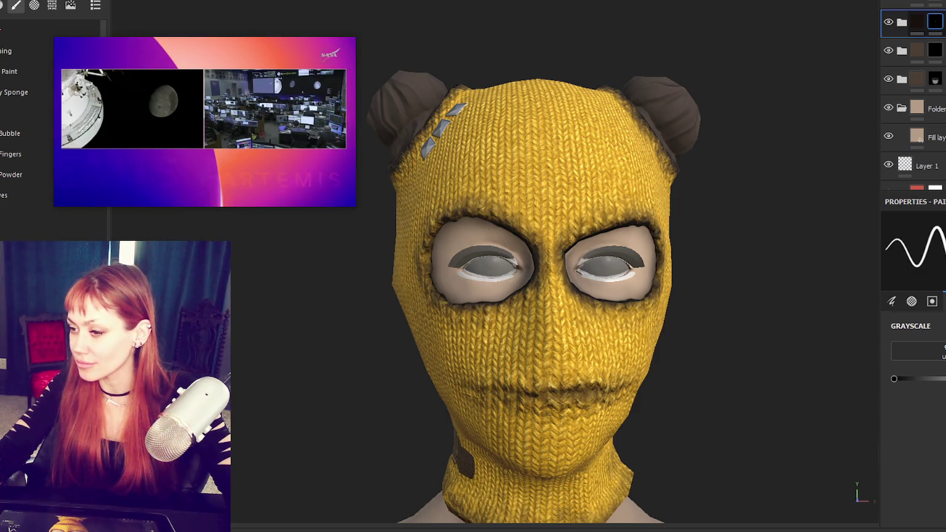
- Add a fill layer to the top folder, collapse it, and select the layer above
{"action": "left_click", "coordinate": [915, 26]}
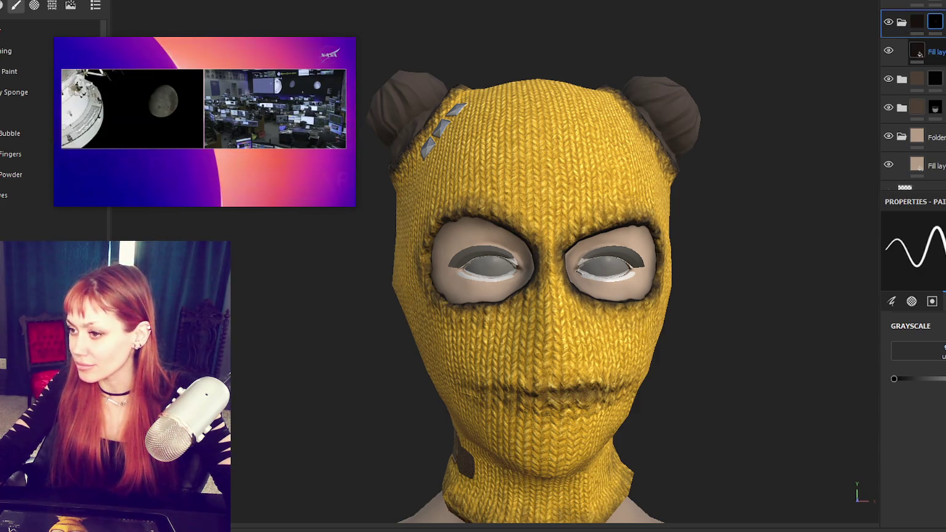
{"action": "left_click", "coordinate": [901, 22]}
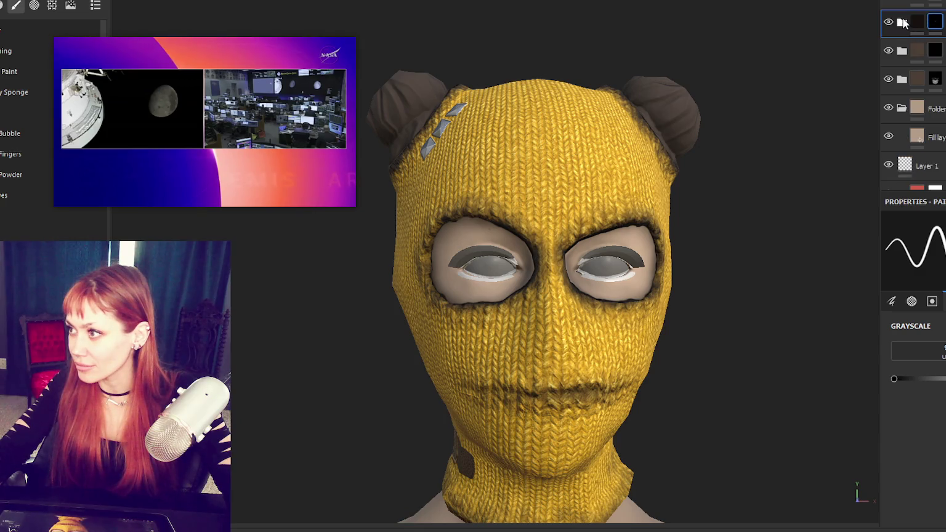
{"action": "left_click", "coordinate": [936, 2]}
{"action": "scroll", "coordinate": [609, 267], "scroll_direction": "up", "scroll_amount": 3}
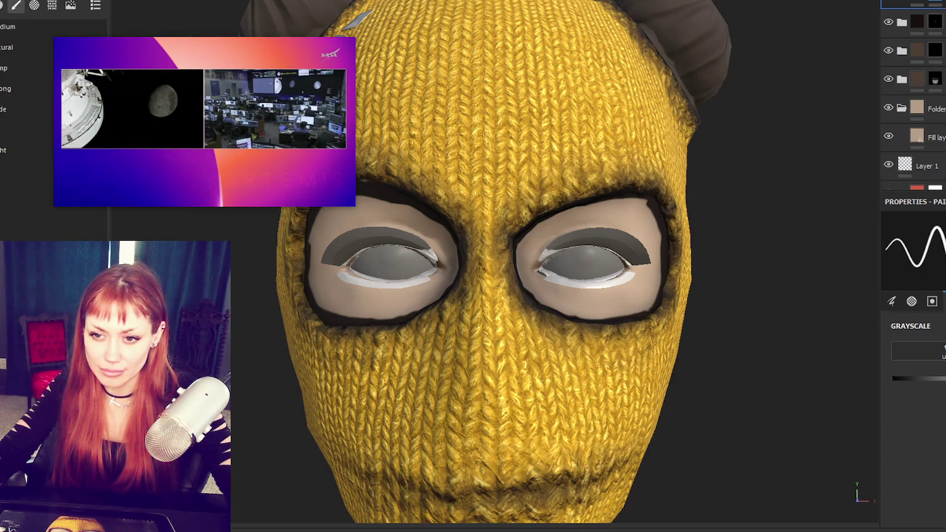
{"action": "scroll", "coordinate": [780, 166], "scroll_direction": "down", "scroll_amount": 3}
{"action": "scroll", "coordinate": [780, 166], "scroll_direction": "up", "scroll_amount": 4}
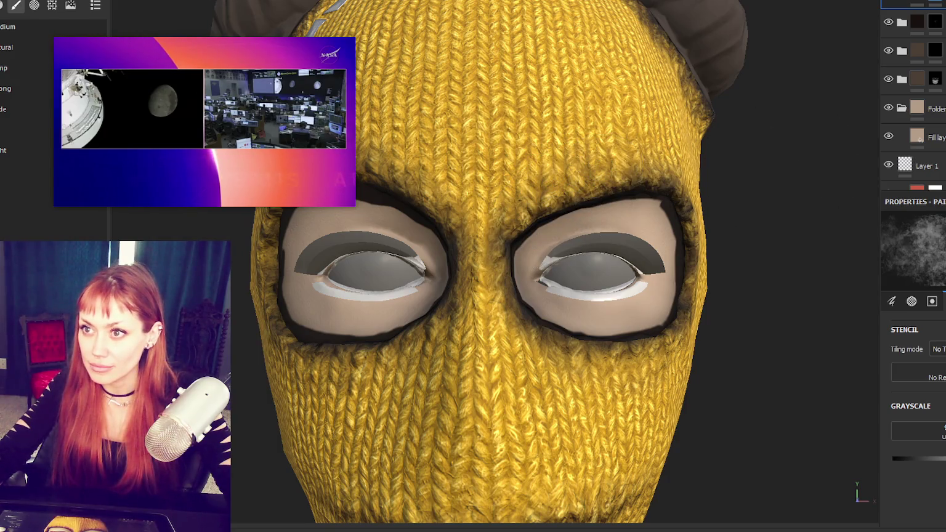
- Paint dark grime around the right eye socket rim in a three-quarter view
{"action": "left_click_drag", "start_coordinate": [732, 142], "coordinate": [651, 126], "text": "alt"}
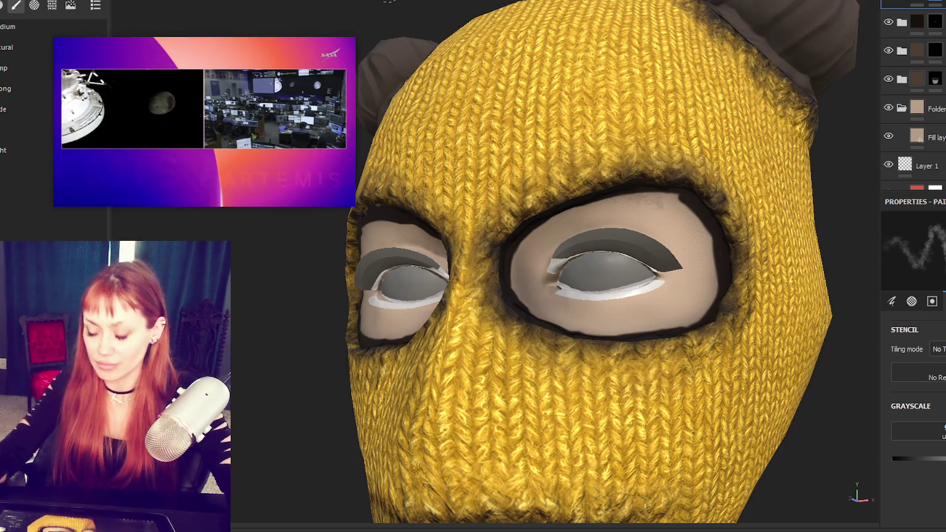
{"action": "mouse_move", "coordinate": [530, 239]}
{"action": "left_mouse_down", "text": "alt"}
{"action": "mouse_move", "coordinate": [616, 221]}
{"action": "mouse_move", "coordinate": [695, 228]}
{"action": "mouse_move", "coordinate": [702, 300]}
{"action": "mouse_move", "coordinate": [690, 371]}
{"action": "mouse_move", "coordinate": [616, 345]}
{"action": "left_mouse_up", "text": "alt"}
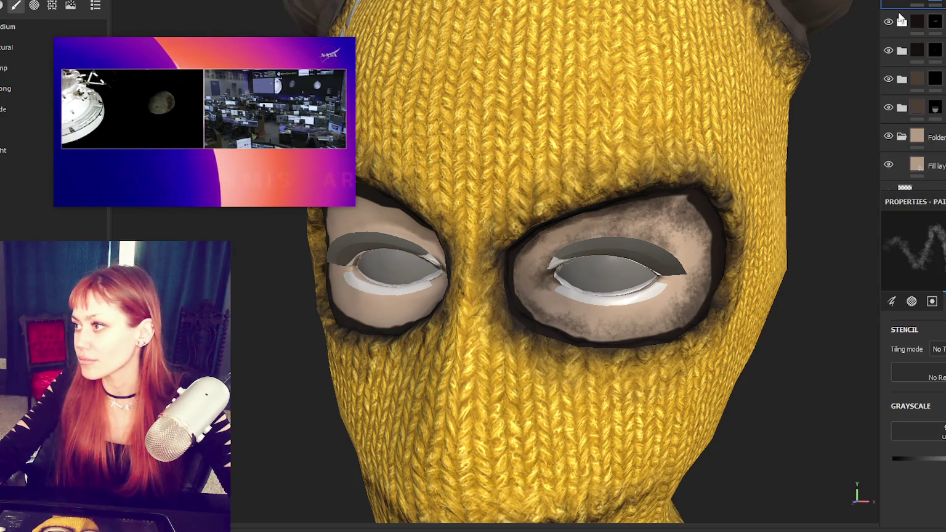
{"action": "scroll", "coordinate": [25, 123], "scroll_direction": "down", "scroll_amount": 3}
{"action": "scroll", "coordinate": [24, 123], "scroll_direction": "up", "scroll_amount": 1}
{"action": "scroll", "coordinate": [24, 123], "scroll_direction": "up", "scroll_amount": 1}
{"action": "scroll", "coordinate": [25, 123], "scroll_direction": "up", "scroll_amount": 2}
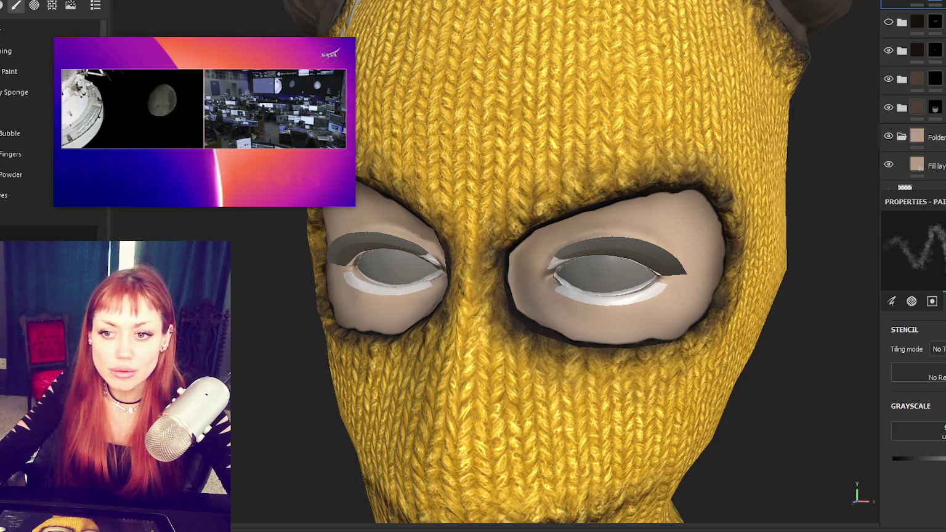
- Undo a stray stroke, enable symmetry with L, and shade the eyelid crease dark
{"action": "left_click_drag", "start_coordinate": [616, 222], "coordinate": [572, 249]}
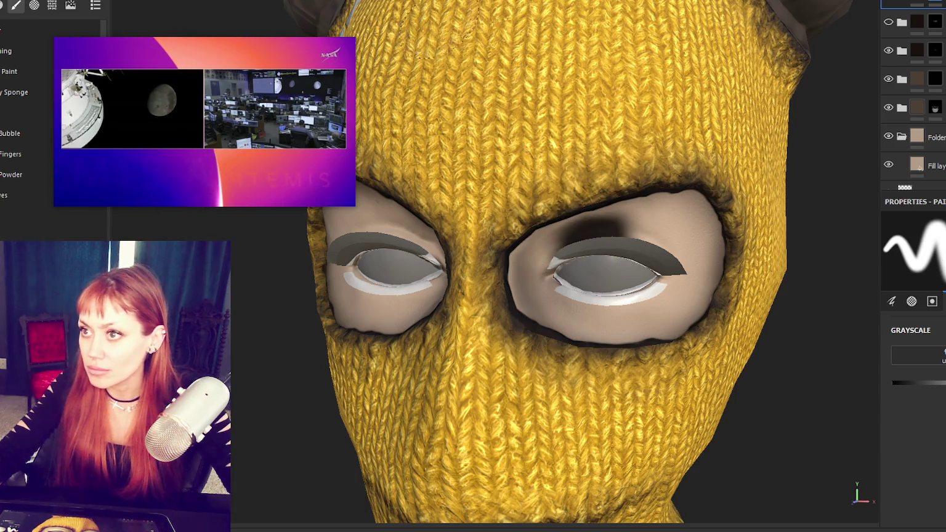
{"action": "key", "text": "ctrl+z"}
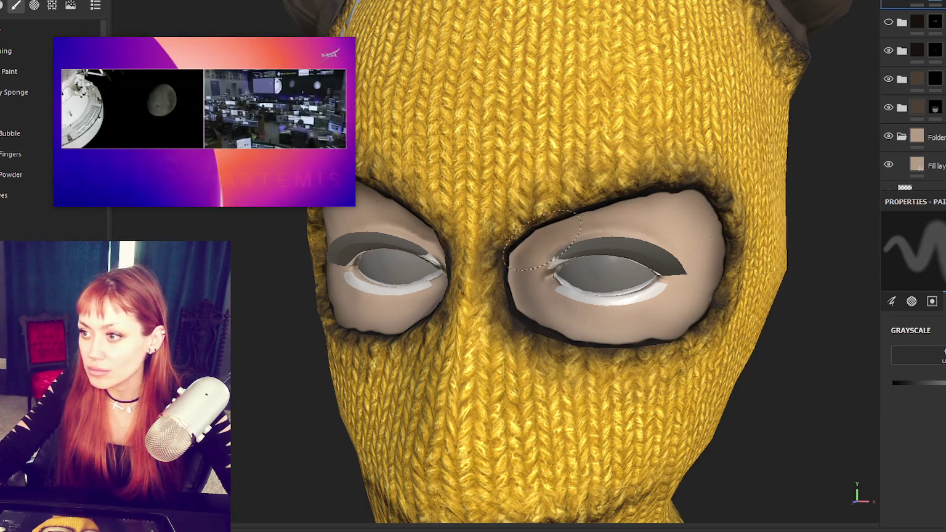
{"action": "scroll", "coordinate": [591, 184], "scroll_direction": "up", "scroll_amount": 5}
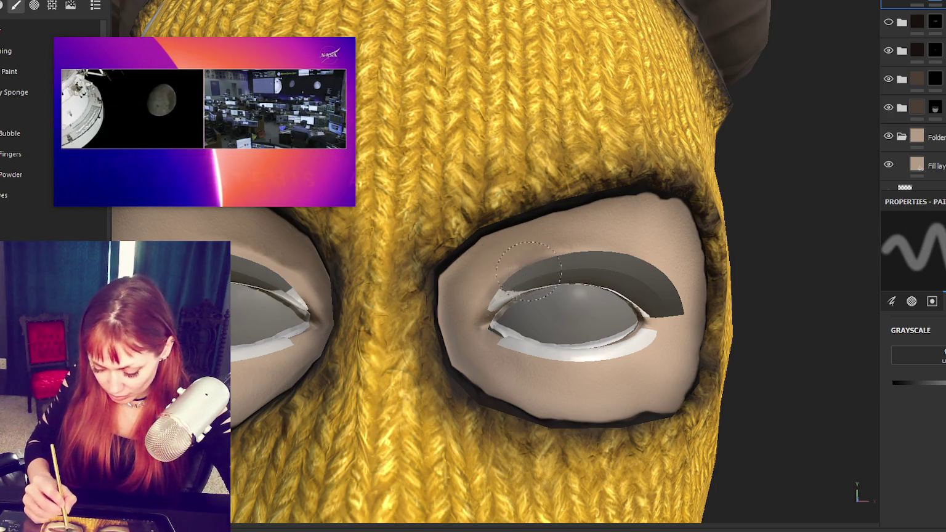
{"action": "key", "text": "l"}
{"action": "mouse_move", "coordinate": [488, 275]}
{"action": "left_mouse_down"}
{"action": "mouse_move", "coordinate": [496, 295]}
{"action": "mouse_move", "coordinate": [634, 258]}
{"action": "mouse_move", "coordinate": [646, 271]}
{"action": "left_mouse_up"}
{"action": "mouse_move", "coordinate": [511, 247]}
{"action": "left_mouse_down"}
{"action": "mouse_move", "coordinate": [673, 276]}
{"action": "mouse_move", "coordinate": [678, 311]}
{"action": "mouse_move", "coordinate": [647, 345]}
{"action": "mouse_move", "coordinate": [604, 363]}
{"action": "mouse_move", "coordinate": [484, 309]}
{"action": "mouse_move", "coordinate": [609, 363]}
{"action": "left_mouse_up"}
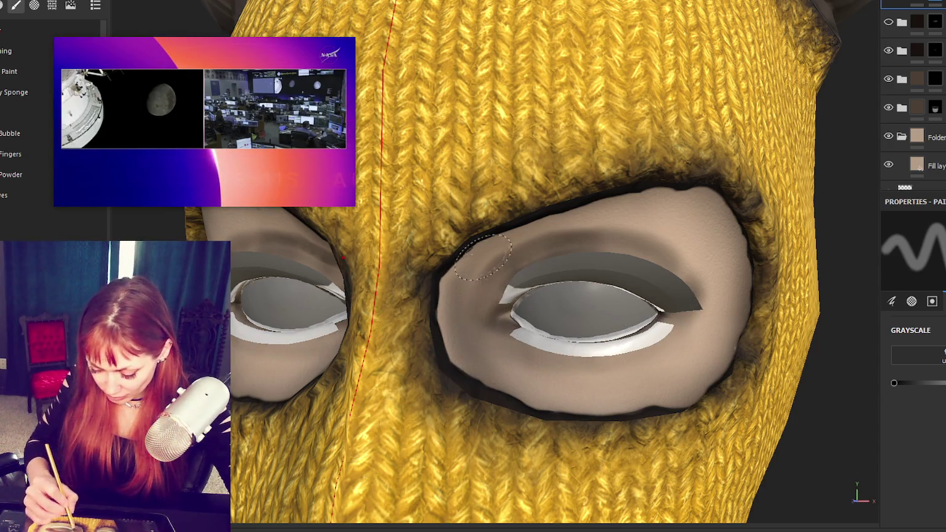
- Darken the upper eye socket and its right side down to the bottom
{"action": "left_click_drag", "start_coordinate": [482, 257], "coordinate": [673, 240], "text": "alt"}
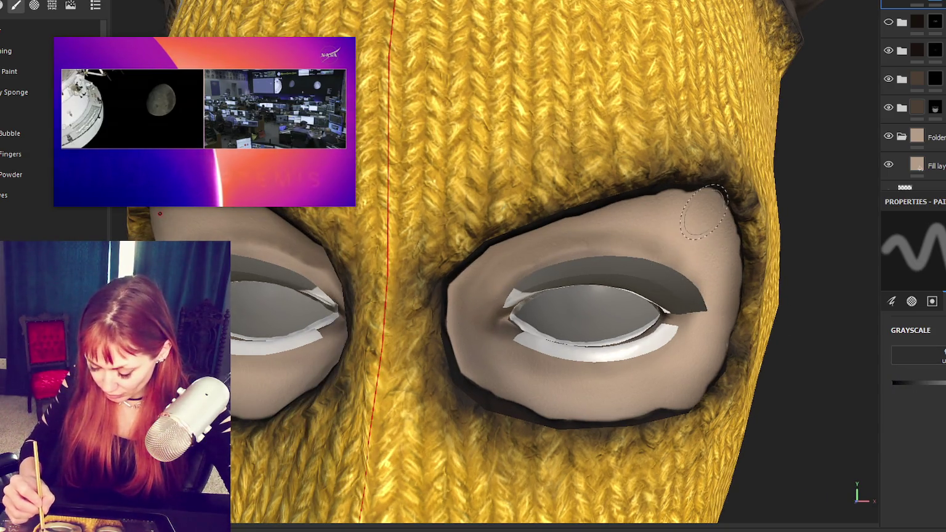
{"action": "left_click_drag", "start_coordinate": [713, 191], "coordinate": [722, 201]}
{"action": "mouse_move", "coordinate": [635, 197]}
{"action": "left_mouse_down"}
{"action": "mouse_move", "coordinate": [529, 413]}
{"action": "mouse_move", "coordinate": [664, 412]}
{"action": "mouse_move", "coordinate": [701, 385]}
{"action": "left_mouse_up"}
{"action": "left_click_drag", "start_coordinate": [675, 433], "coordinate": [732, 370], "text": "alt"}
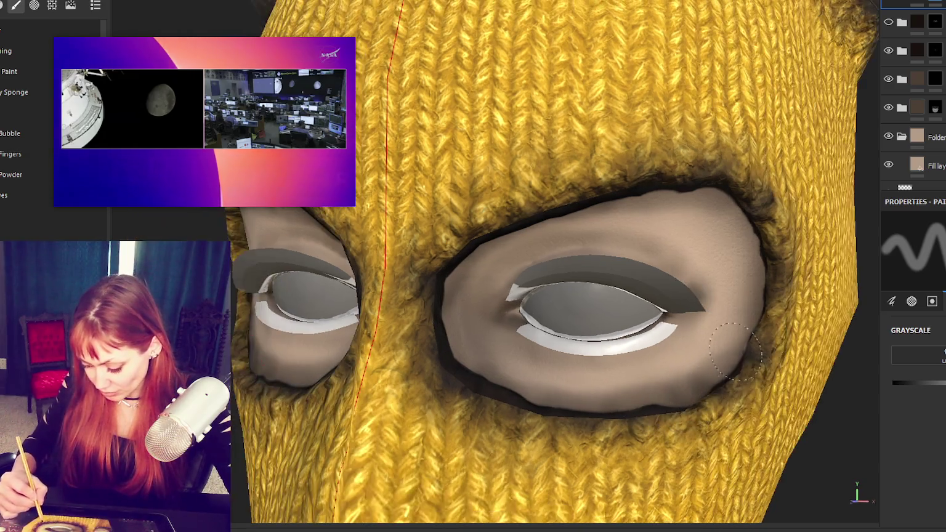
{"action": "mouse_move", "coordinate": [751, 222]}
{"action": "left_mouse_down"}
{"action": "mouse_move", "coordinate": [738, 320]}
{"action": "mouse_move", "coordinate": [699, 406]}
{"action": "left_mouse_up"}
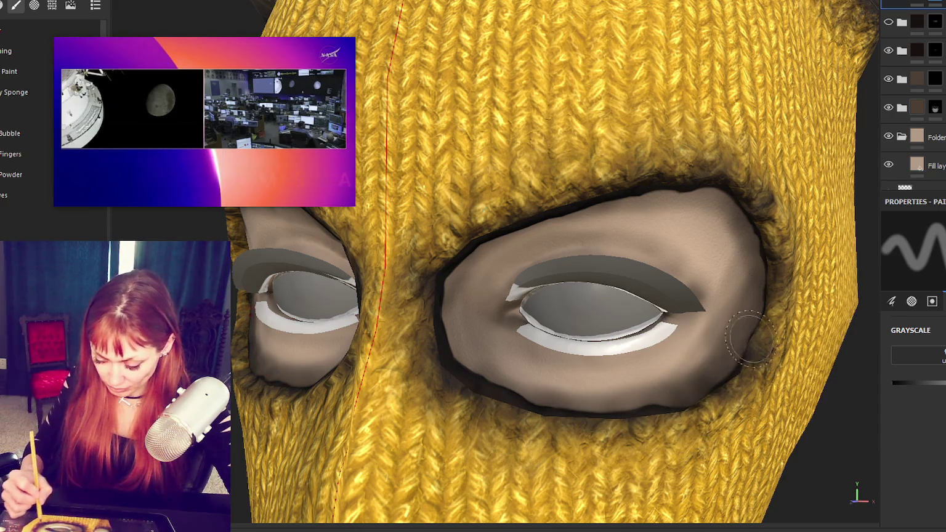
{"action": "left_click_drag", "start_coordinate": [703, 177], "coordinate": [723, 192]}
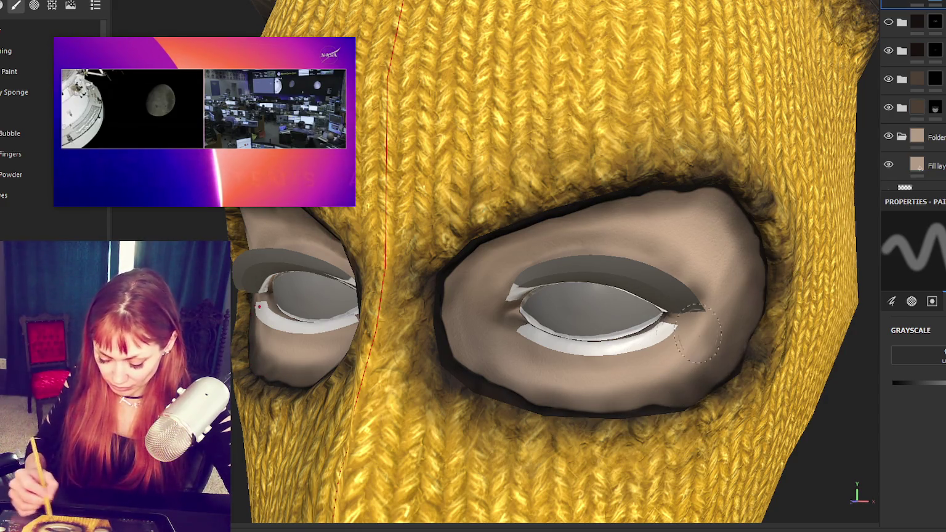
{"action": "mouse_move", "coordinate": [204, 122]}
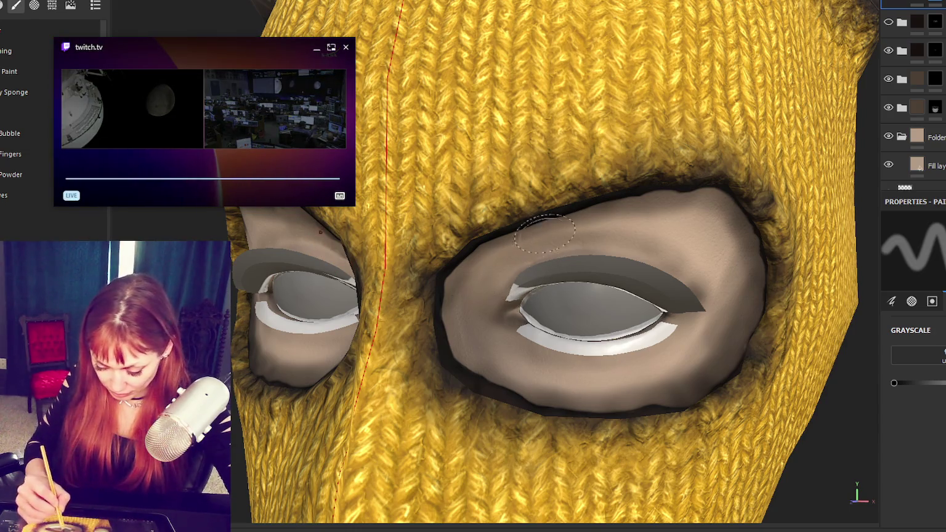
- Lighten the upper socket shading and brighten the outer side of the eye socket
{"action": "left_click_drag", "start_coordinate": [671, 219], "coordinate": [683, 230]}
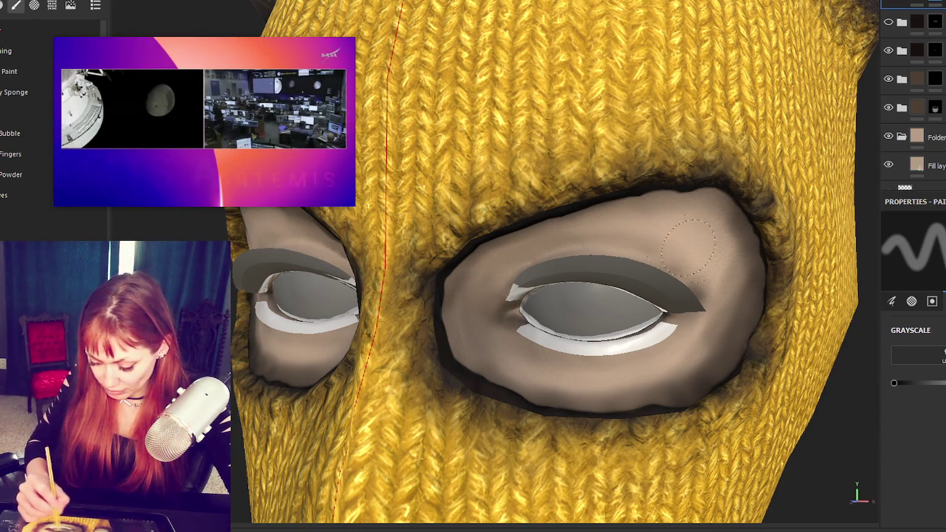
{"action": "left_click_drag", "start_coordinate": [728, 271], "coordinate": [714, 363]}
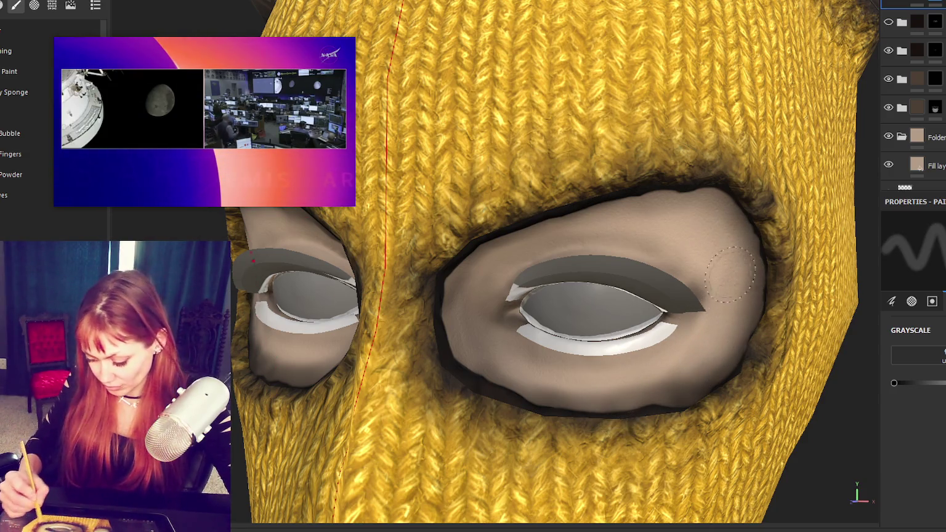
{"action": "left_click_drag", "start_coordinate": [671, 394], "coordinate": [649, 387], "text": "alt"}
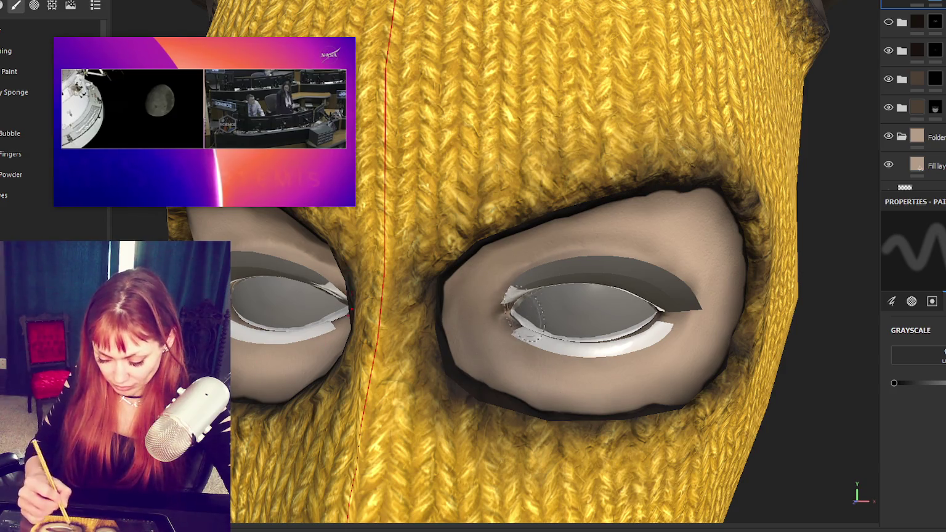
{"action": "left_click_drag", "start_coordinate": [665, 403], "coordinate": [646, 388], "text": "alt"}
{"action": "scroll", "coordinate": [890, 31], "scroll_direction": "up", "scroll_amount": 5}
- Hide the EyeInterior1 and LASHES1 texture sets to view the empty sockets
{"action": "left_click", "coordinate": [913, 11]}
{"action": "left_click", "coordinate": [909, 27], "text": "shift"}
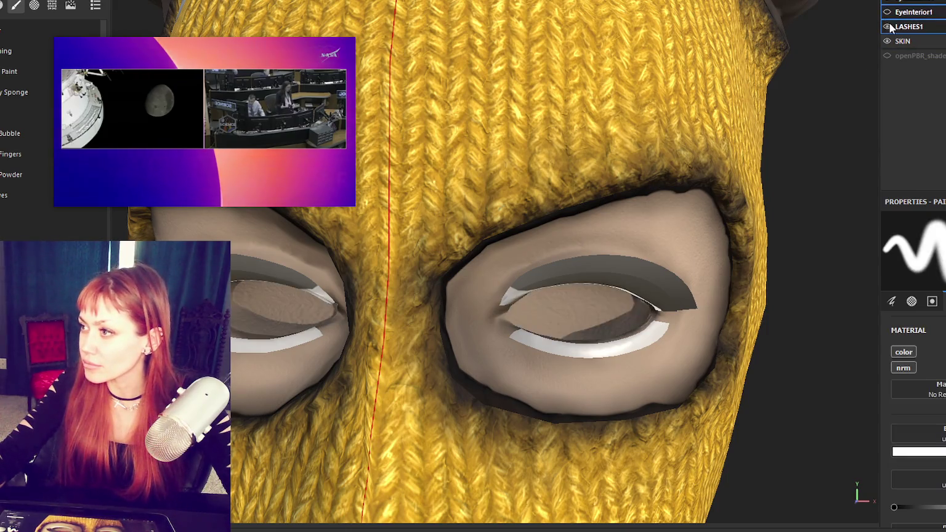
{"action": "mouse_move", "coordinate": [855, 144]}
{"action": "left_mouse_down", "text": "alt"}
{"action": "mouse_move", "coordinate": [674, 239]}
{"action": "mouse_move", "coordinate": [683, 274]}
{"action": "left_mouse_up", "text": "alt"}
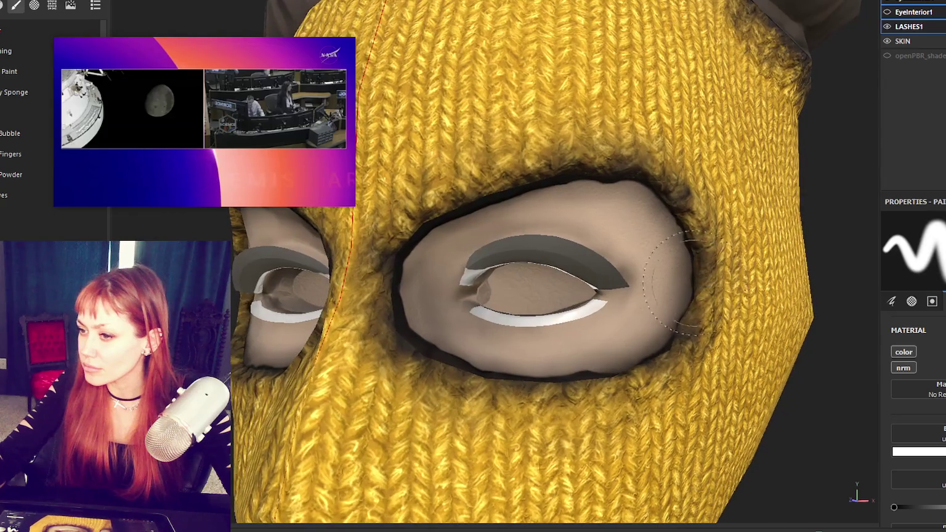
{"action": "scroll", "coordinate": [932, 40], "scroll_direction": "down", "scroll_amount": 3}
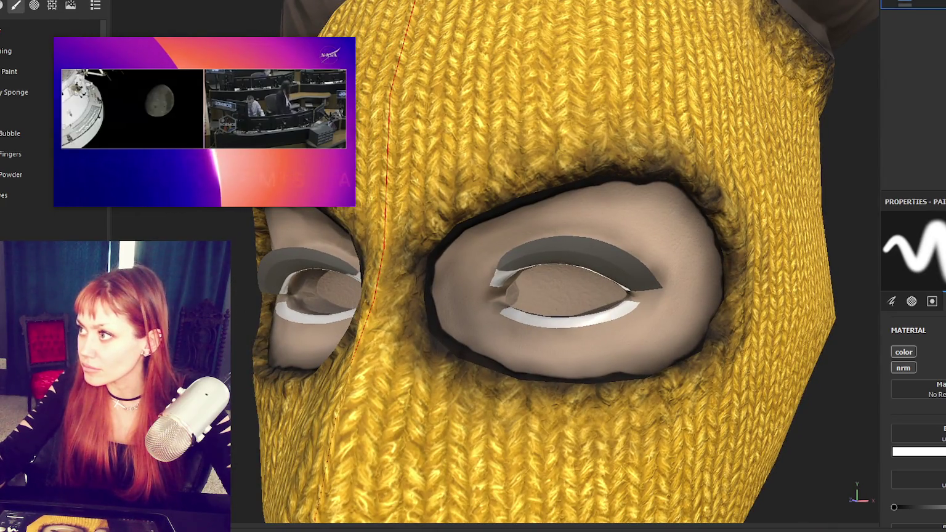
{"action": "scroll", "coordinate": [909, 40], "scroll_direction": "up", "scroll_amount": 3}
- Select the paint layer above the Fill layer in the SKIN texture set and orbit the mask
{"action": "left_click", "coordinate": [934, 40]}
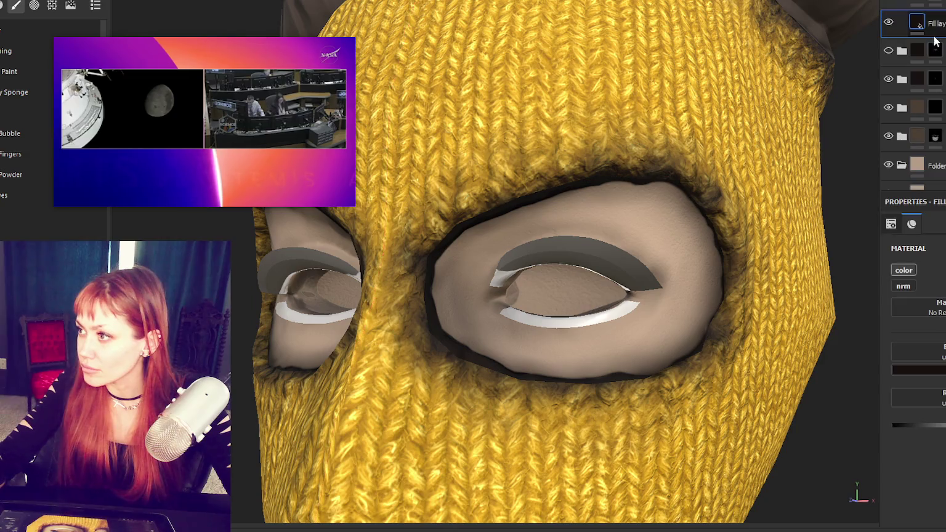
{"action": "left_click", "coordinate": [941, 4]}
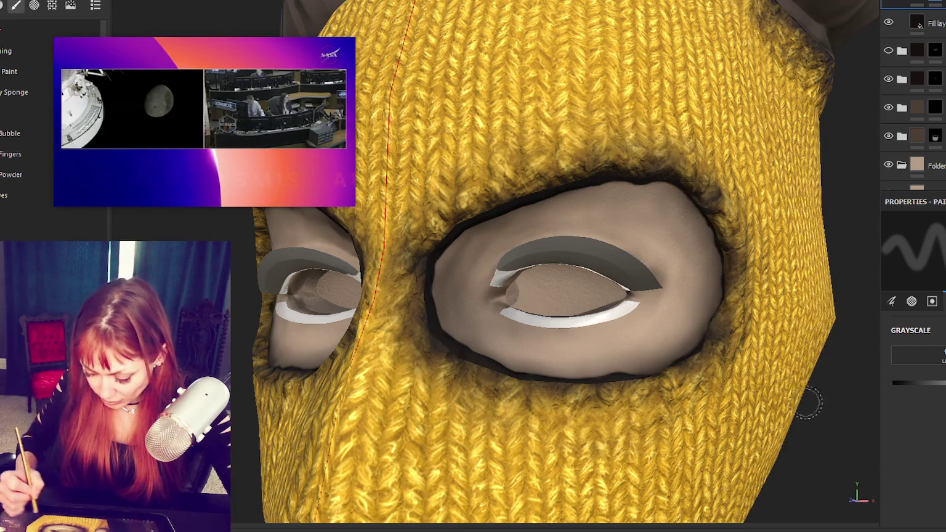
{"action": "left_click_drag", "start_coordinate": [680, 204], "coordinate": [685, 346], "text": "alt"}
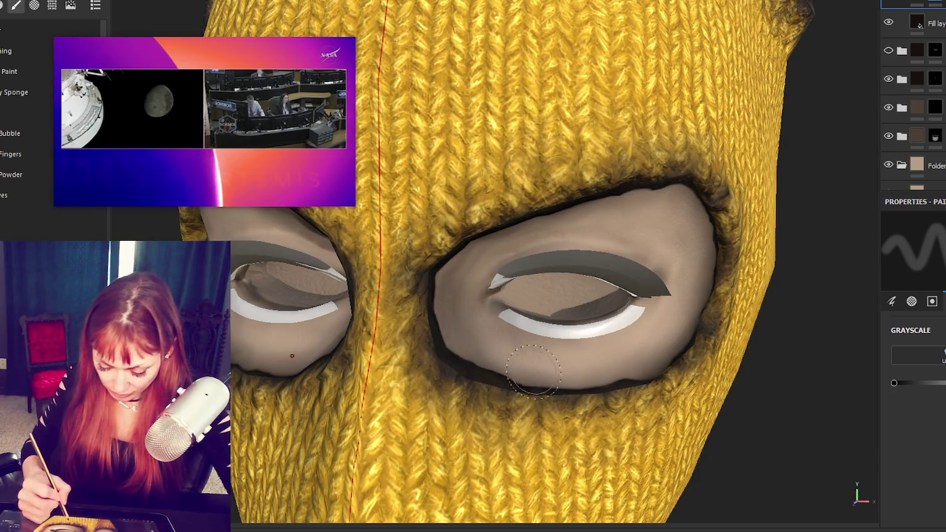
{"action": "left_click_drag", "start_coordinate": [465, 335], "coordinate": [306, 234], "text": "alt"}
{"action": "left_click_drag", "start_coordinate": [295, 385], "coordinate": [469, 364], "text": "alt"}
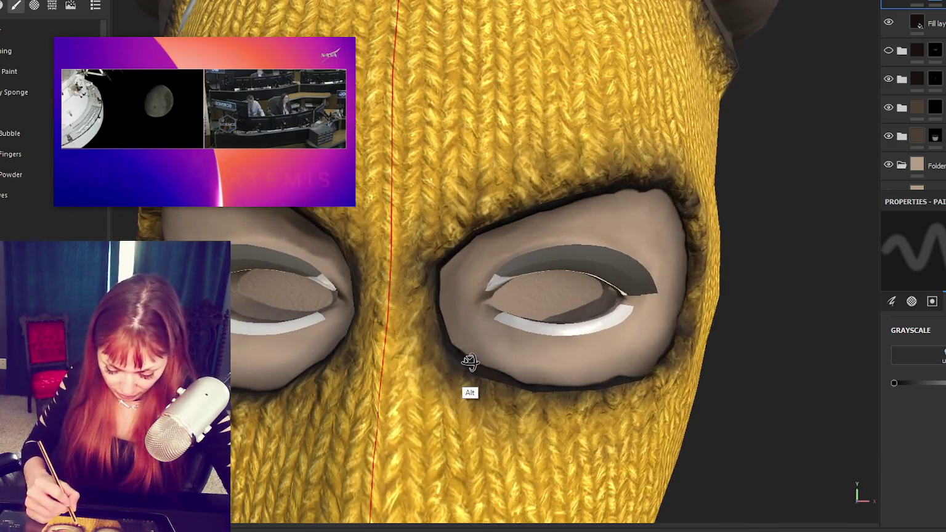
{"action": "scroll", "coordinate": [539, 336], "scroll_direction": "down", "scroll_amount": 5}
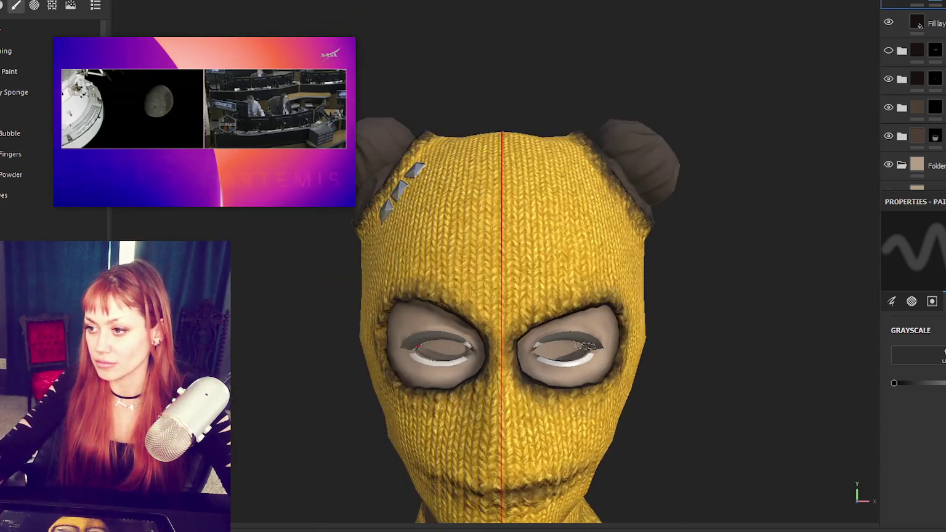
- Orbit the mask from below, behind, the left side and front to inspect the neck edge
{"action": "scroll", "coordinate": [539, 336], "scroll_direction": "down", "scroll_amount": 2}
{"action": "middle_click_drag", "start_coordinate": [554, 321], "coordinate": [588, 268], "text": "alt"}
{"action": "left_click_drag", "start_coordinate": [588, 268], "coordinate": [702, 388], "text": "alt"}
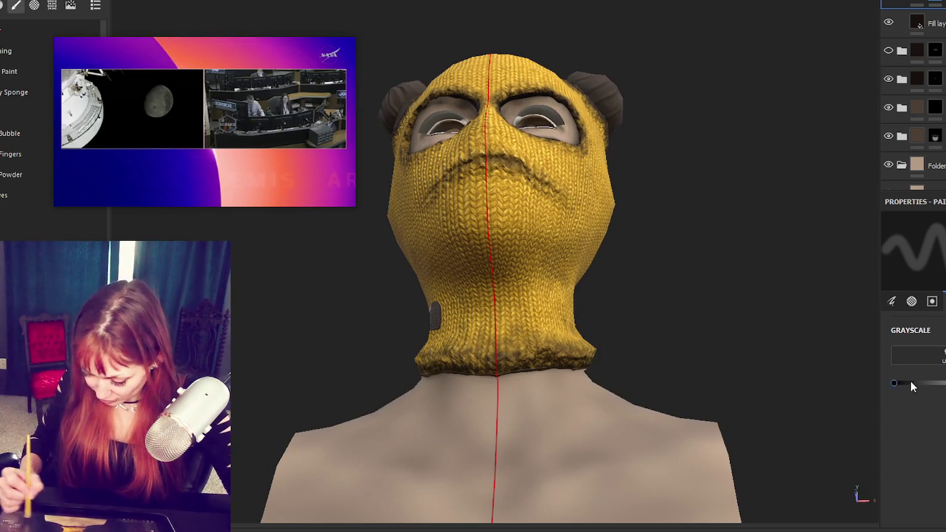
{"action": "mouse_move", "coordinate": [601, 367]}
{"action": "left_mouse_down", "text": "alt"}
{"action": "mouse_move", "coordinate": [610, 380]}
{"action": "mouse_move", "coordinate": [579, 380]}
{"action": "mouse_move", "coordinate": [667, 368]}
{"action": "left_mouse_up", "text": "alt"}
{"action": "key", "text": "ctrl"}
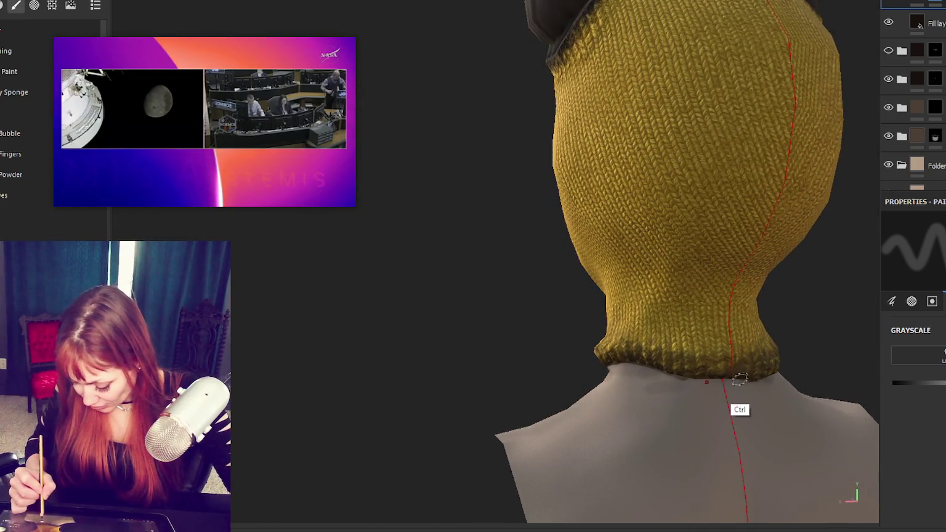
{"action": "mouse_move", "coordinate": [752, 382]}
{"action": "left_mouse_down", "text": "alt"}
{"action": "mouse_move", "coordinate": [668, 378]}
{"action": "mouse_move", "coordinate": [777, 380]}
{"action": "mouse_move", "coordinate": [598, 373]}
{"action": "mouse_move", "coordinate": [796, 338]}
{"action": "mouse_move", "coordinate": [777, 393]}
{"action": "left_mouse_up", "text": "alt"}
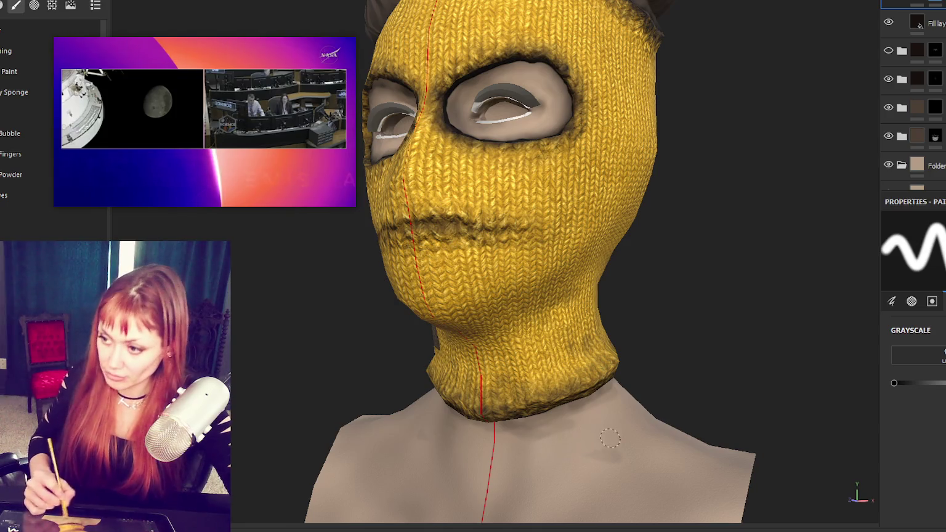
{"action": "left_click_drag", "start_coordinate": [509, 452], "coordinate": [700, 439], "text": "alt"}
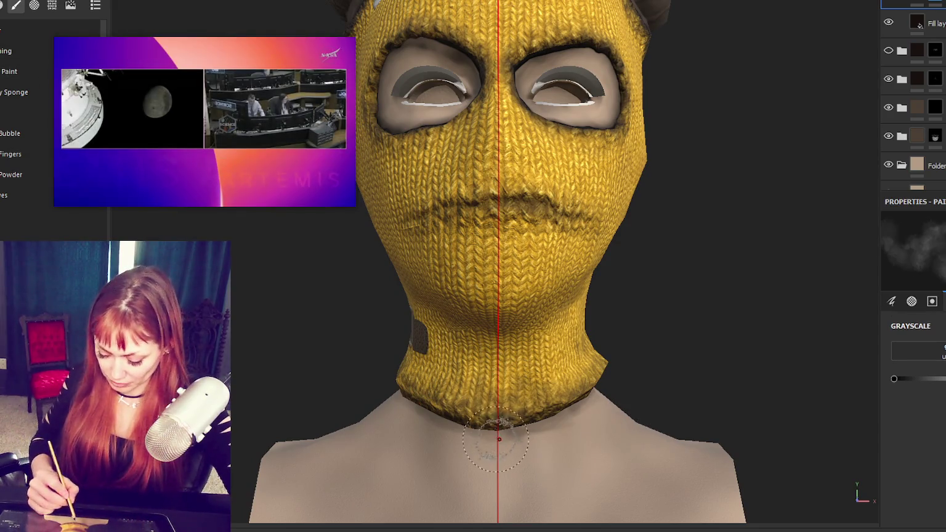
{"action": "left_click_drag", "start_coordinate": [508, 434], "coordinate": [581, 406], "text": "alt"}
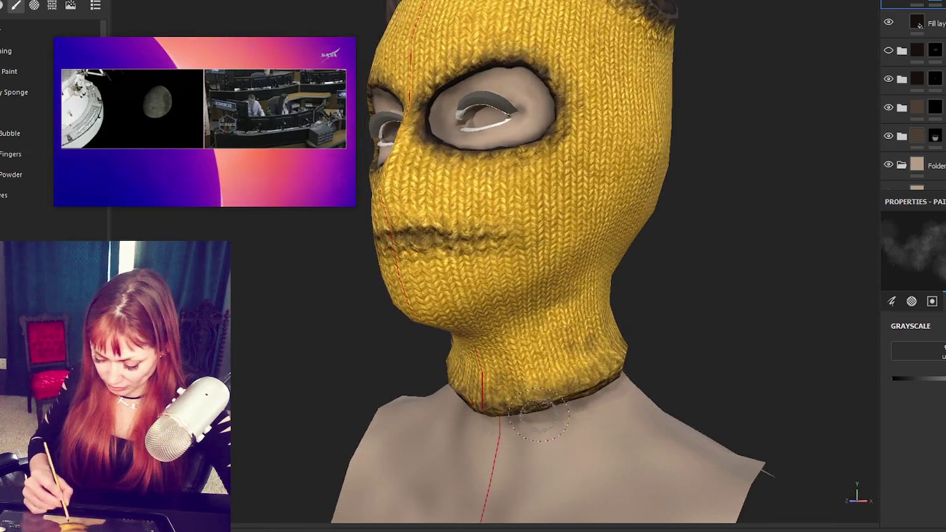
- Paint dark grime along the neck edge, then turn the head to review the face
{"action": "left_click_drag", "start_coordinate": [518, 477], "coordinate": [608, 422]}
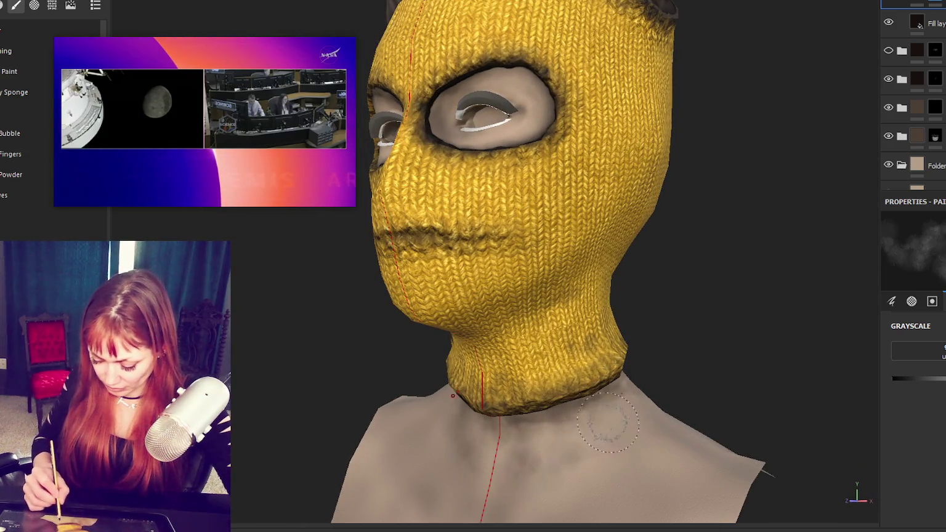
{"action": "left_click_drag", "start_coordinate": [691, 487], "coordinate": [574, 492], "text": "alt"}
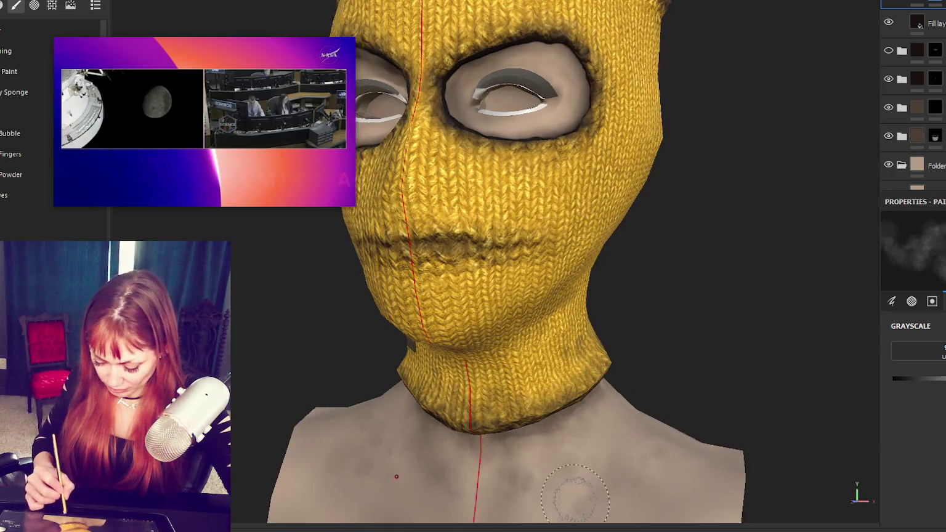
{"action": "scroll", "coordinate": [583, 481], "scroll_direction": "down", "scroll_amount": 5}
{"action": "scroll", "coordinate": [528, 306], "scroll_direction": "up", "scroll_amount": 5}
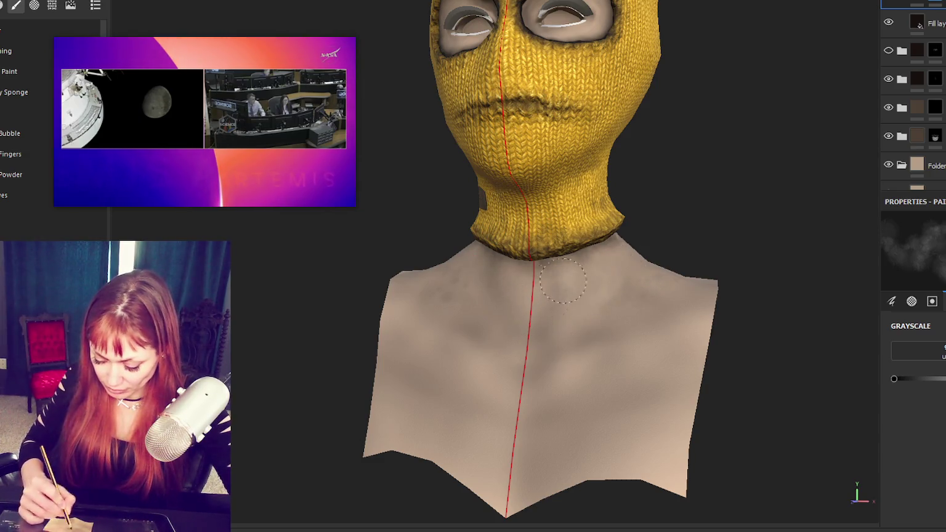
{"action": "left_click_drag", "start_coordinate": [581, 334], "coordinate": [641, 266], "text": "alt"}
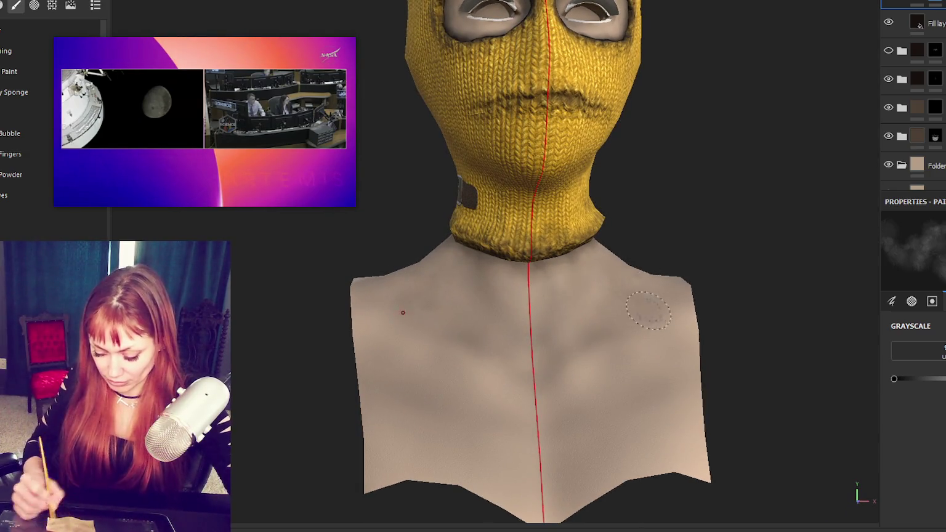
{"action": "middle_click_drag", "start_coordinate": [556, 246], "coordinate": [556, 332], "text": "alt"}
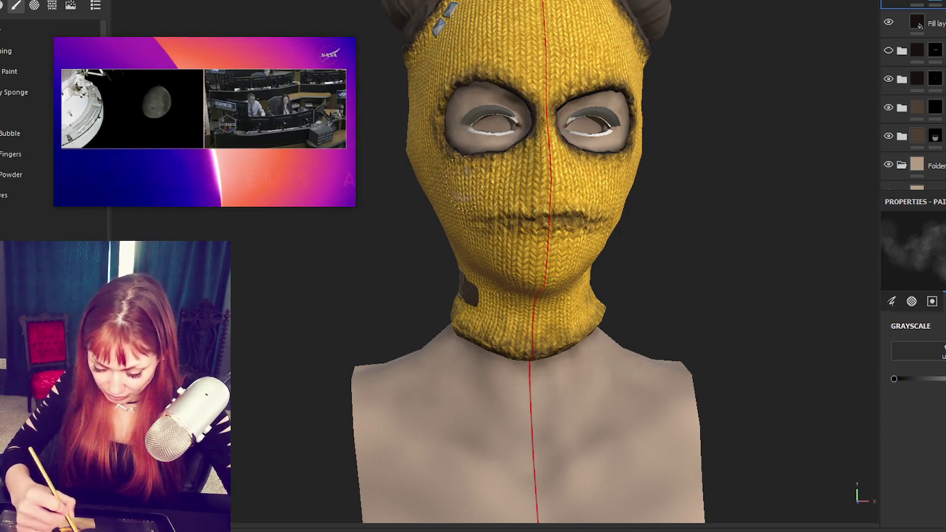
{"action": "left_click_drag", "start_coordinate": [463, 184], "coordinate": [496, 98], "text": "alt"}
- Turn off symmetry with L and set the brush grayscale value to black
{"action": "key", "text": "l"}
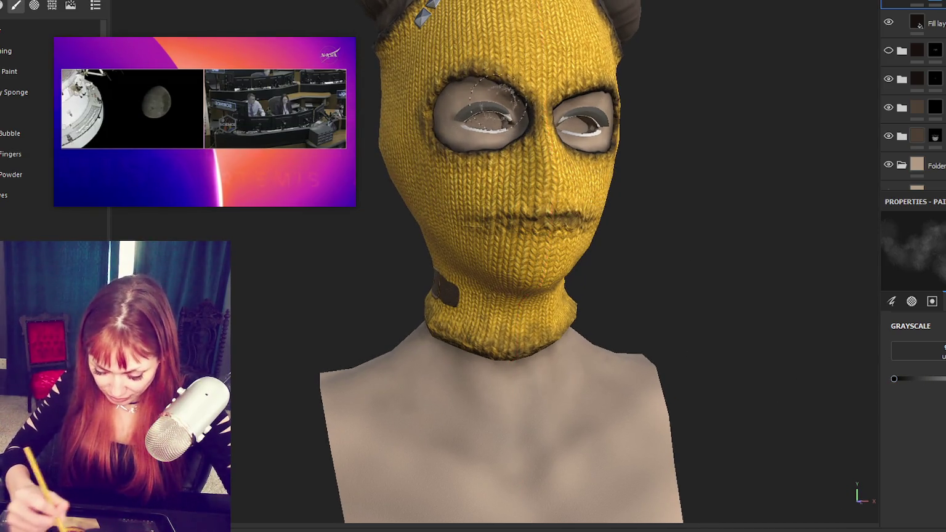
{"action": "mouse_move", "coordinate": [590, 102]}
{"action": "left_mouse_down", "text": "alt"}
{"action": "mouse_move", "coordinate": [549, 152]}
{"action": "mouse_move", "coordinate": [514, 101]}
{"action": "mouse_move", "coordinate": [569, 317]}
{"action": "left_mouse_up", "text": "alt"}
{"action": "scroll", "coordinate": [505, 96], "scroll_direction": "up", "scroll_amount": 2}
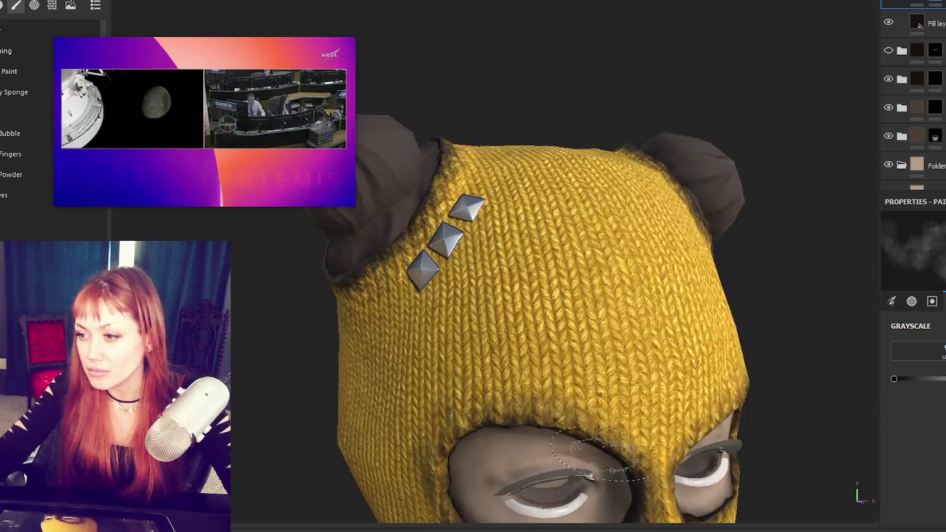
{"action": "scroll", "coordinate": [569, 317], "scroll_direction": "up", "scroll_amount": 2}
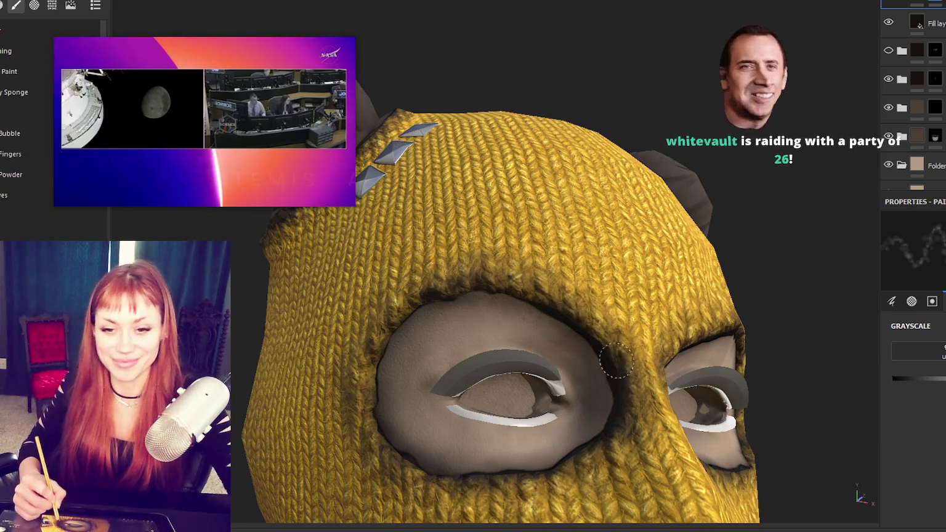
{"action": "left_click_drag", "start_coordinate": [616, 385], "coordinate": [653, 388], "text": "alt"}
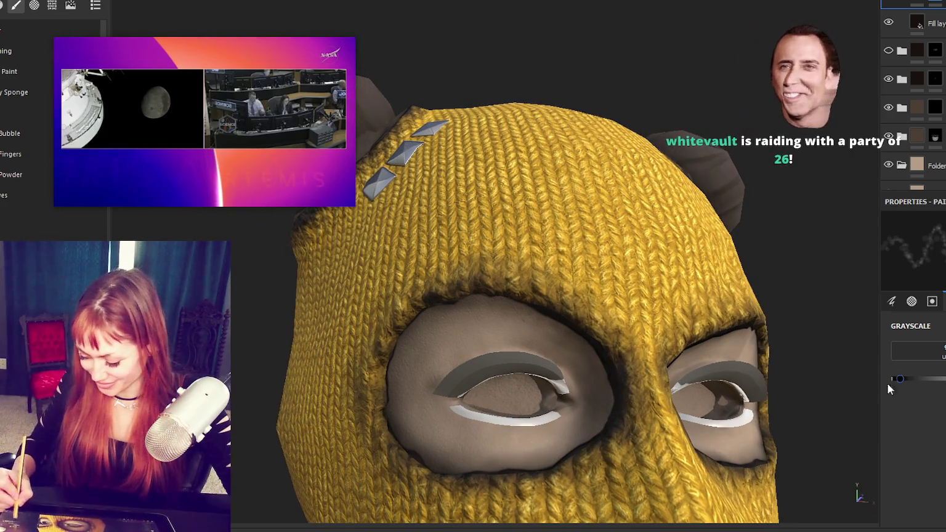
{"action": "left_click", "coordinate": [893, 379]}
- Orbit close to the right eye, then zoom out to a frontal view
{"action": "left_click_drag", "start_coordinate": [589, 386], "coordinate": [547, 339], "text": "alt"}
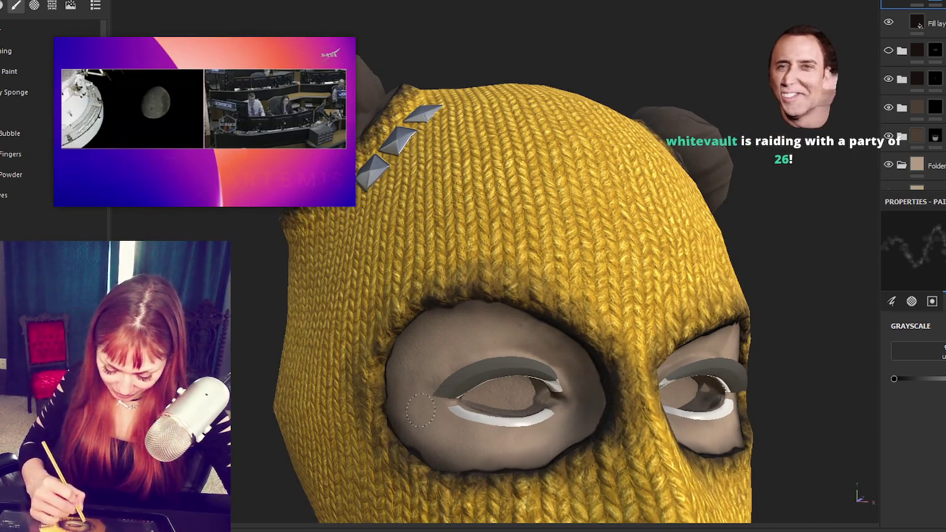
{"action": "left_click_drag", "start_coordinate": [538, 459], "coordinate": [575, 355], "text": "alt"}
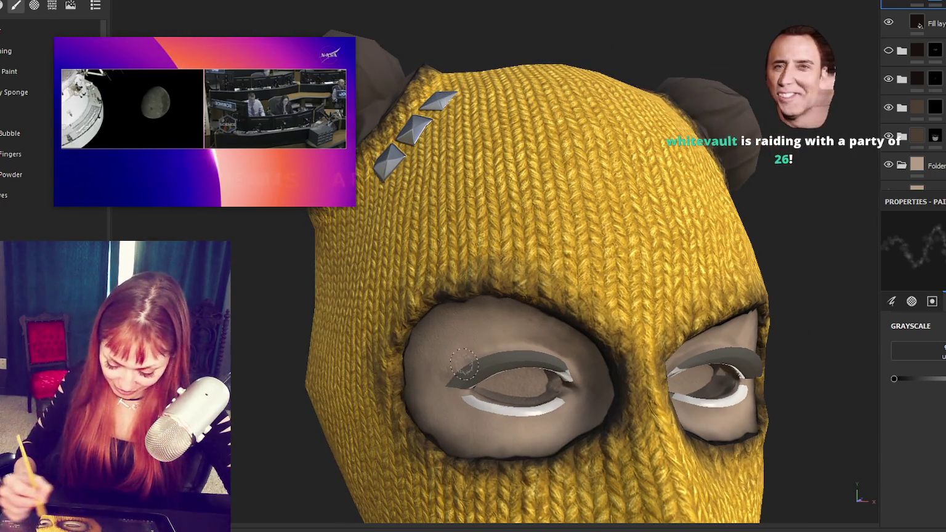
{"action": "mouse_move", "coordinate": [544, 427]}
{"action": "left_mouse_down", "text": "alt"}
{"action": "mouse_move", "coordinate": [784, 348]}
{"action": "mouse_move", "coordinate": [797, 328]}
{"action": "left_mouse_up", "text": "alt"}
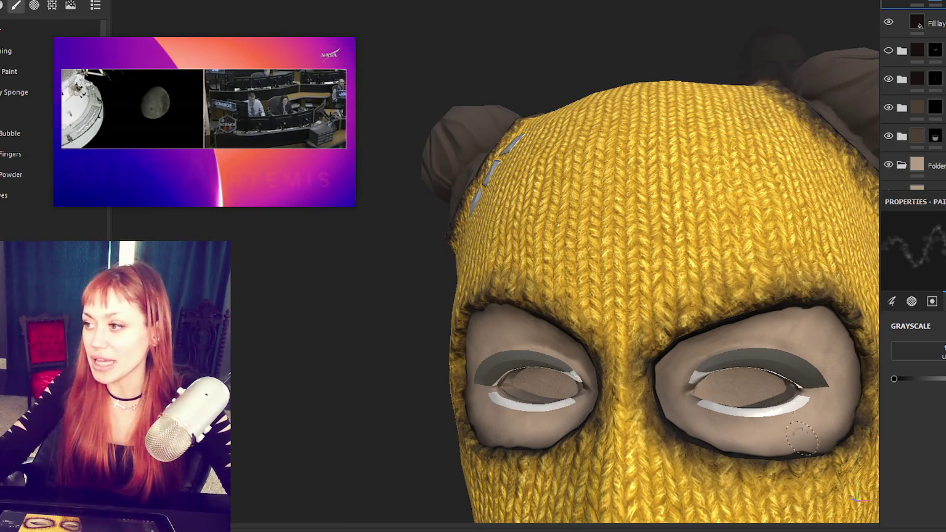
{"action": "scroll", "coordinate": [581, 217], "scroll_direction": "down", "scroll_amount": 3}
{"action": "mouse_move", "coordinate": [707, 244]}
{"action": "left_mouse_down", "text": "alt"}
{"action": "mouse_move", "coordinate": [614, 249]}
{"action": "mouse_move", "coordinate": [740, 253]}
{"action": "mouse_move", "coordinate": [616, 277]}
{"action": "mouse_move", "coordinate": [544, 306]}
{"action": "left_mouse_up", "text": "alt"}
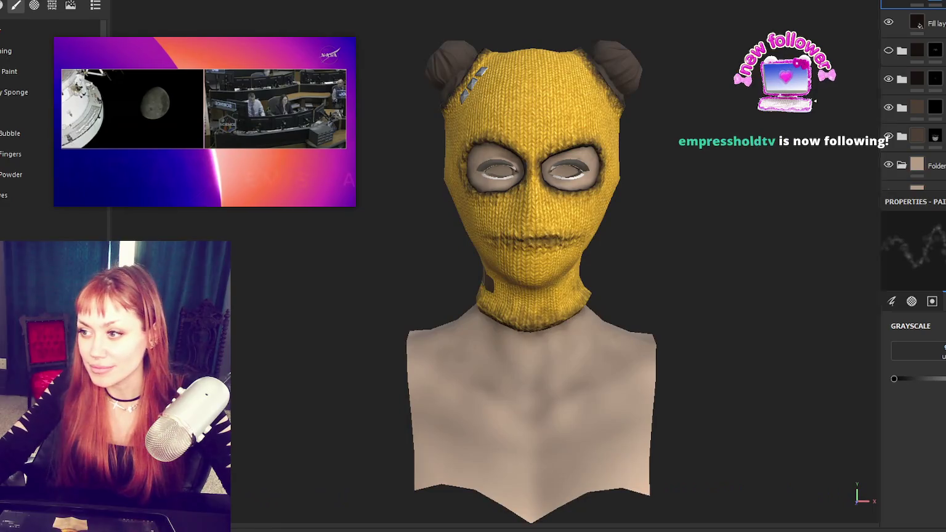
{"action": "scroll", "coordinate": [530, 259], "scroll_direction": "up", "scroll_amount": 2}
{"action": "scroll", "coordinate": [530, 259], "scroll_direction": "up", "scroll_amount": 2}
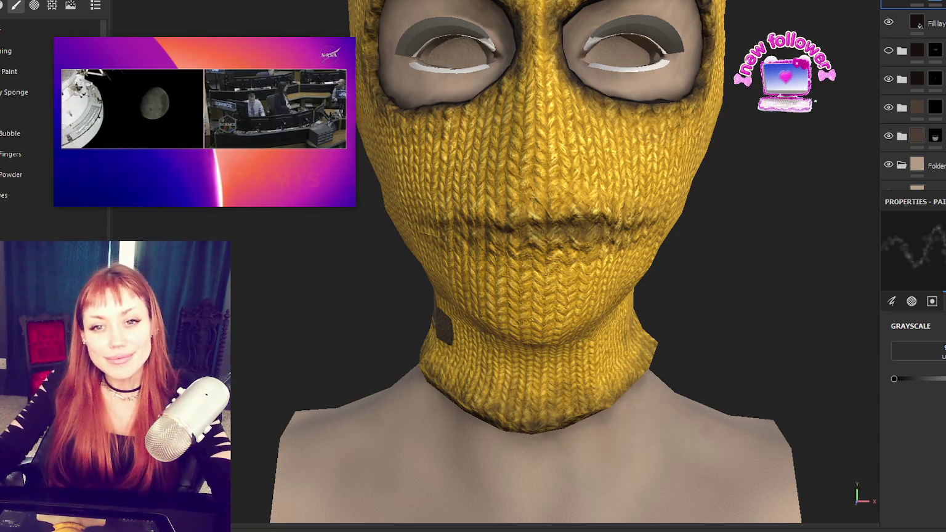
- Orbit around the back of the head and return to a zoomed-out front view
{"action": "scroll", "coordinate": [430, 297], "scroll_direction": "down", "scroll_amount": 2}
{"action": "scroll", "coordinate": [692, 214], "scroll_direction": "down", "scroll_amount": 3}
{"action": "mouse_move", "coordinate": [630, 176]}
{"action": "left_mouse_down", "text": "alt"}
{"action": "mouse_move", "coordinate": [919, 148]}
{"action": "mouse_move", "coordinate": [633, 143]}
{"action": "mouse_move", "coordinate": [585, 93]}
{"action": "mouse_move", "coordinate": [524, 124]}
{"action": "mouse_move", "coordinate": [380, 148]}
{"action": "mouse_move", "coordinate": [469, 143]}
{"action": "mouse_move", "coordinate": [267, 429]}
{"action": "left_mouse_up", "text": "alt"}
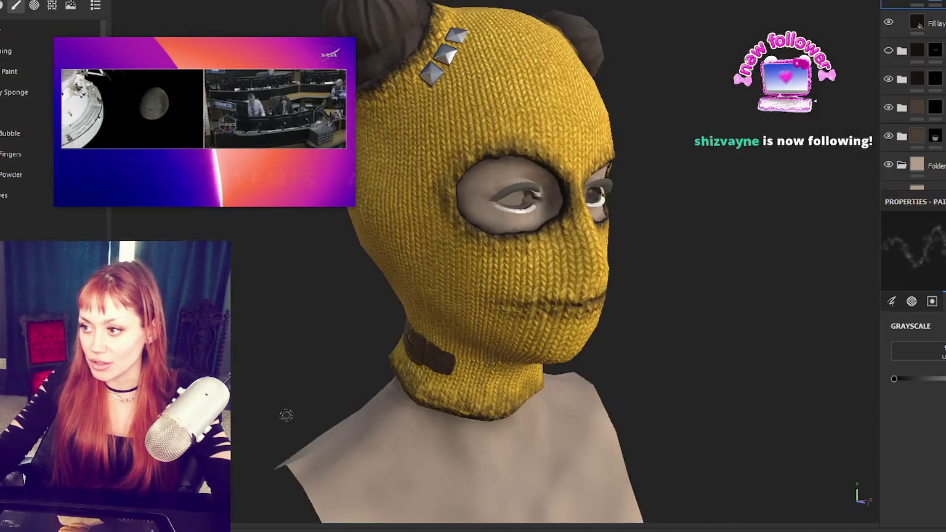
{"action": "left_click_drag", "start_coordinate": [650, 205], "coordinate": [591, 210], "text": "alt"}
{"action": "right_click_drag", "start_coordinate": [591, 209], "coordinate": [578, 185], "text": "alt"}
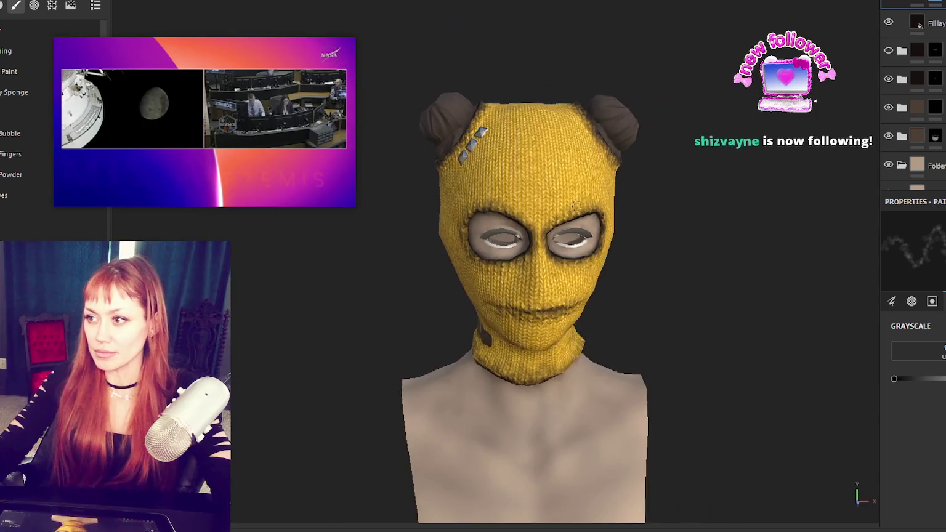
- Export the textures via File > Export Textures and select the yellow texture asset
{"action": "left_click", "coordinate": [12, 2]}
{"action": "left_click", "coordinate": [25, 107]}
{"action": "left_click", "coordinate": [758, 444]}
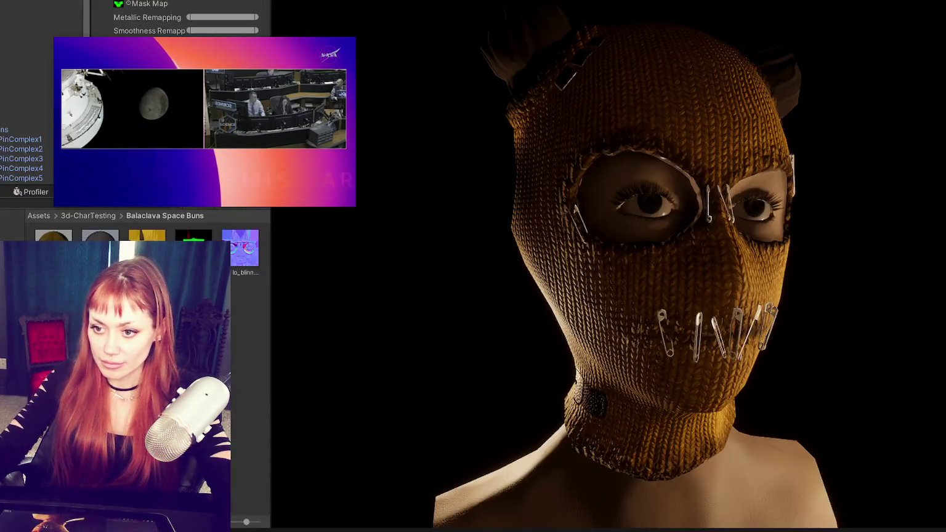
{"action": "left_click", "coordinate": [134, 237]}
- Delete the old pinlo_blinn2 textures and set the normal texture's type to Normal map
{"action": "key", "text": "Delete"}
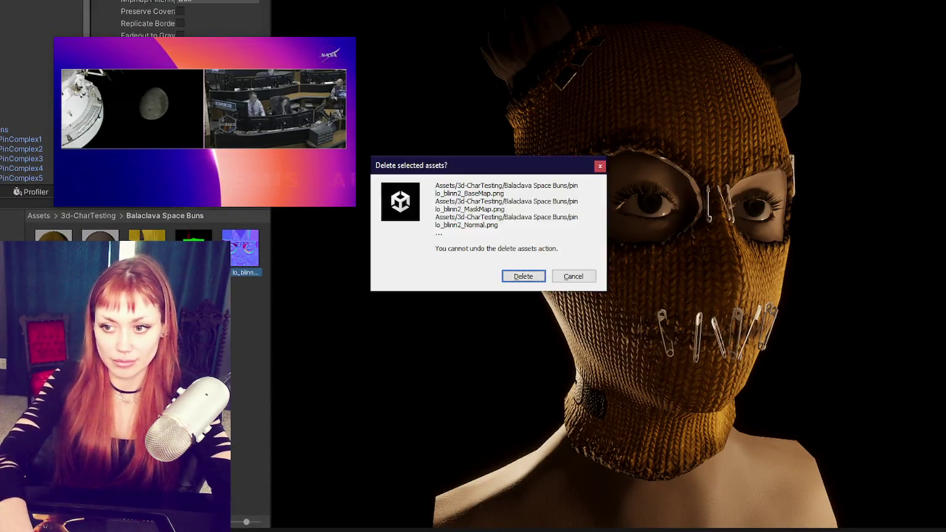
{"action": "key", "text": "Return"}
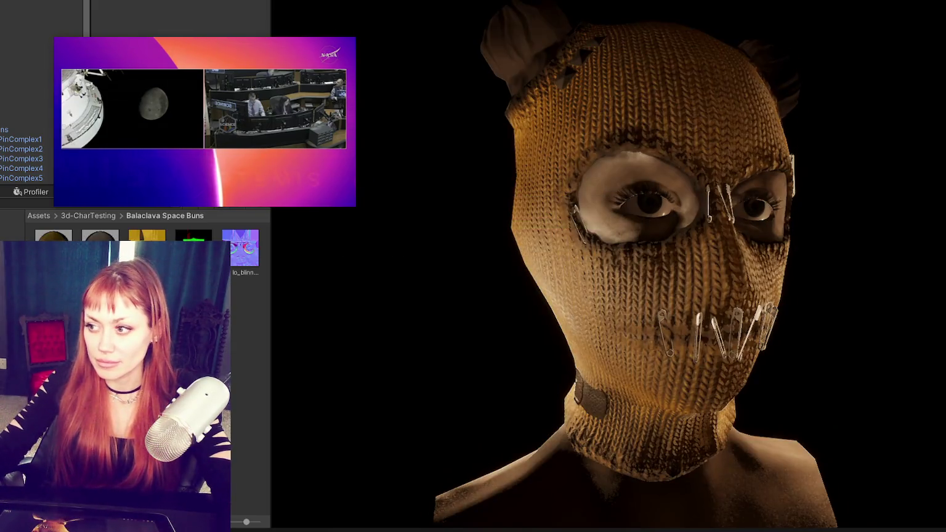
{"action": "left_click", "coordinate": [216, 14]}
{"action": "left_click", "coordinate": [217, 41]}
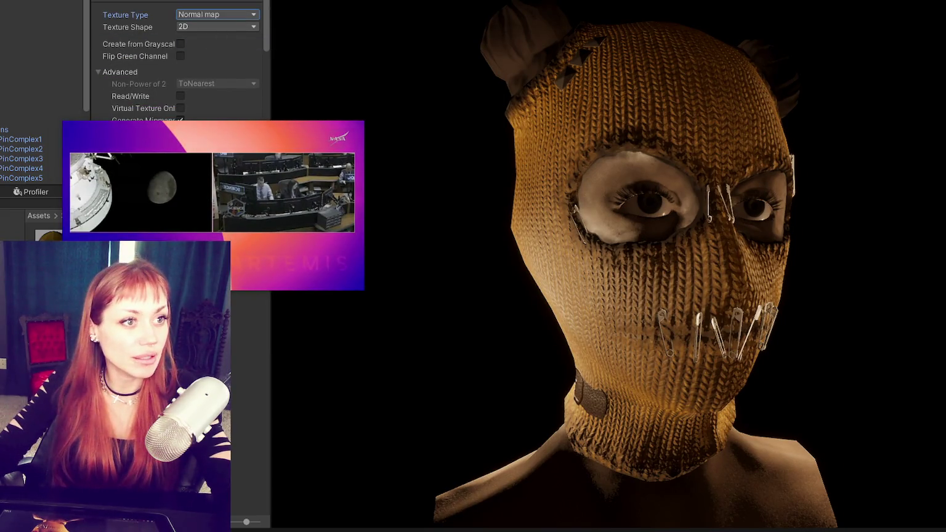
{"action": "left_click", "coordinate": [41, 109]}
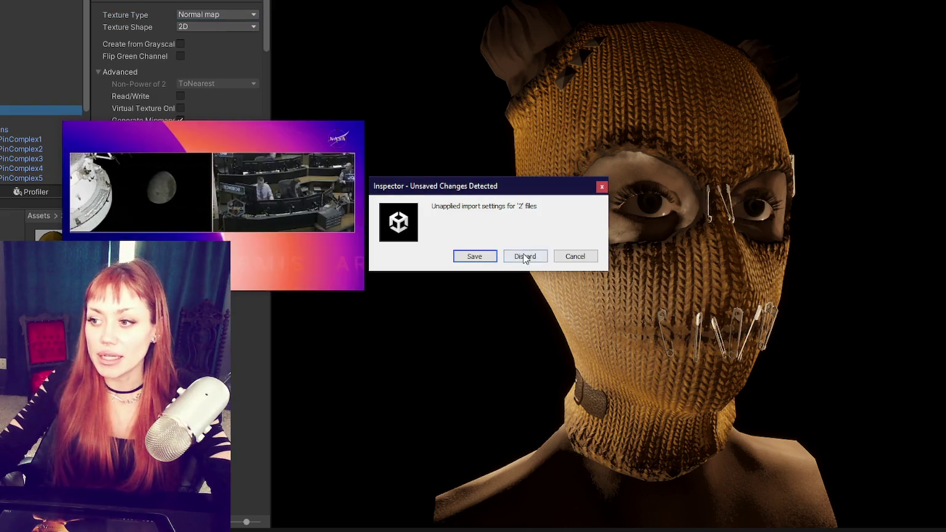
{"action": "left_click", "coordinate": [488, 257]}
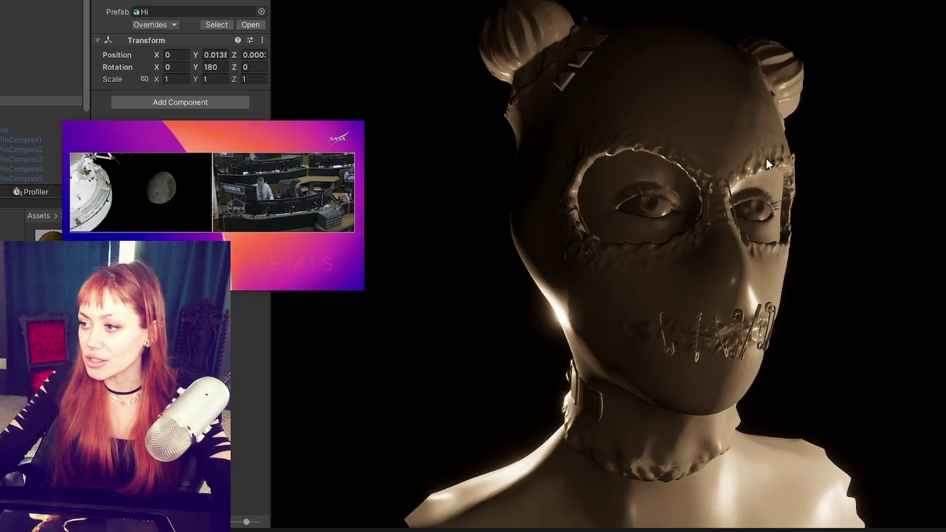
- In the Scene view, inspect the eye and lashes and select the head prefab root
{"action": "left_click", "coordinate": [560, 11]}
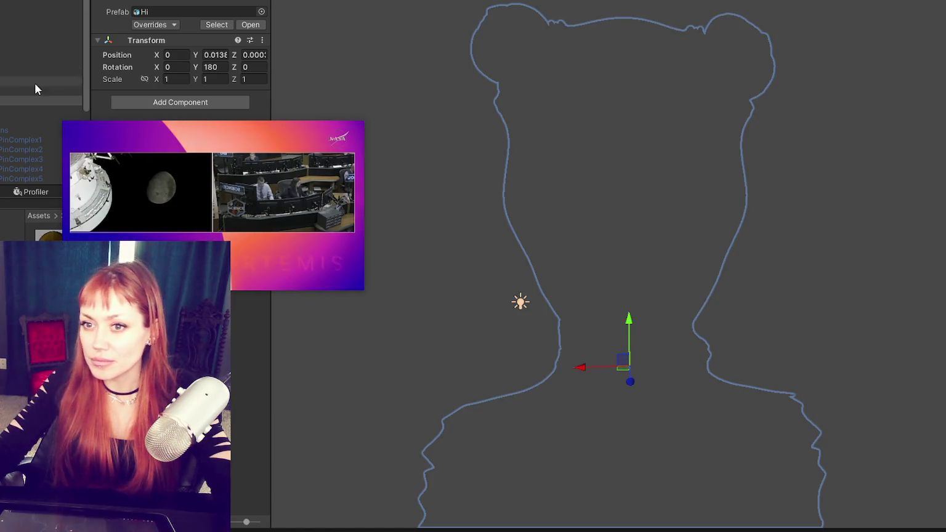
{"action": "mouse_move", "coordinate": [554, 160]}
{"action": "left_mouse_down", "text": "alt"}
{"action": "mouse_move", "coordinate": [452, 157]}
{"action": "mouse_move", "coordinate": [674, 189]}
{"action": "left_mouse_up", "text": "alt"}
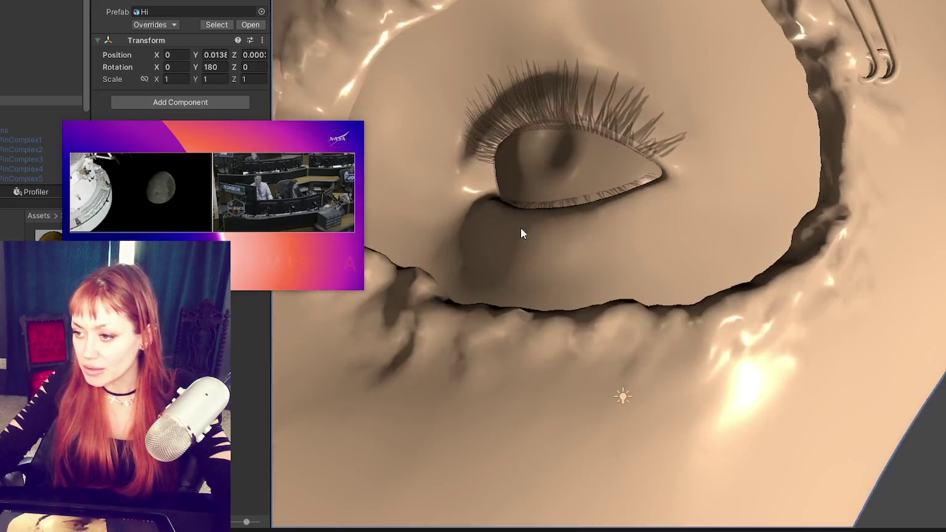
{"action": "left_click_drag", "start_coordinate": [674, 188], "coordinate": [706, 200], "text": "alt"}
{"action": "left_click", "coordinate": [706, 193]}
{"action": "left_click", "coordinate": [763, 132]}
{"action": "scroll", "coordinate": [762, 148], "scroll_direction": "down", "scroll_amount": 5}
{"action": "scroll", "coordinate": [751, 158], "scroll_direction": "down", "scroll_amount": 3}
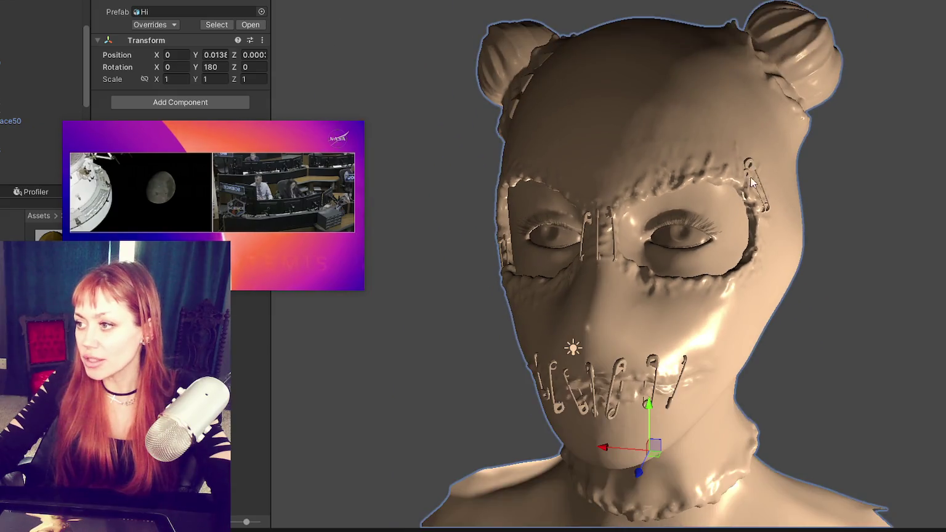
- Review the face, then select the head prefab and swap in the textured Hi model
{"action": "mouse_move", "coordinate": [581, 241]}
{"action": "left_mouse_down", "text": "alt"}
{"action": "mouse_move", "coordinate": [636, 255]}
{"action": "mouse_move", "coordinate": [602, 330]}
{"action": "mouse_move", "coordinate": [497, 91]}
{"action": "mouse_move", "coordinate": [487, 233]}
{"action": "mouse_move", "coordinate": [521, 257]}
{"action": "mouse_move", "coordinate": [500, 137]}
{"action": "left_mouse_up", "text": "alt"}
{"action": "scroll", "coordinate": [603, 330], "scroll_direction": "down", "scroll_amount": 3}
{"action": "scroll", "coordinate": [497, 92], "scroll_direction": "up", "scroll_amount": 5}
{"action": "left_click", "coordinate": [520, 258]}
{"action": "scroll", "coordinate": [521, 257], "scroll_direction": "down", "scroll_amount": 2}
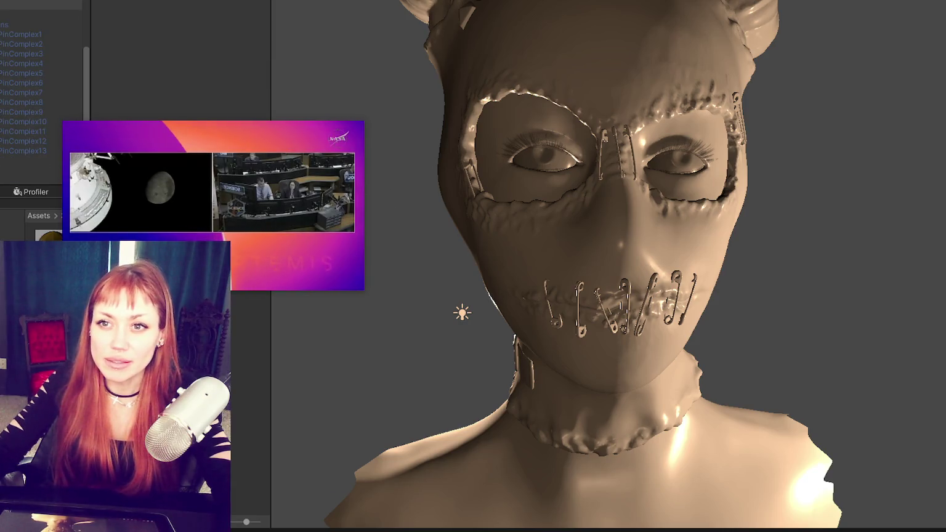
{"action": "left_click", "coordinate": [41, 3]}
{"action": "key", "text": "Up"}
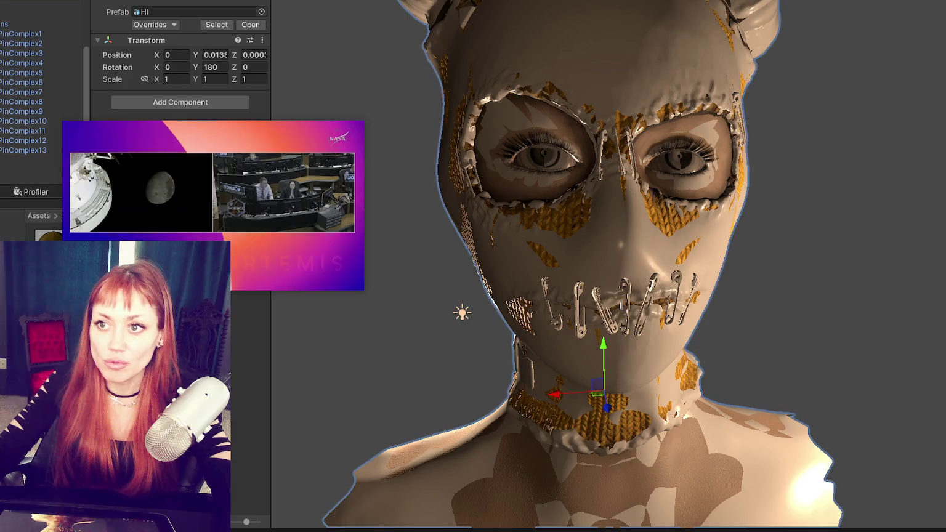
{"action": "mouse_move", "coordinate": [757, 286]}
{"action": "left_mouse_down", "text": "alt"}
{"action": "mouse_move", "coordinate": [656, 269]}
{"action": "mouse_move", "coordinate": [758, 387]}
{"action": "left_mouse_up", "text": "alt"}
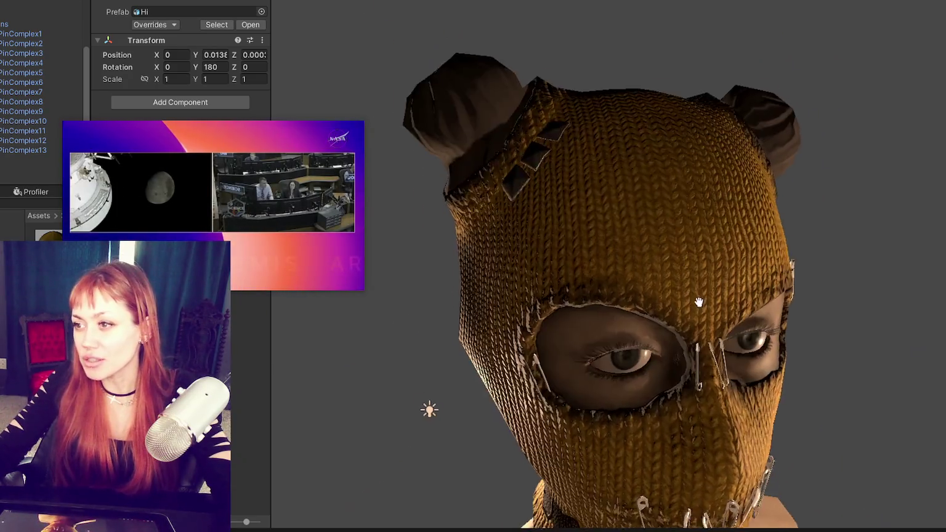
{"action": "scroll", "coordinate": [758, 387], "scroll_direction": "up", "scroll_amount": 5}
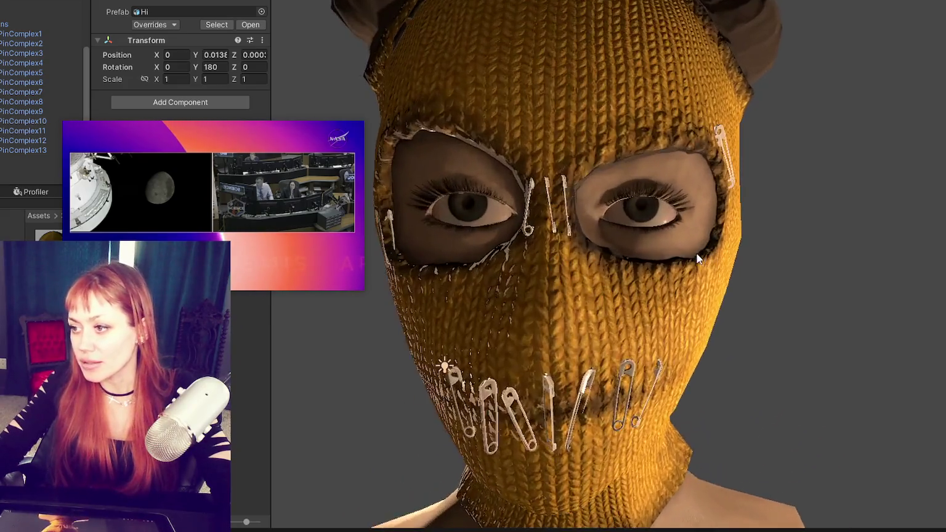
{"action": "mouse_move", "coordinate": [759, 386]}
{"action": "left_mouse_down", "text": "alt"}
{"action": "mouse_move", "coordinate": [646, 229]}
{"action": "mouse_move", "coordinate": [672, 227]}
{"action": "left_mouse_up", "text": "alt"}
{"action": "scroll", "coordinate": [646, 229], "scroll_direction": "down", "scroll_amount": 3}
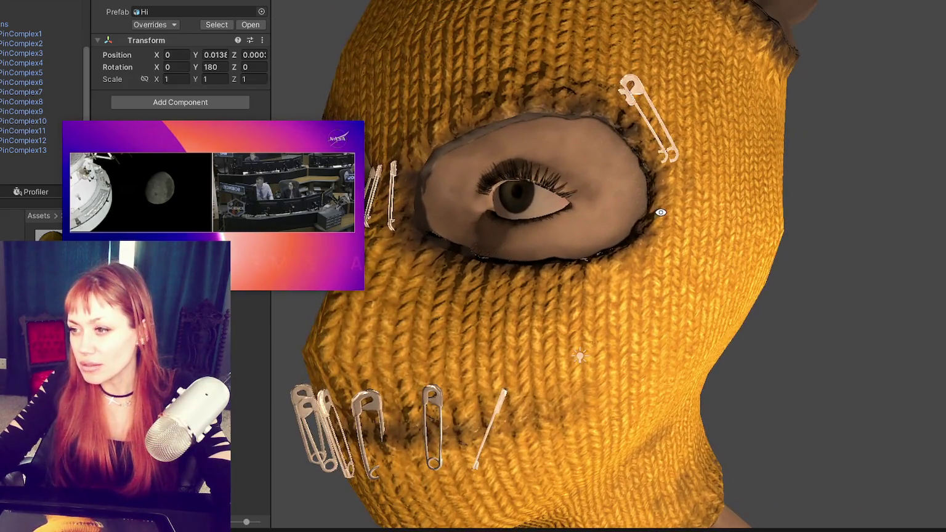
{"action": "left_click_drag", "start_coordinate": [564, 112], "coordinate": [616, 195], "text": "alt"}
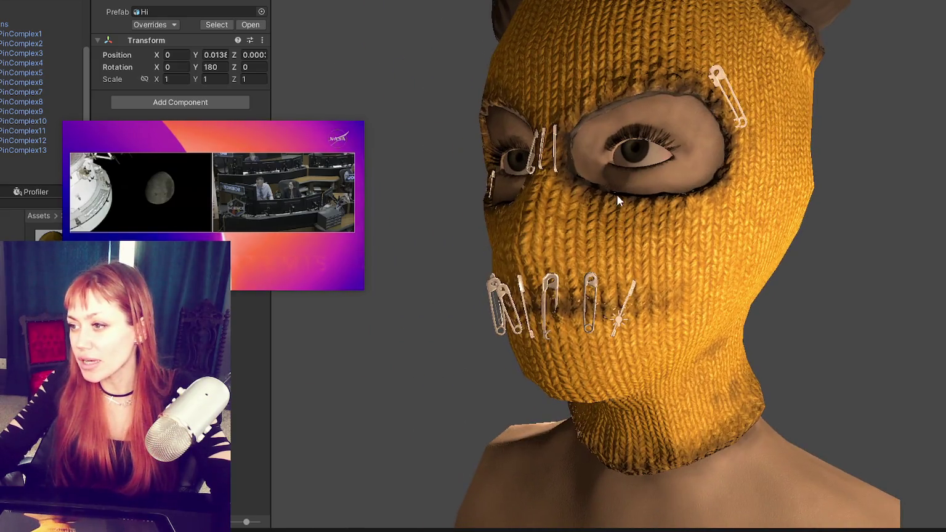
{"action": "left_click_drag", "start_coordinate": [568, 358], "coordinate": [622, 321], "text": "alt"}
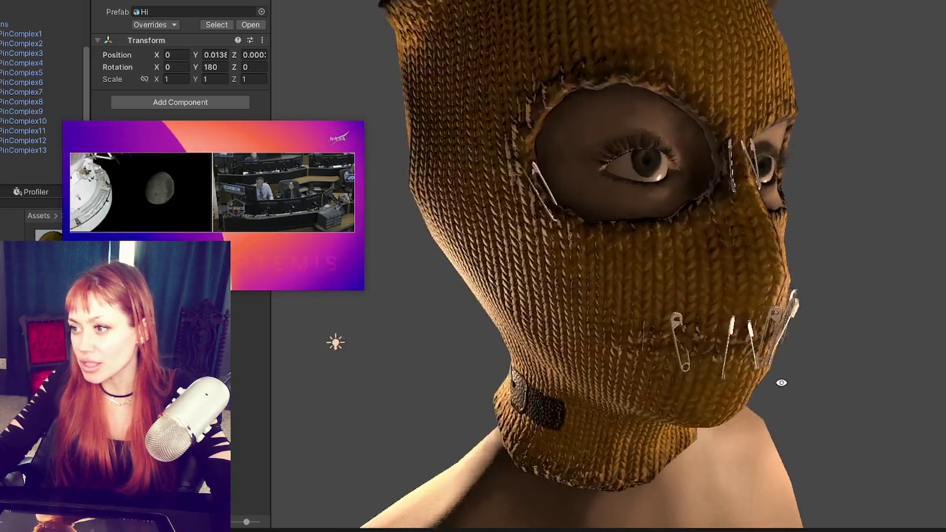
{"action": "scroll", "coordinate": [622, 321], "scroll_direction": "up", "scroll_amount": 2}
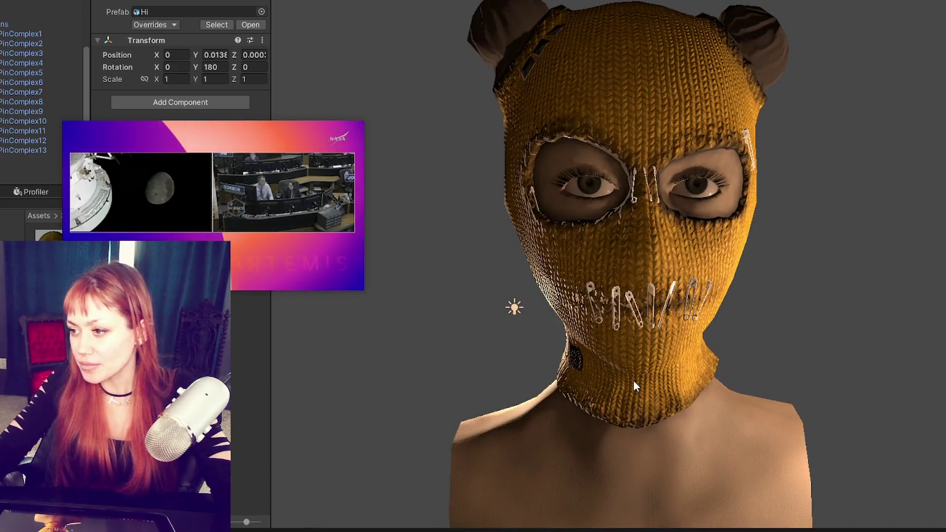
{"action": "scroll", "coordinate": [632, 380], "scroll_direction": "up", "scroll_amount": 5}
{"action": "left_click", "coordinate": [634, 369]}
{"action": "scroll", "coordinate": [694, 361], "scroll_direction": "up", "scroll_amount": 2}
{"action": "mouse_move", "coordinate": [694, 362]}
{"action": "left_mouse_down", "text": "alt"}
{"action": "mouse_move", "coordinate": [502, 301]}
{"action": "mouse_move", "coordinate": [873, 209]}
{"action": "mouse_move", "coordinate": [784, 203]}
{"action": "mouse_move", "coordinate": [673, 230]}
{"action": "mouse_move", "coordinate": [762, 225]}
{"action": "left_mouse_up", "text": "alt"}
{"action": "scroll", "coordinate": [762, 226], "scroll_direction": "up", "scroll_amount": 5}
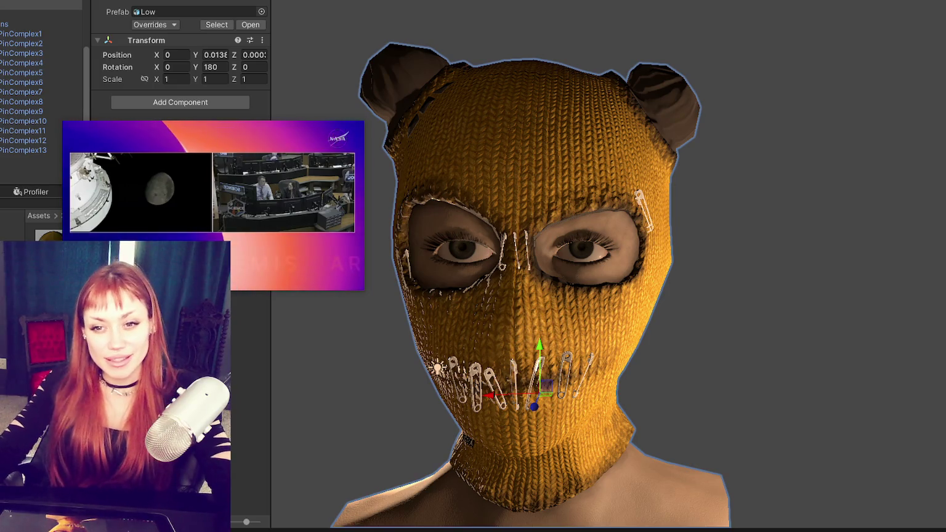
{"action": "left_click", "coordinate": [716, 236]}
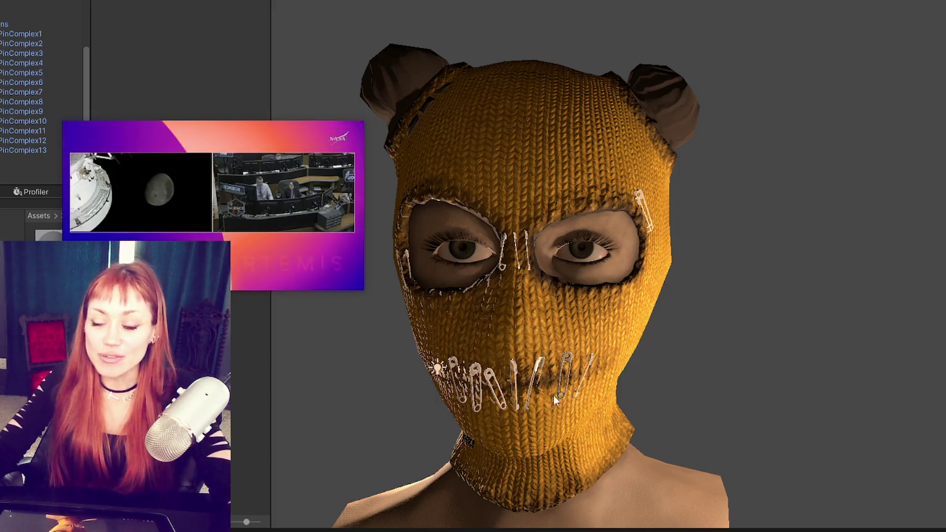
- Inspect the balaclava from several angles in Unity's Scene view, then return to Substance Painter
{"action": "left_click_drag", "start_coordinate": [705, 329], "coordinate": [296, 350], "text": "alt"}
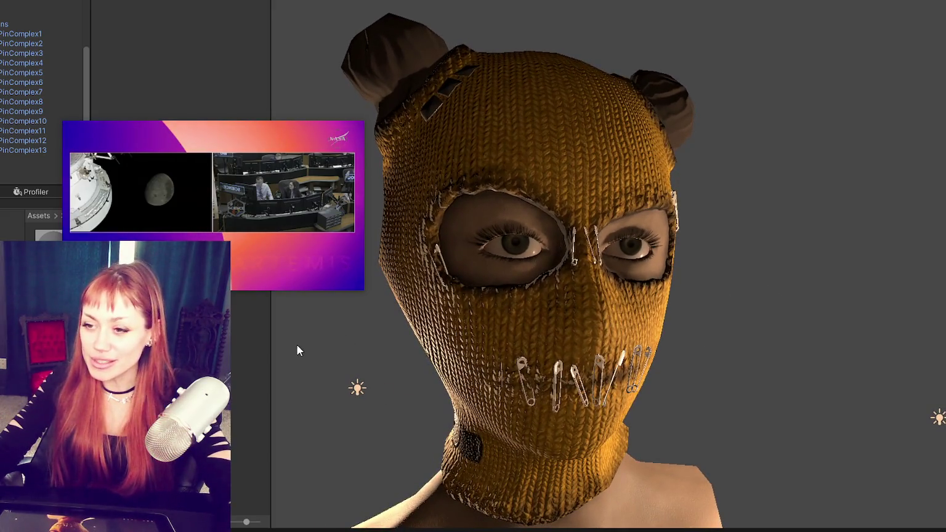
{"action": "mouse_move", "coordinate": [472, 352]}
{"action": "left_mouse_down", "text": "alt"}
{"action": "mouse_move", "coordinate": [704, 208]}
{"action": "mouse_move", "coordinate": [894, 166]}
{"action": "mouse_move", "coordinate": [686, 166]}
{"action": "mouse_move", "coordinate": [863, 182]}
{"action": "mouse_move", "coordinate": [819, 169]}
{"action": "left_mouse_up", "text": "alt"}
{"action": "scroll", "coordinate": [673, 171], "scroll_direction": "up", "scroll_amount": 5}
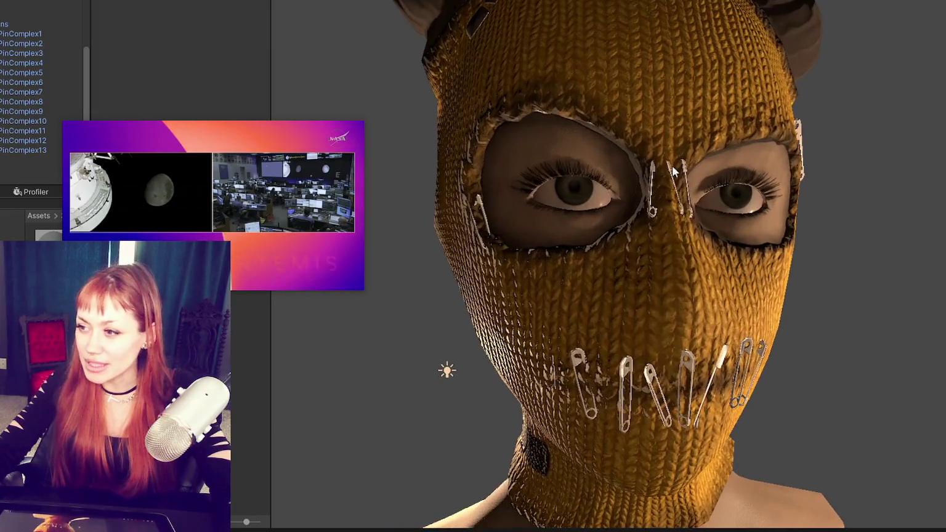
{"action": "mouse_move", "coordinate": [568, 142]}
{"action": "left_mouse_down", "text": "alt"}
{"action": "mouse_move", "coordinate": [760, 102]}
{"action": "mouse_move", "coordinate": [482, 167]}
{"action": "mouse_move", "coordinate": [584, 164]}
{"action": "mouse_move", "coordinate": [591, 122]}
{"action": "mouse_move", "coordinate": [530, 81]}
{"action": "mouse_move", "coordinate": [508, 80]}
{"action": "mouse_move", "coordinate": [464, 135]}
{"action": "mouse_move", "coordinate": [480, 168]}
{"action": "mouse_move", "coordinate": [689, 126]}
{"action": "left_mouse_up", "text": "alt"}
{"action": "scroll", "coordinate": [760, 103], "scroll_direction": "up", "scroll_amount": 5}
{"action": "scroll", "coordinate": [760, 102], "scroll_direction": "down", "scroll_amount": 5}
{"action": "scroll", "coordinate": [587, 123], "scroll_direction": "up", "scroll_amount": 5}
{"action": "scroll", "coordinate": [479, 168], "scroll_direction": "down", "scroll_amount": 3}
{"action": "scroll", "coordinate": [688, 126], "scroll_direction": "down", "scroll_amount": 2}
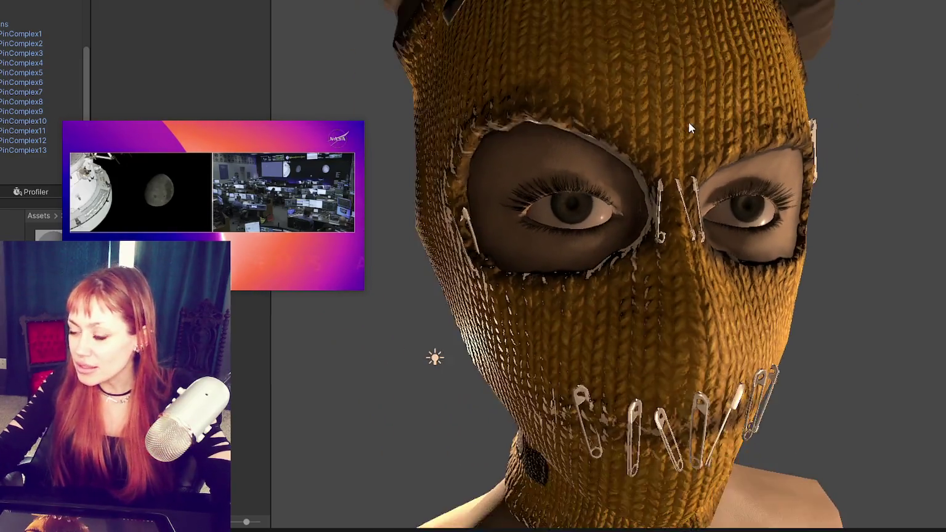
{"action": "scroll", "coordinate": [693, 143], "scroll_direction": "down", "scroll_amount": 2}
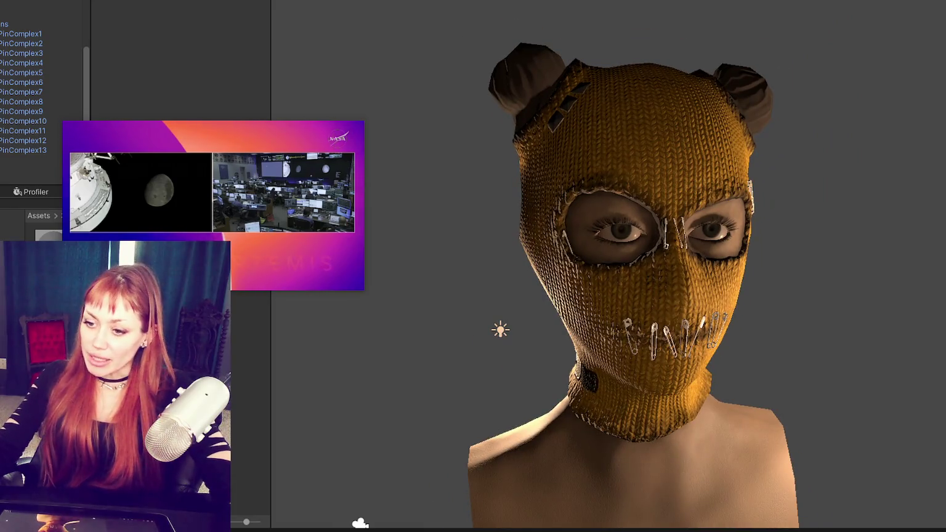
{"action": "key", "text": "alt+Tab"}
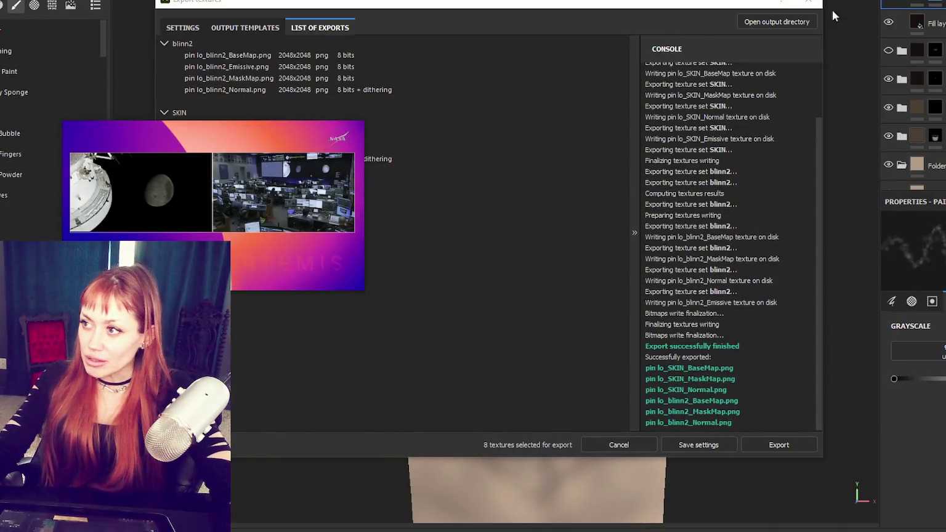
- Close the Export textures window and zoom in on the balaclava
{"action": "left_click", "coordinate": [832, 10]}
{"action": "scroll", "coordinate": [613, 130], "scroll_direction": "up", "scroll_amount": 1}
{"action": "scroll", "coordinate": [534, 144], "scroll_direction": "up", "scroll_amount": 2}
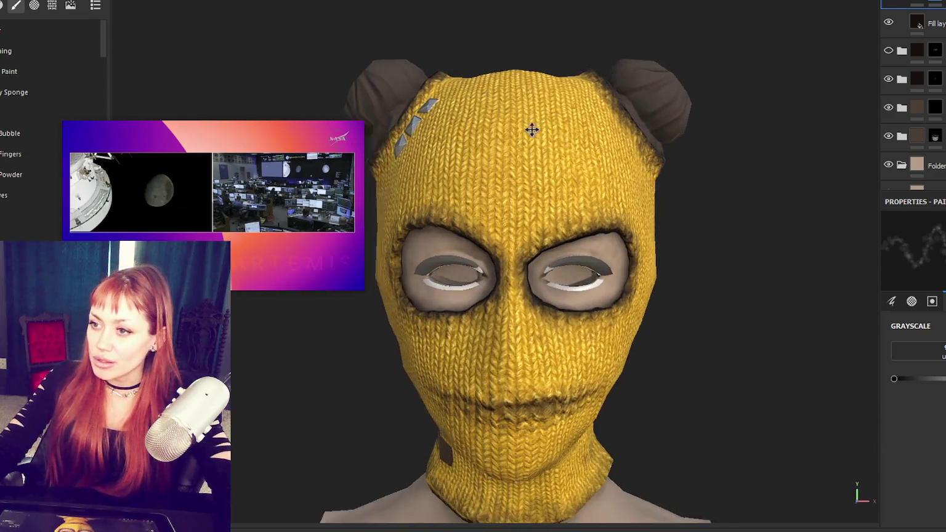
{"action": "scroll", "coordinate": [541, 173], "scroll_direction": "up", "scroll_amount": 1}
{"action": "scroll", "coordinate": [550, 205], "scroll_direction": "up", "scroll_amount": 2}
- Turn the view to a three-quarter angle showing both eye holes and select the top Fill layer
{"action": "mouse_move", "coordinate": [550, 205]}
{"action": "left_mouse_down", "text": "alt"}
{"action": "mouse_move", "coordinate": [572, 185]}
{"action": "mouse_move", "coordinate": [597, 132]}
{"action": "left_mouse_up", "text": "alt"}
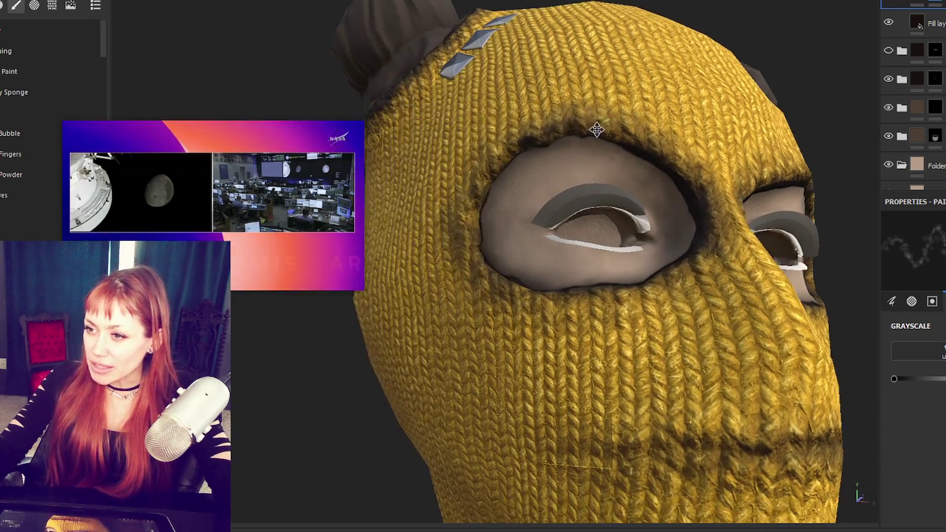
{"action": "scroll", "coordinate": [567, 146], "scroll_direction": "up", "scroll_amount": 2}
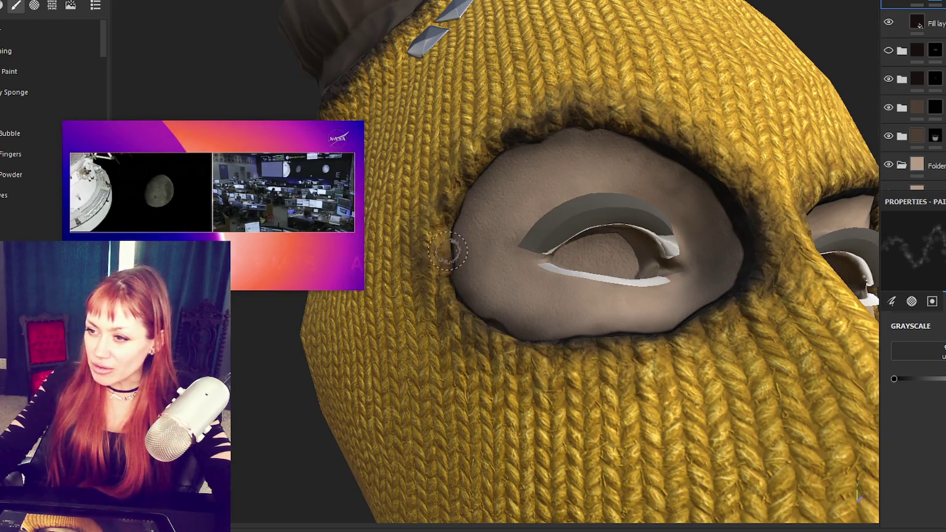
{"action": "mouse_move", "coordinate": [744, 139]}
{"action": "left_mouse_down", "text": "alt"}
{"action": "mouse_move", "coordinate": [629, 159]}
{"action": "mouse_move", "coordinate": [629, 176]}
{"action": "mouse_move", "coordinate": [574, 203]}
{"action": "left_mouse_up", "text": "alt"}
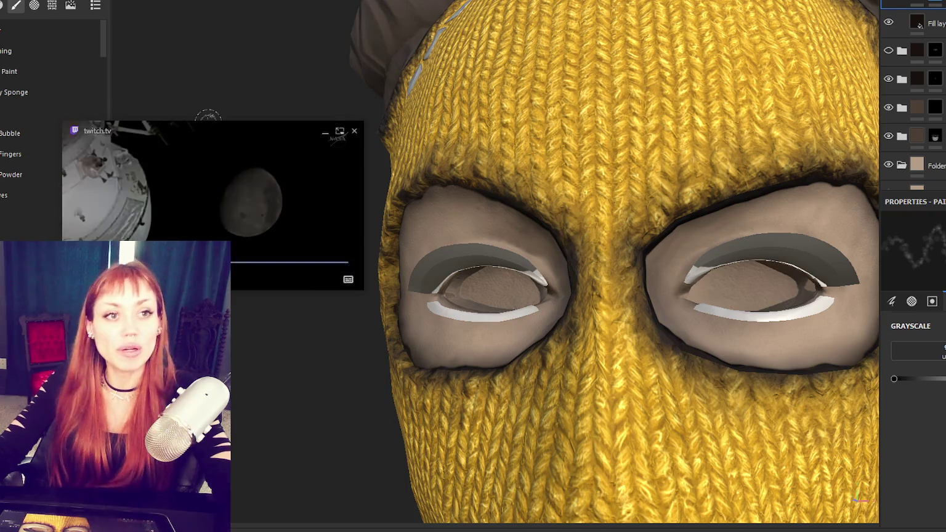
{"action": "left_click", "coordinate": [916, 23]}
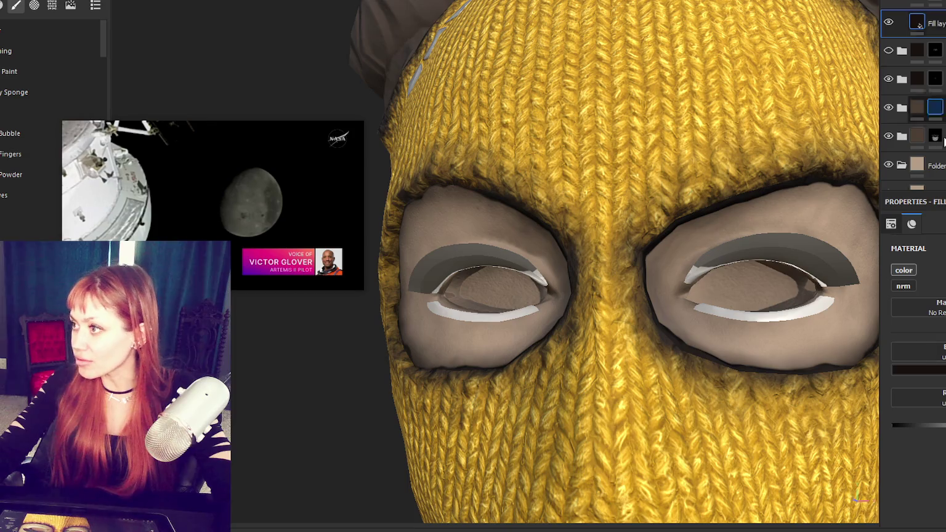
- Expand the layer folder and toggle the eye-socket shading on and off to compare
{"action": "left_click", "coordinate": [901, 51]}
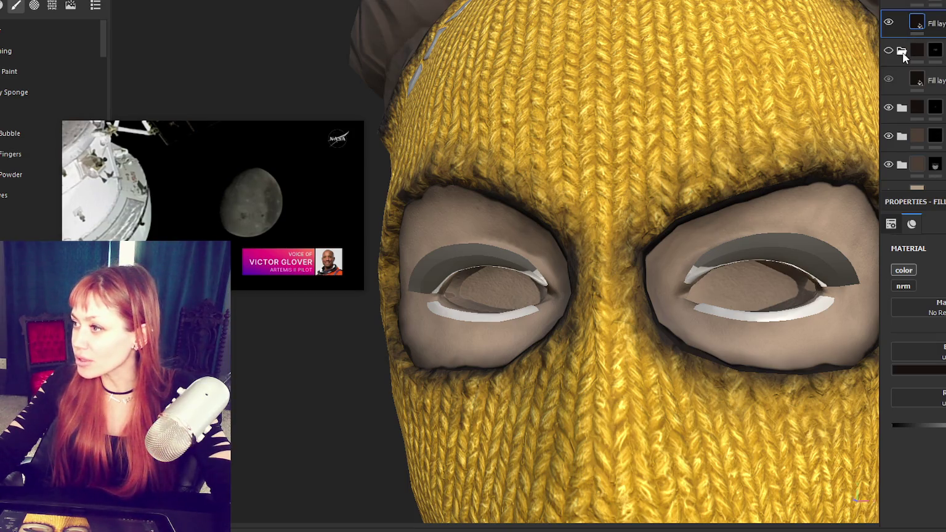
{"action": "left_click", "coordinate": [888, 51]}
{"action": "left_click", "coordinate": [889, 51]}
{"action": "left_click", "coordinate": [889, 51]}
{"action": "left_click", "coordinate": [889, 51]}
{"action": "left_click", "coordinate": [889, 52]}
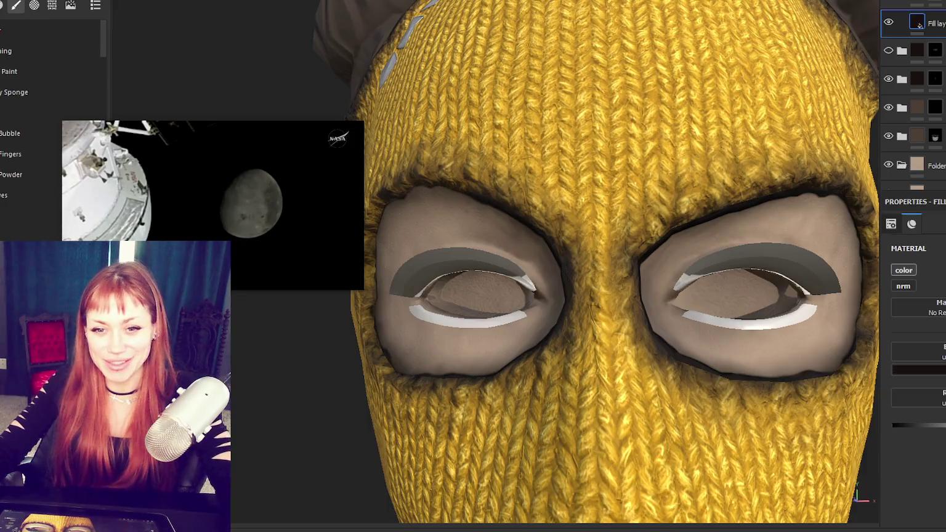
- Inspect the right eye hole with the shading visible, then select the top layer and its mask
{"action": "left_click_drag", "start_coordinate": [318, 226], "coordinate": [259, 176]}
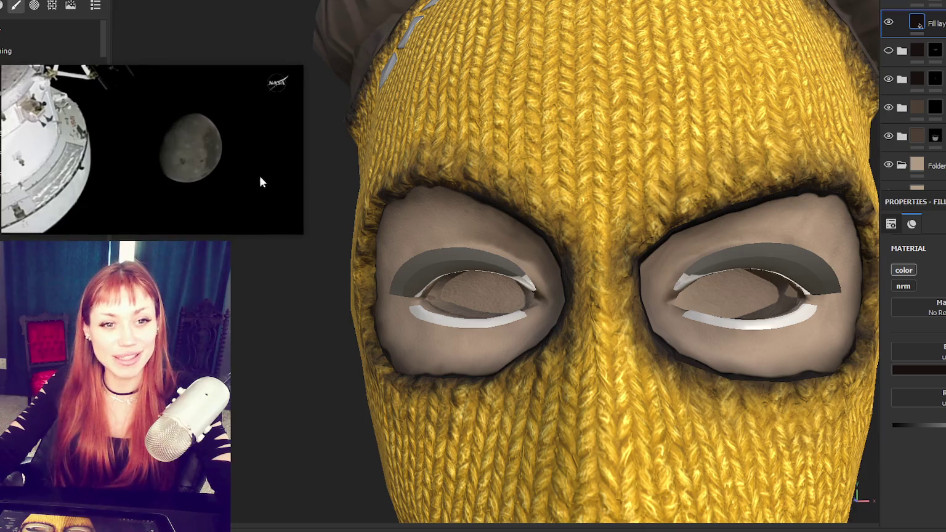
{"action": "mouse_move", "coordinate": [615, 345]}
{"action": "left_mouse_down", "text": "alt"}
{"action": "mouse_move", "coordinate": [672, 292]}
{"action": "mouse_move", "coordinate": [673, 309]}
{"action": "left_mouse_up", "text": "alt"}
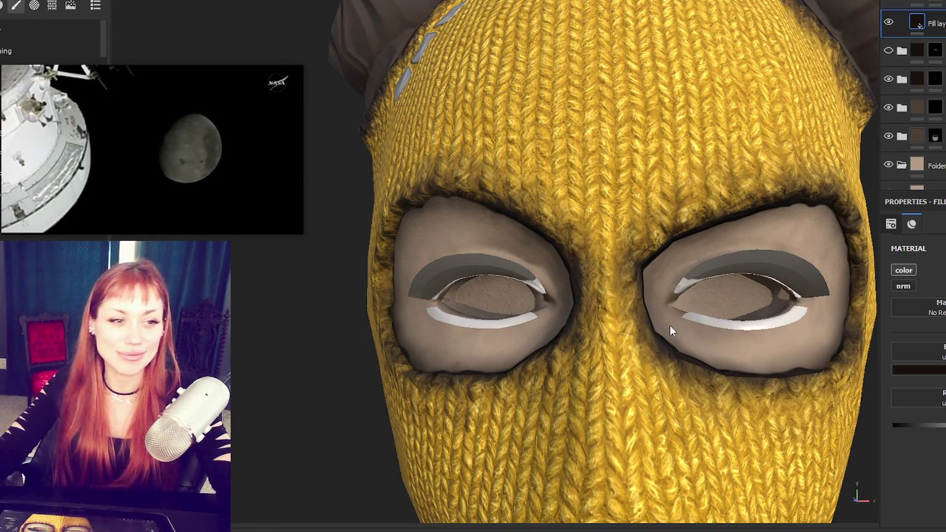
{"action": "scroll", "coordinate": [670, 324], "scroll_direction": "down", "scroll_amount": 5}
{"action": "mouse_move", "coordinate": [760, 318]}
{"action": "left_mouse_down", "text": "alt"}
{"action": "mouse_move", "coordinate": [638, 327]}
{"action": "mouse_move", "coordinate": [773, 325]}
{"action": "left_mouse_up", "text": "alt"}
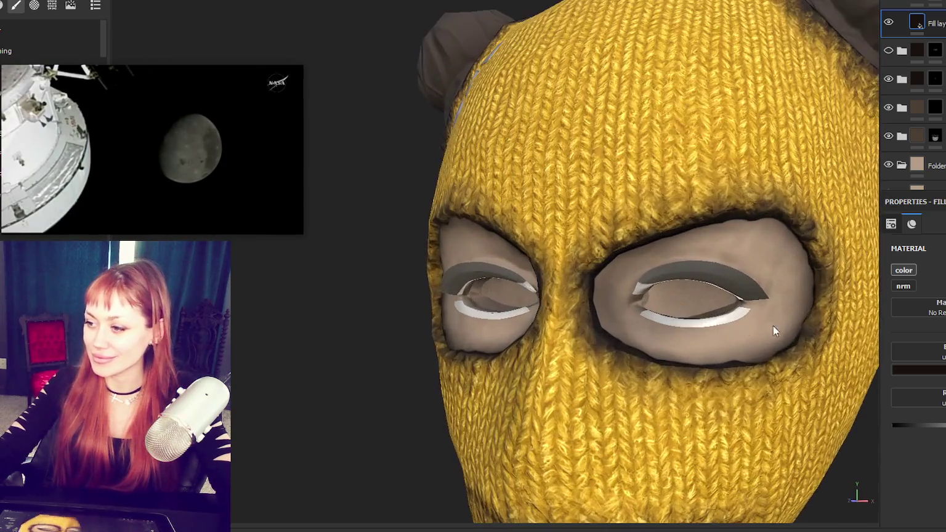
{"action": "scroll", "coordinate": [773, 326], "scroll_direction": "up", "scroll_amount": 3}
{"action": "scroll", "coordinate": [902, 1], "scroll_direction": "down", "scroll_amount": 1}
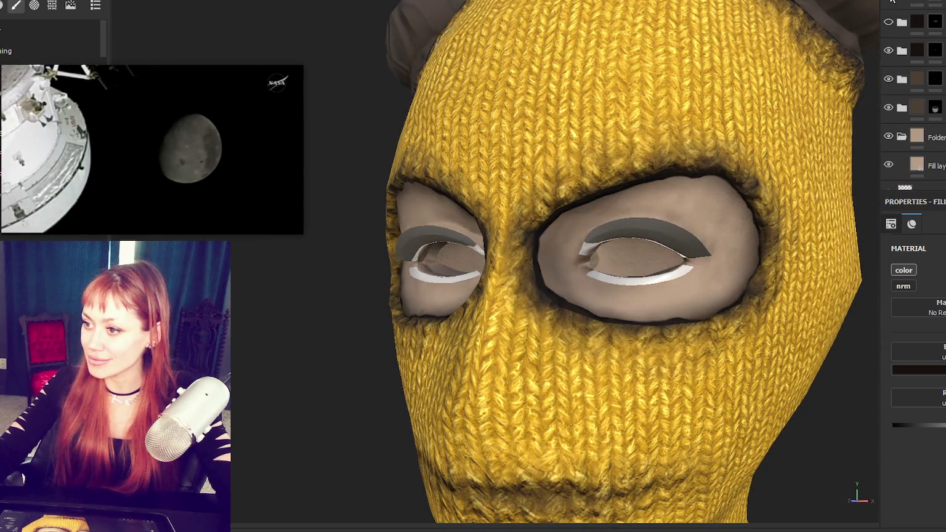
{"action": "left_click", "coordinate": [905, 3]}
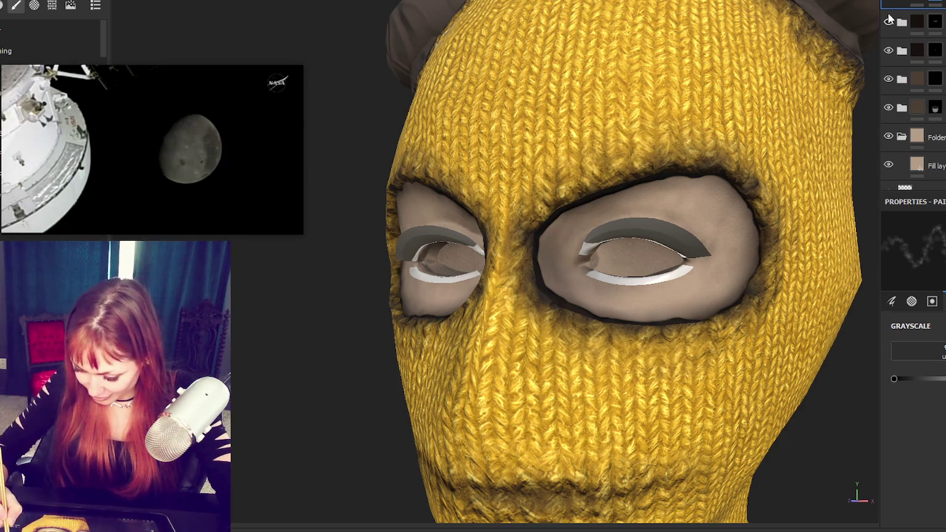
{"action": "left_click", "coordinate": [935, 23]}
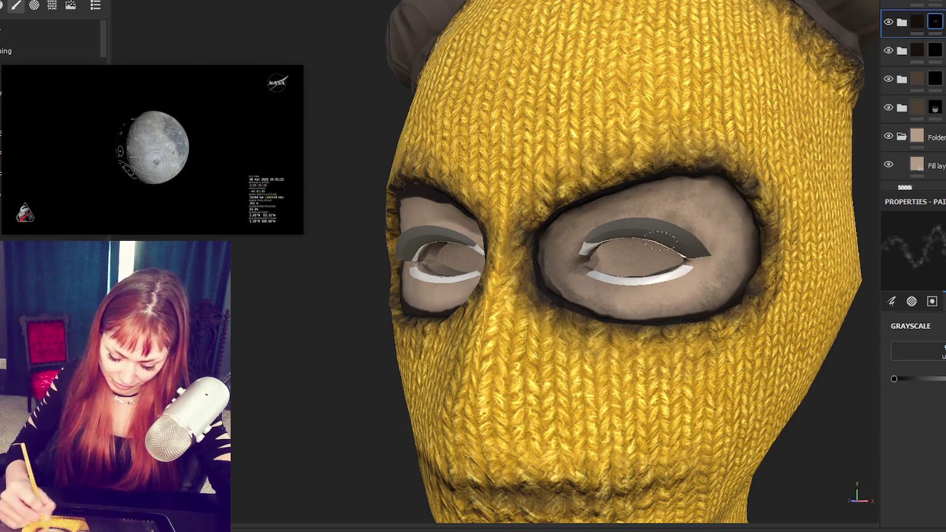
- Paint over the dark upper edge and lower rim of the left eye hole to lighten them
{"action": "left_click_drag", "start_coordinate": [703, 306], "coordinate": [665, 309], "text": "alt"}
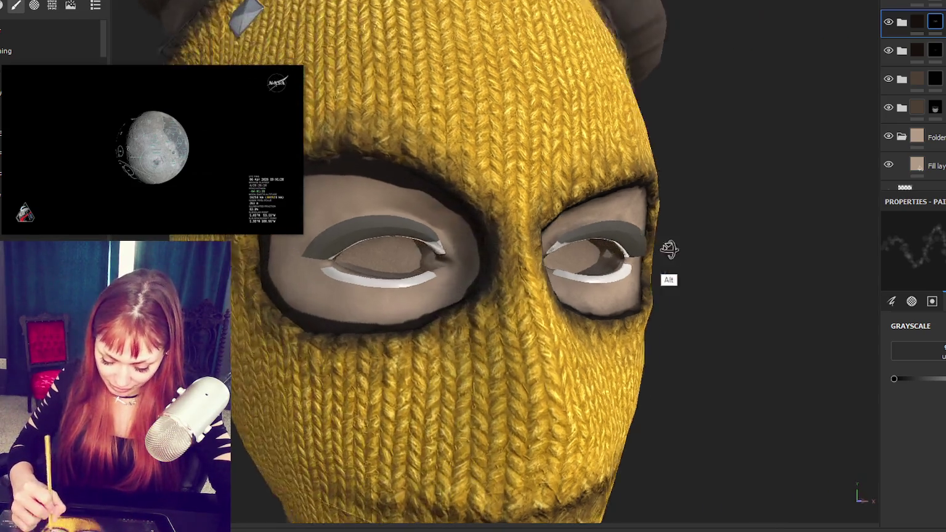
{"action": "left_click_drag", "start_coordinate": [668, 253], "coordinate": [442, 219], "text": "alt"}
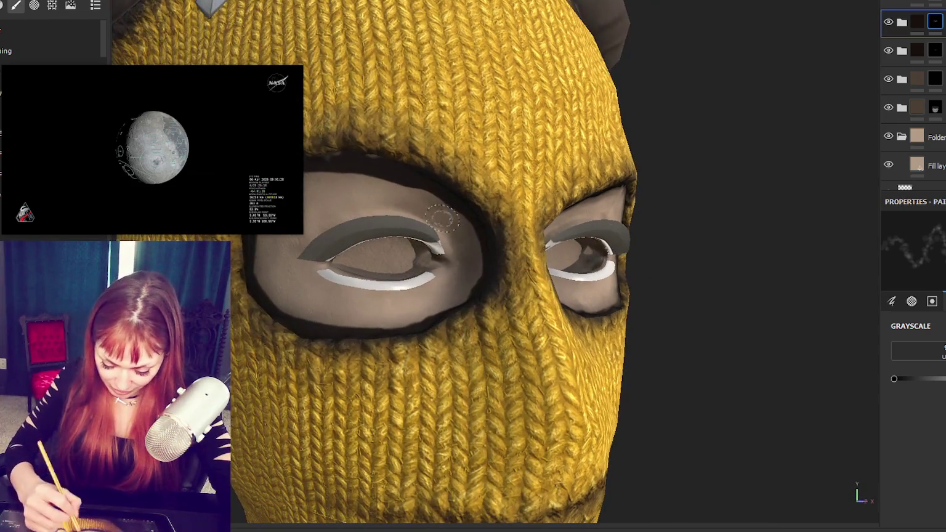
{"action": "mouse_move", "coordinate": [475, 247]}
{"action": "left_mouse_down"}
{"action": "mouse_move", "coordinate": [468, 222]}
{"action": "mouse_move", "coordinate": [394, 176]}
{"action": "mouse_move", "coordinate": [481, 198]}
{"action": "mouse_move", "coordinate": [581, 245]}
{"action": "mouse_move", "coordinate": [457, 270]}
{"action": "mouse_move", "coordinate": [434, 254]}
{"action": "mouse_move", "coordinate": [448, 237]}
{"action": "mouse_move", "coordinate": [563, 217]}
{"action": "left_mouse_up"}
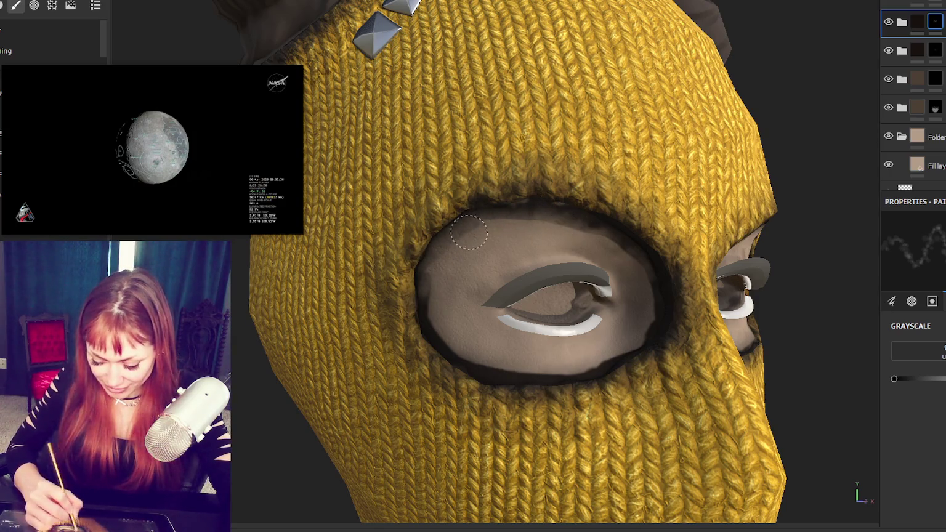
{"action": "mouse_move", "coordinate": [433, 342]}
{"action": "left_mouse_down"}
{"action": "mouse_move", "coordinate": [440, 369]}
{"action": "mouse_move", "coordinate": [468, 376]}
{"action": "mouse_move", "coordinate": [611, 360]}
{"action": "left_mouse_up"}
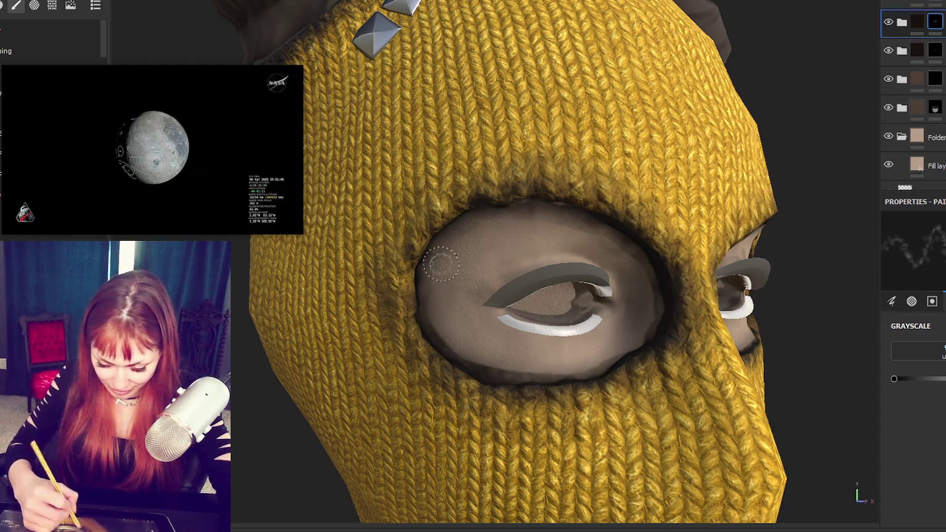
{"action": "left_click_drag", "start_coordinate": [442, 349], "coordinate": [433, 333], "text": "alt"}
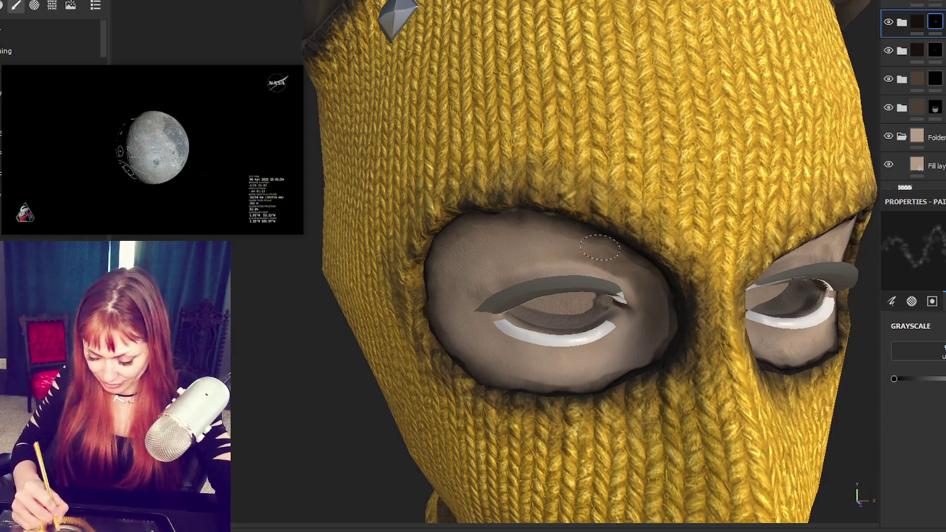
- Frame the whole mask, check the eye shading, and expand the top layer folder
{"action": "key", "text": "f"}
{"action": "scroll", "coordinate": [570, 236], "scroll_direction": "up", "scroll_amount": 2}
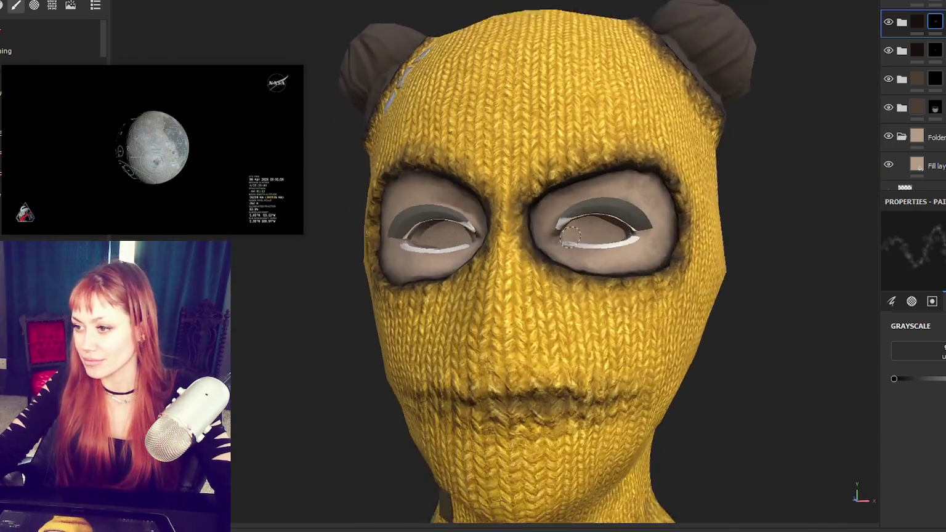
{"action": "scroll", "coordinate": [600, 262], "scroll_direction": "down", "scroll_amount": 2}
{"action": "scroll", "coordinate": [603, 263], "scroll_direction": "down", "scroll_amount": 1}
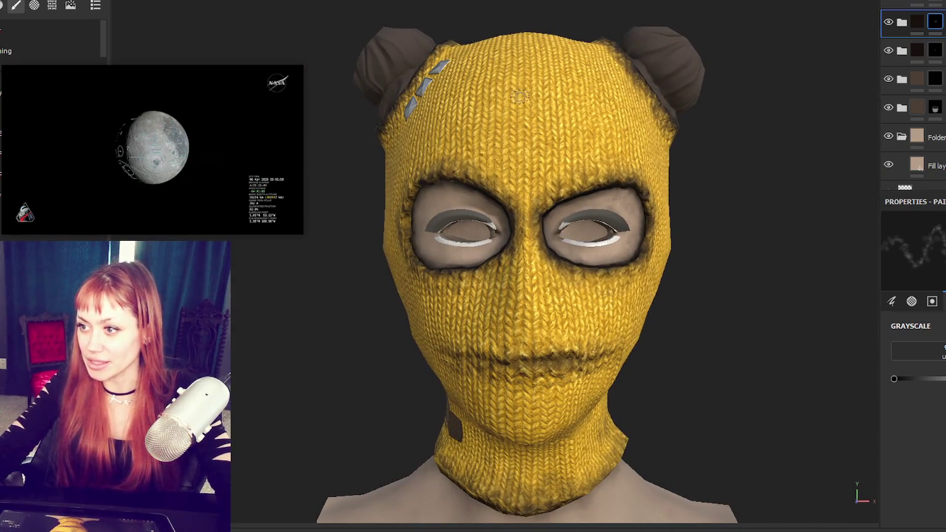
{"action": "scroll", "coordinate": [538, 123], "scroll_direction": "up", "scroll_amount": 1}
{"action": "scroll", "coordinate": [538, 122], "scroll_direction": "up", "scroll_amount": 1}
{"action": "left_click", "coordinate": [890, 21]}
{"action": "left_click", "coordinate": [889, 21]}
{"action": "left_click", "coordinate": [901, 22]}
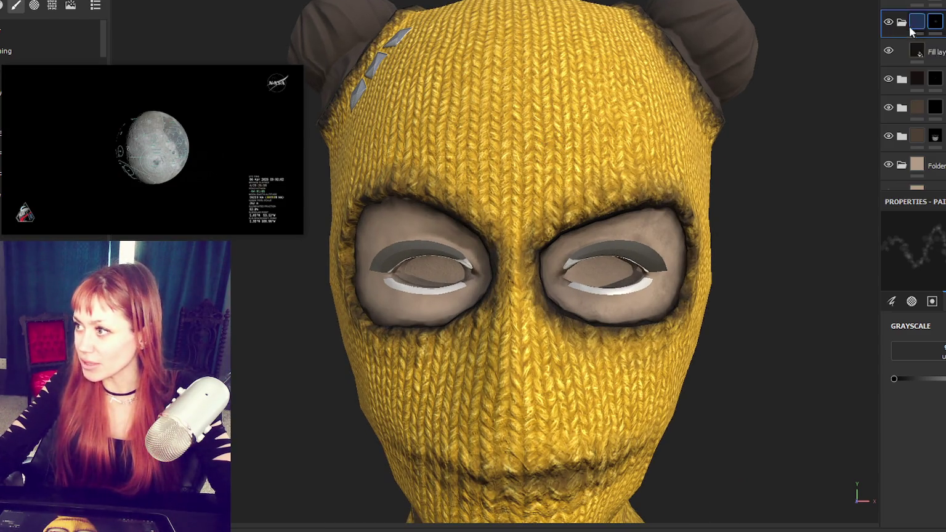
- Give the folder's Fill layer a dark brown base colour, 462F23
{"action": "left_click", "coordinate": [916, 50]}
{"action": "left_click", "coordinate": [905, 434]}
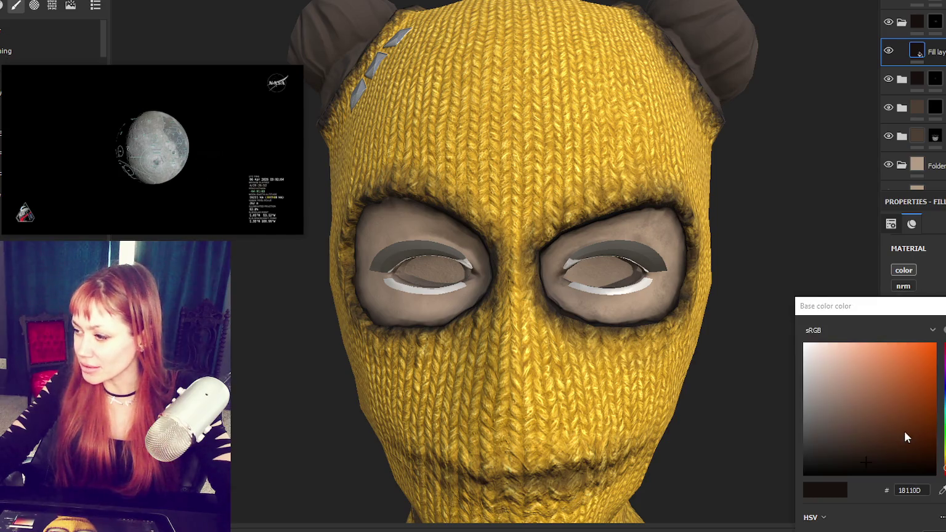
{"action": "left_click", "coordinate": [842, 419]}
{"action": "left_click", "coordinate": [856, 435]}
{"action": "left_click_drag", "start_coordinate": [872, 437], "coordinate": [869, 439]}
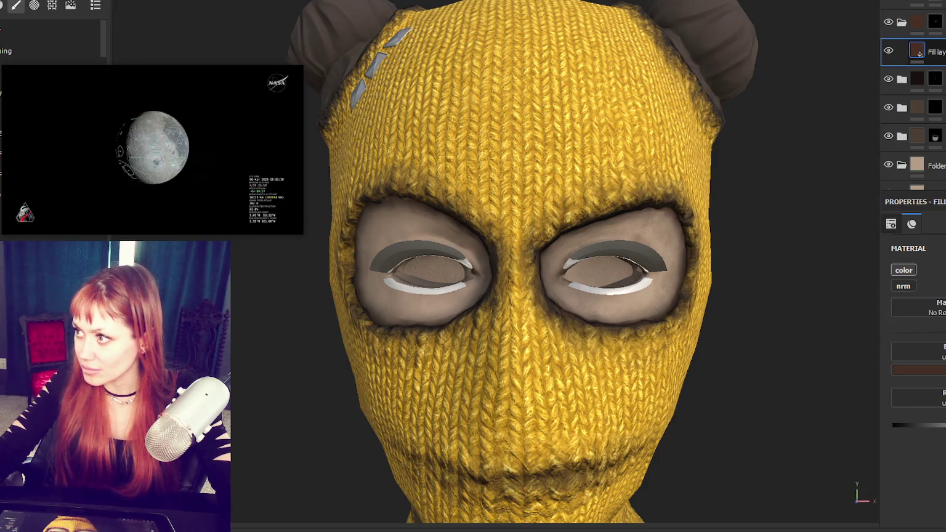
{"action": "left_click", "coordinate": [887, 21]}
- Collapse the brown folder and move it below the dark folder
{"action": "left_click", "coordinate": [887, 21]}
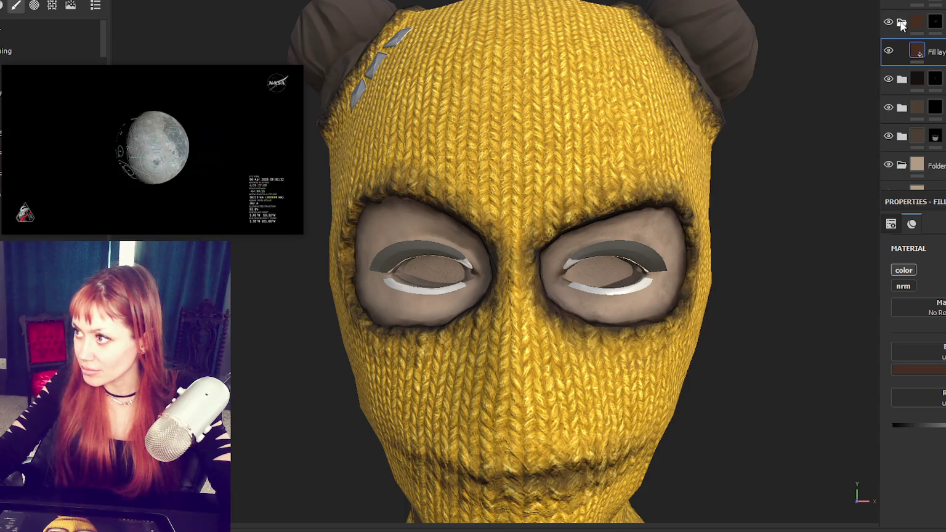
{"action": "left_click", "coordinate": [901, 23]}
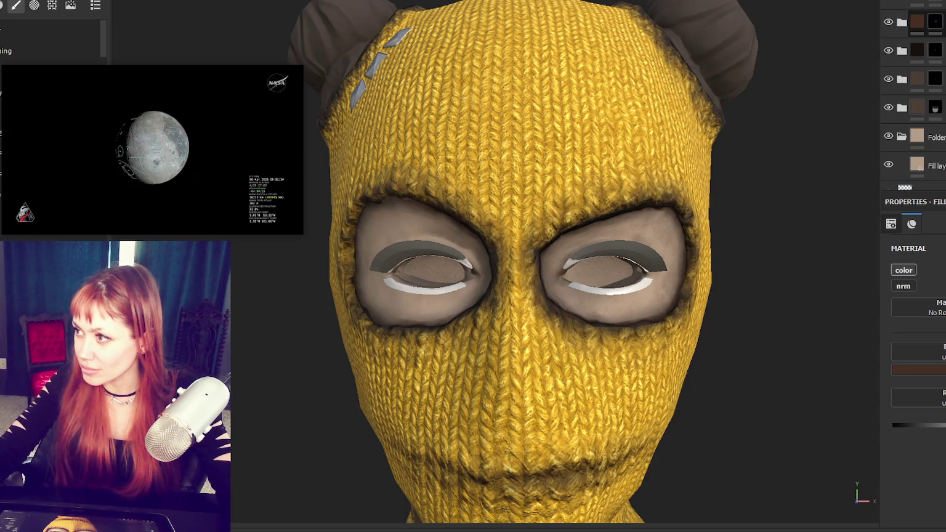
{"action": "left_click", "coordinate": [934, 22]}
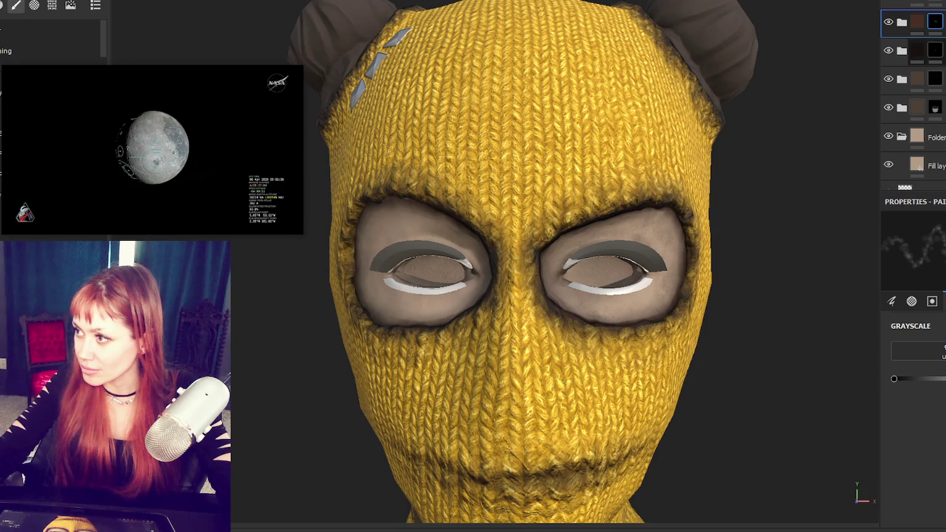
{"action": "left_click_drag", "start_coordinate": [901, 21], "coordinate": [917, 52]}
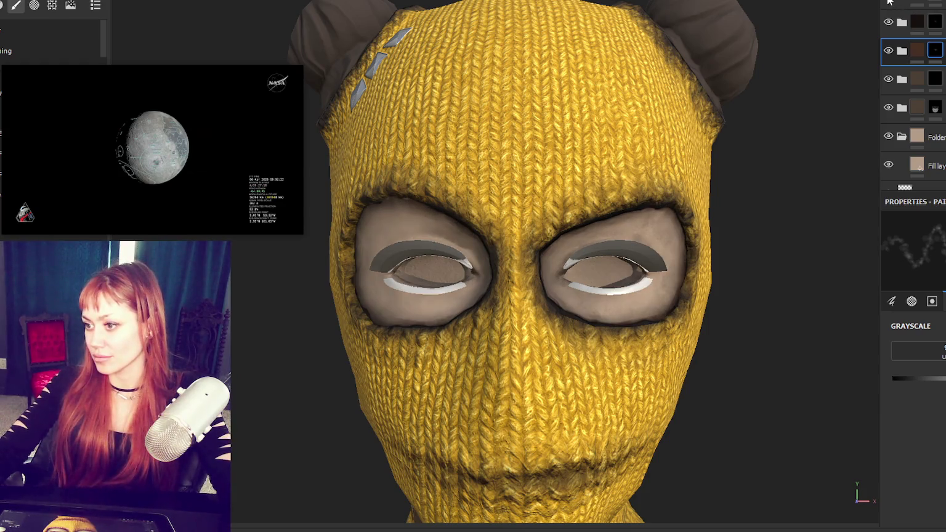
- Add a new Fill layer at the top of the stack and edit its base colour hex
{"action": "left_click", "coordinate": [891, 3]}
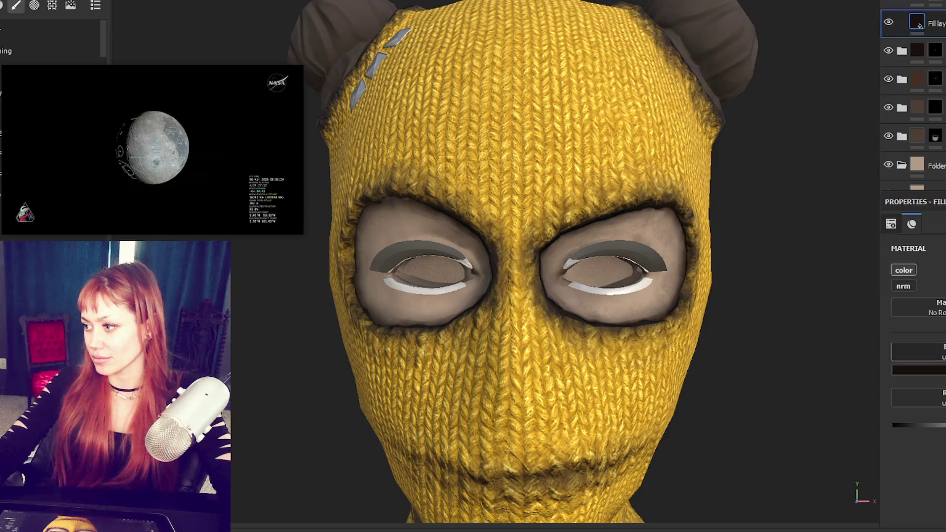
{"action": "left_click", "coordinate": [917, 369]}
{"action": "left_click", "coordinate": [924, 492]}
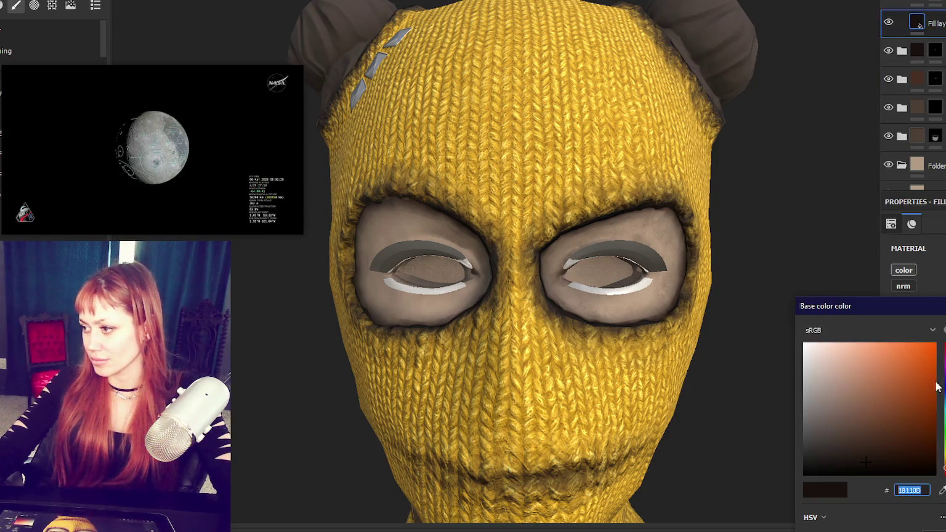
{"action": "key", "text": "Escape"}
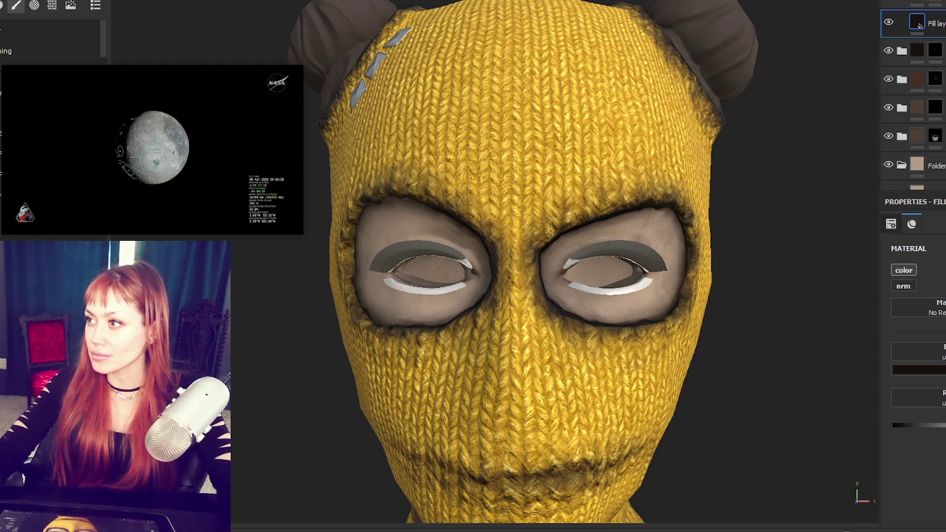
{"action": "left_click", "coordinate": [917, 2]}
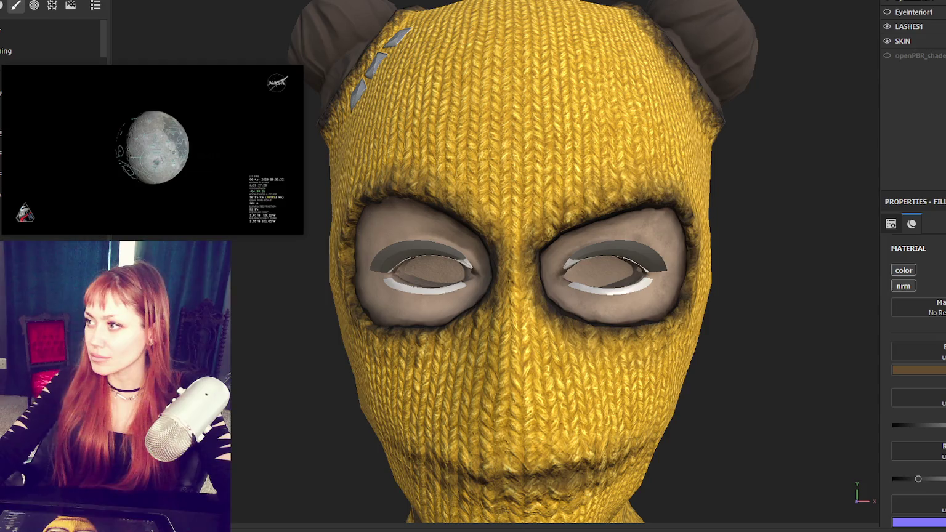
- Switch to the SKIN texture set and toggle the decal and third layers to check their effect
{"action": "left_click", "coordinate": [902, 41]}
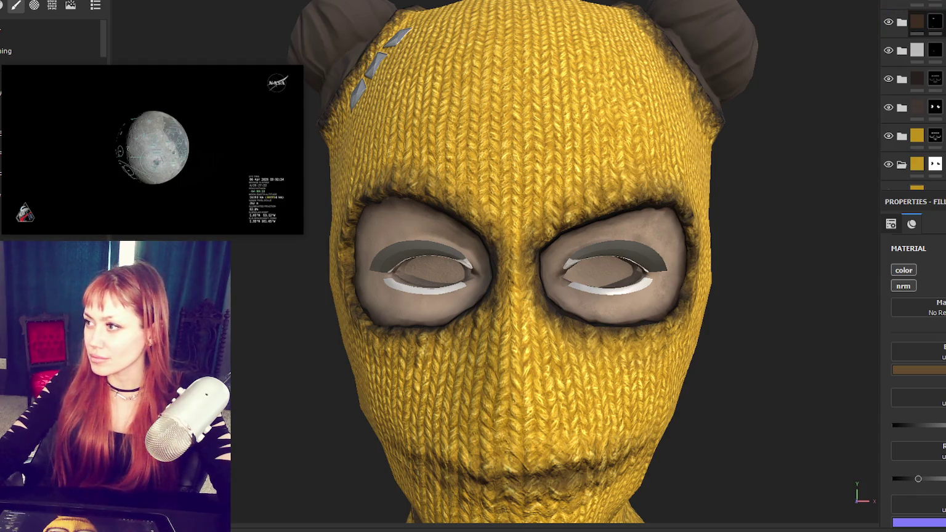
{"action": "left_click", "coordinate": [887, 51]}
{"action": "left_click", "coordinate": [888, 51]}
{"action": "left_click", "coordinate": [935, 51]}
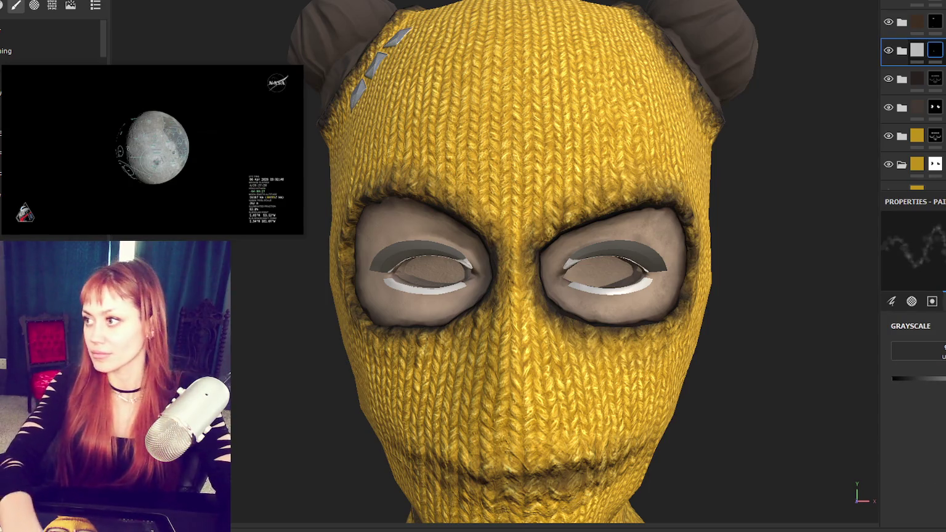
{"action": "left_click", "coordinate": [887, 79]}
{"action": "left_click", "coordinate": [888, 78]}
{"action": "left_click", "coordinate": [935, 79]}
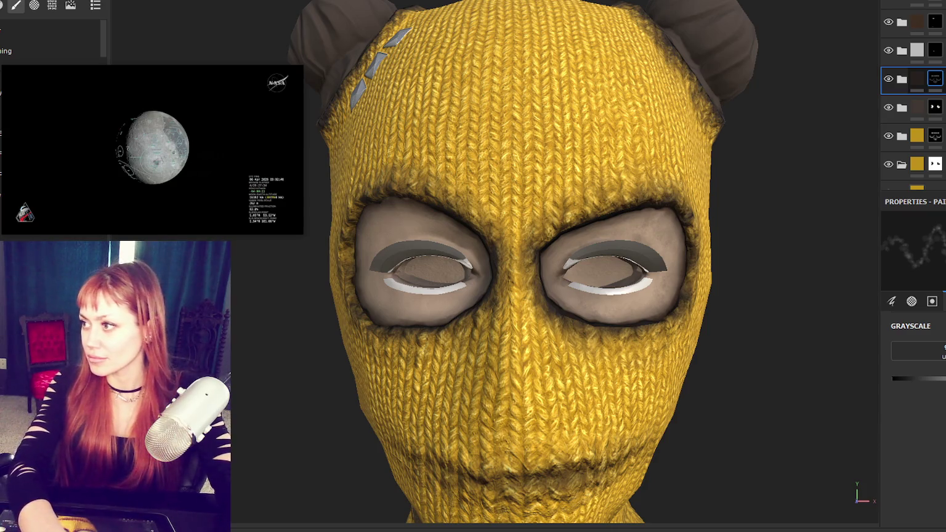
{"action": "left_click", "coordinate": [934, 108]}
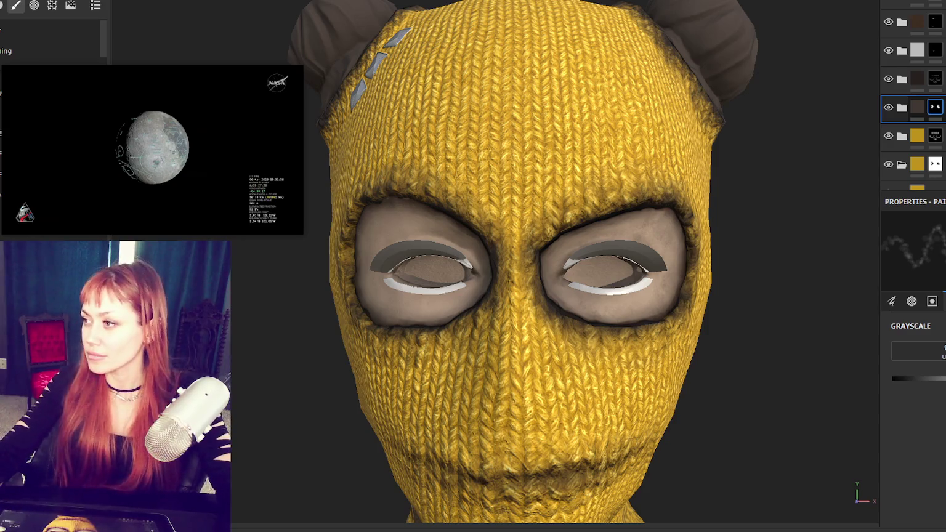
- Expand the third folder and set its Fill layer's base colour to near-black brown 18110D
{"action": "left_click", "coordinate": [916, 80]}
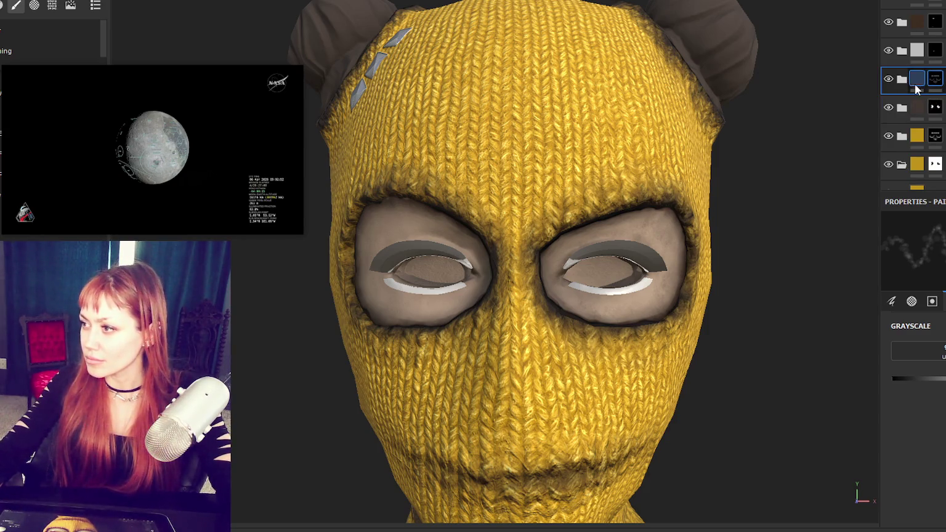
{"action": "left_click", "coordinate": [903, 81]}
{"action": "left_click", "coordinate": [919, 110]}
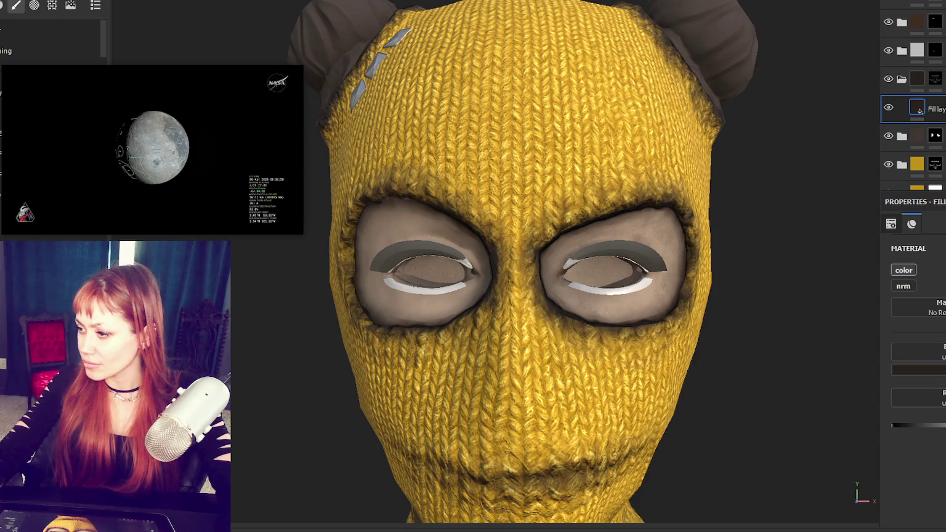
{"action": "left_click", "coordinate": [933, 369]}
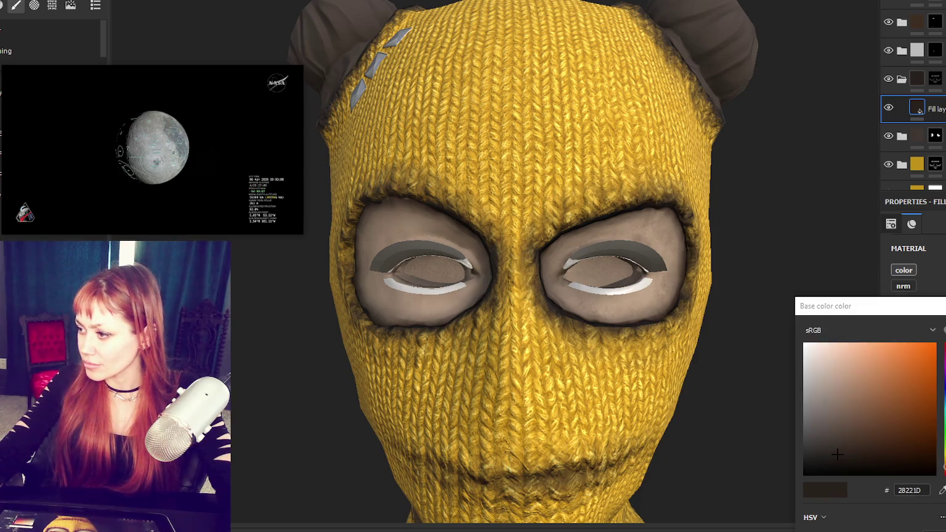
{"action": "left_click", "coordinate": [930, 490]}
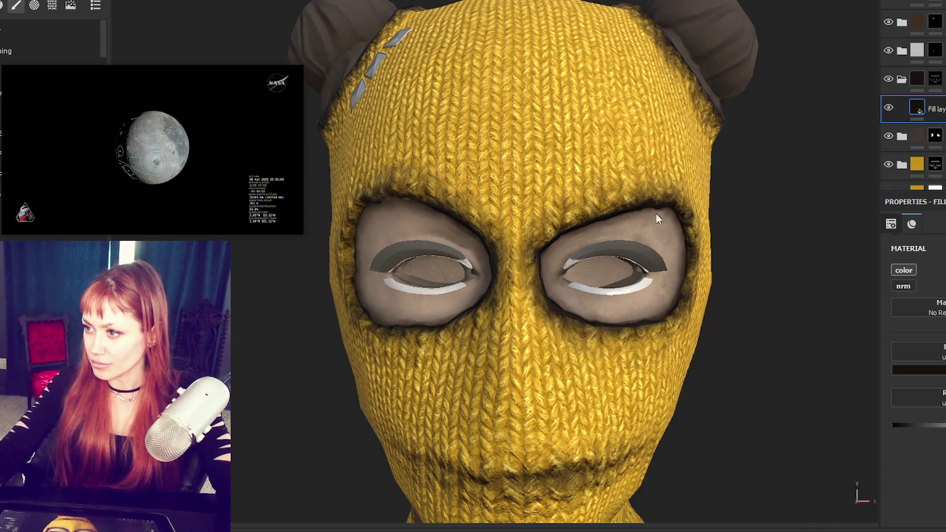
{"action": "left_click", "coordinate": [935, 84]}
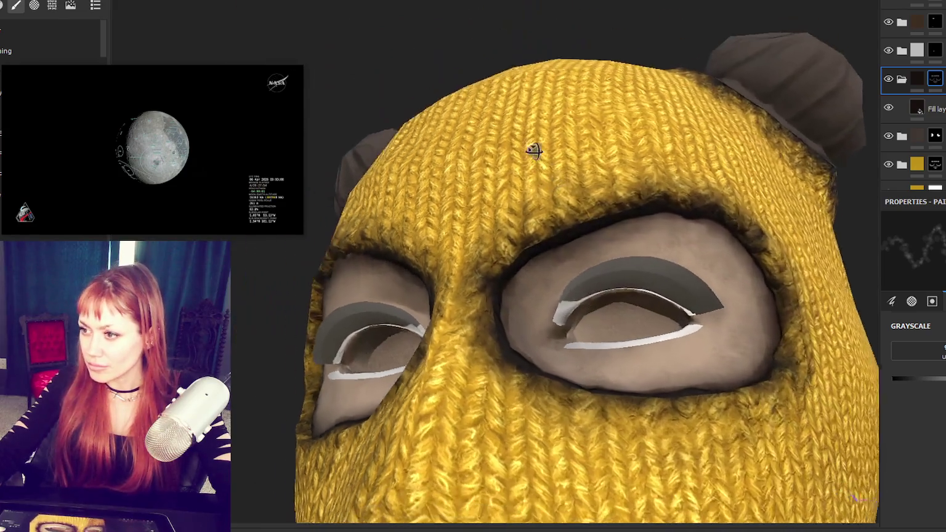
- Close in on the eye opening and paint dark grime along the brim edge above it
{"action": "left_click_drag", "start_coordinate": [534, 148], "coordinate": [541, 233], "text": "alt"}
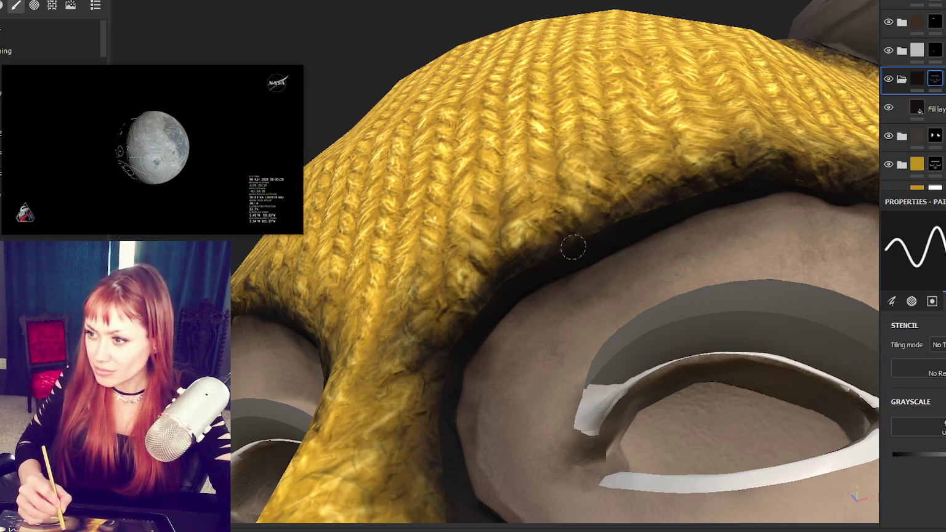
{"action": "left_click_drag", "start_coordinate": [541, 261], "coordinate": [562, 253], "text": "alt"}
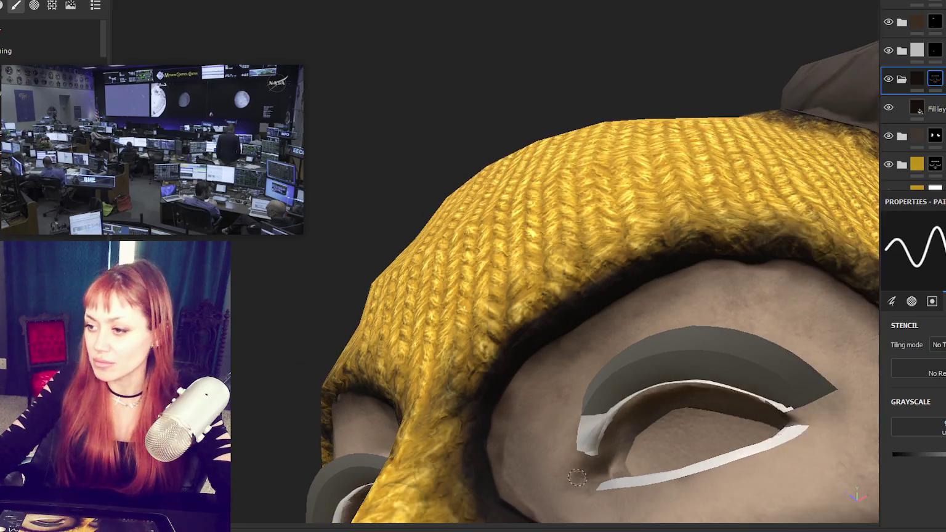
{"action": "mouse_move", "coordinate": [462, 466]}
{"action": "left_mouse_down", "text": "alt"}
{"action": "mouse_move", "coordinate": [481, 316]}
{"action": "mouse_move", "coordinate": [568, 278]}
{"action": "mouse_move", "coordinate": [548, 228]}
{"action": "left_mouse_up", "text": "alt"}
{"action": "right_click_drag", "start_coordinate": [548, 228], "coordinate": [534, 174], "text": "alt"}
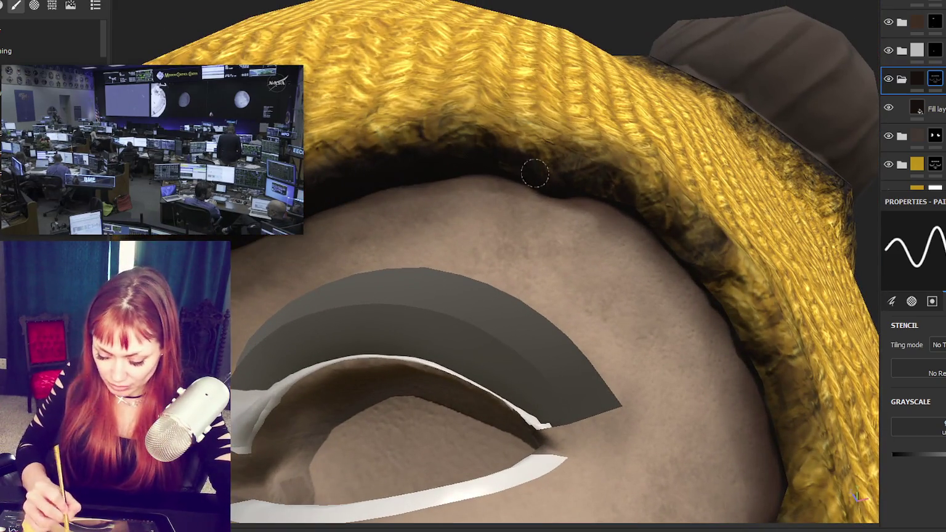
{"action": "mouse_move", "coordinate": [668, 254]}
{"action": "left_mouse_down"}
{"action": "mouse_move", "coordinate": [770, 381]}
{"action": "mouse_move", "coordinate": [774, 472]}
{"action": "left_mouse_up"}
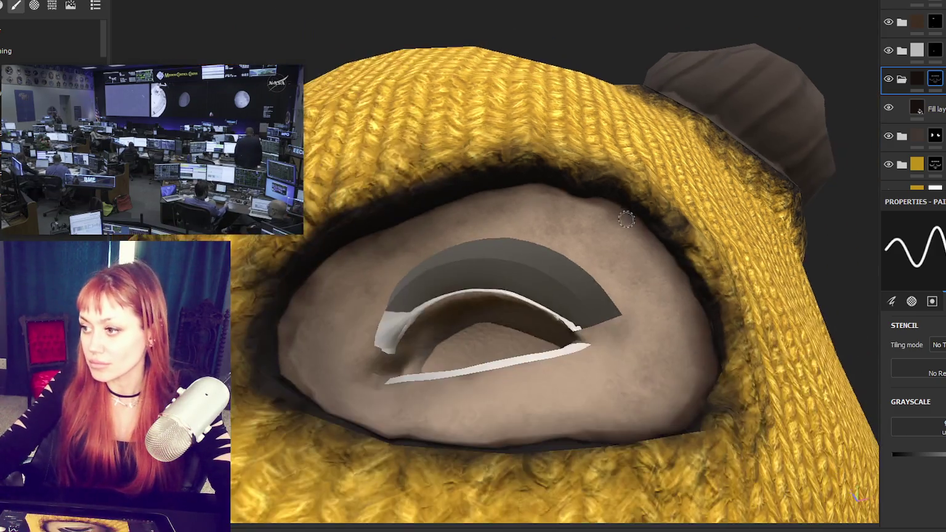
{"action": "scroll", "coordinate": [774, 473], "scroll_direction": "down", "scroll_amount": 5}
{"action": "scroll", "coordinate": [679, 342], "scroll_direction": "up", "scroll_amount": 5}
{"action": "scroll", "coordinate": [649, 281], "scroll_direction": "up", "scroll_amount": 3}
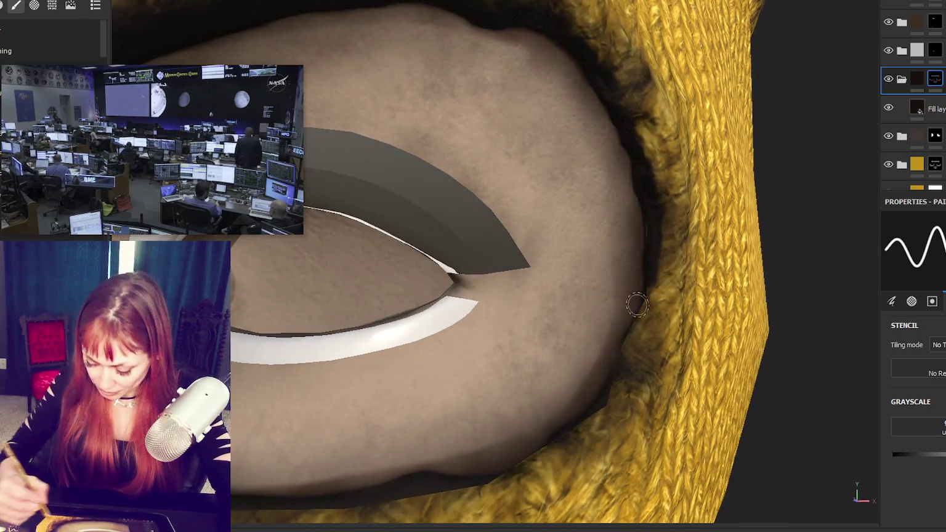
- Paint grime down the side and along the lower eye-hole edge, then set the paint value to black
{"action": "left_click_drag", "start_coordinate": [643, 320], "coordinate": [570, 431]}
{"action": "mouse_move", "coordinate": [509, 468]}
{"action": "left_mouse_down"}
{"action": "mouse_move", "coordinate": [486, 460]}
{"action": "mouse_move", "coordinate": [616, 370]}
{"action": "left_mouse_up"}
{"action": "middle_click_drag", "start_coordinate": [616, 370], "coordinate": [694, 338], "text": "alt"}
{"action": "mouse_move", "coordinate": [694, 338]}
{"action": "left_mouse_down", "text": "alt"}
{"action": "mouse_move", "coordinate": [566, 353]}
{"action": "mouse_move", "coordinate": [622, 429]}
{"action": "mouse_move", "coordinate": [405, 391]}
{"action": "mouse_move", "coordinate": [422, 389]}
{"action": "mouse_move", "coordinate": [387, 372]}
{"action": "mouse_move", "coordinate": [454, 394]}
{"action": "mouse_move", "coordinate": [579, 401]}
{"action": "left_mouse_up", "text": "alt"}
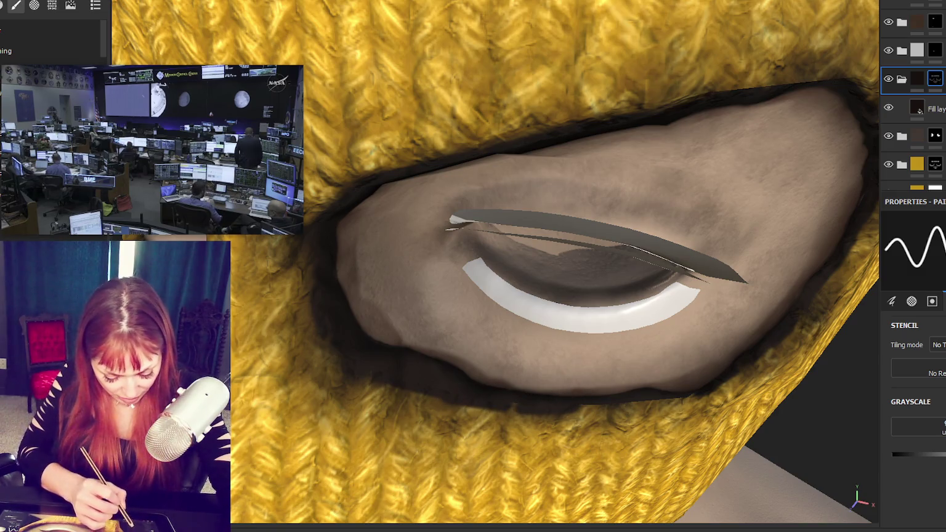
{"action": "left_click_drag", "start_coordinate": [533, 407], "coordinate": [681, 398]}
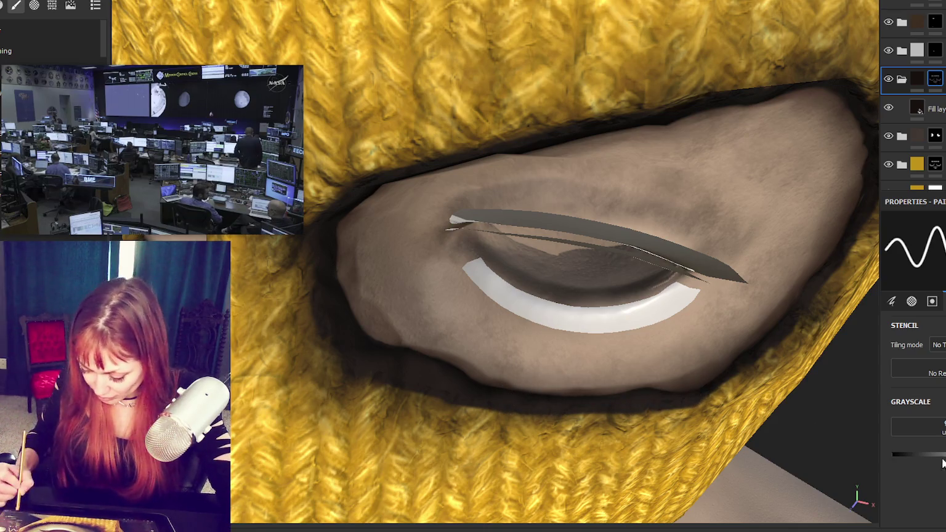
{"action": "left_click_drag", "start_coordinate": [942, 458], "coordinate": [893, 454]}
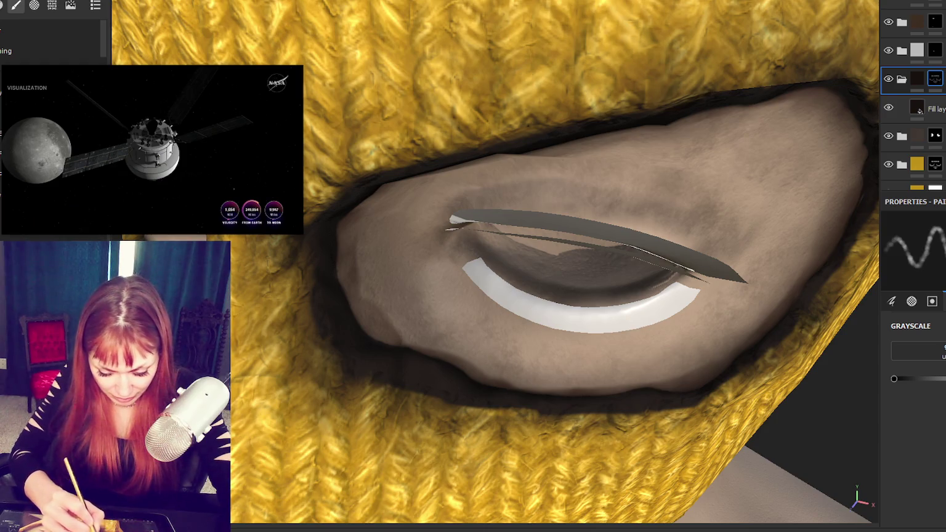
- Reframe the eye opening, enlarge then shrink the brush with ] and [, and zoom out
{"action": "mouse_move", "coordinate": [715, 397]}
{"action": "left_mouse_down", "text": "alt"}
{"action": "mouse_move", "coordinate": [701, 395]}
{"action": "mouse_move", "coordinate": [719, 361]}
{"action": "left_mouse_up", "text": "alt"}
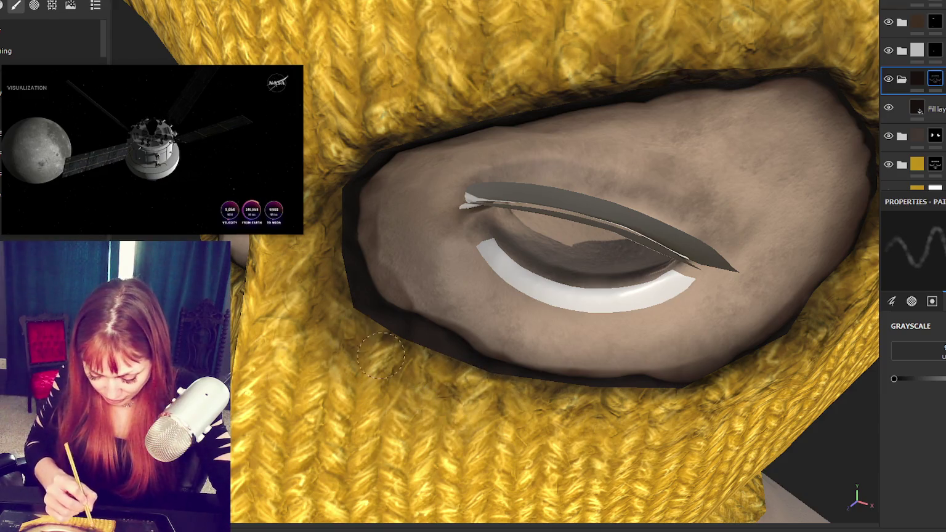
{"action": "mouse_move", "coordinate": [566, 262]}
{"action": "left_mouse_down", "text": "alt"}
{"action": "mouse_move", "coordinate": [640, 144]}
{"action": "mouse_move", "coordinate": [640, 63]}
{"action": "left_mouse_up", "text": "alt"}
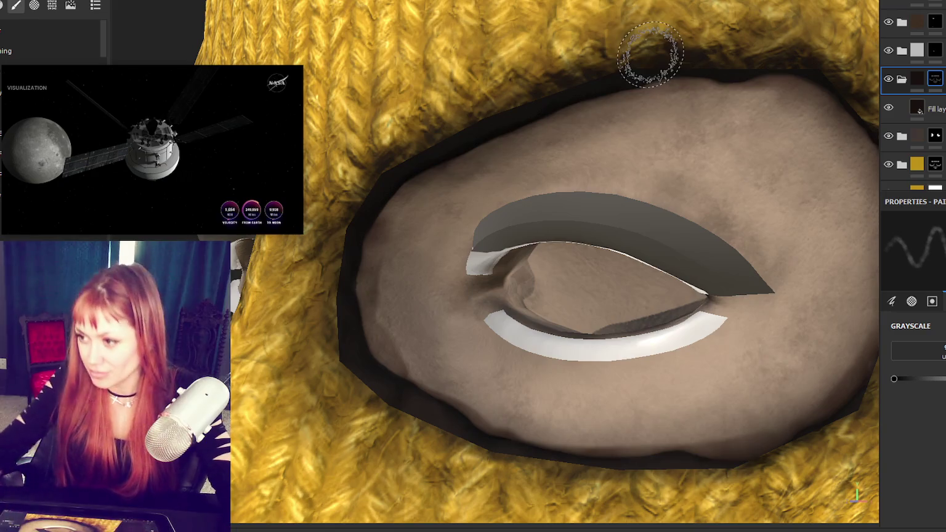
{"action": "middle_click_drag", "start_coordinate": [580, 221], "coordinate": [443, 211], "text": "alt"}
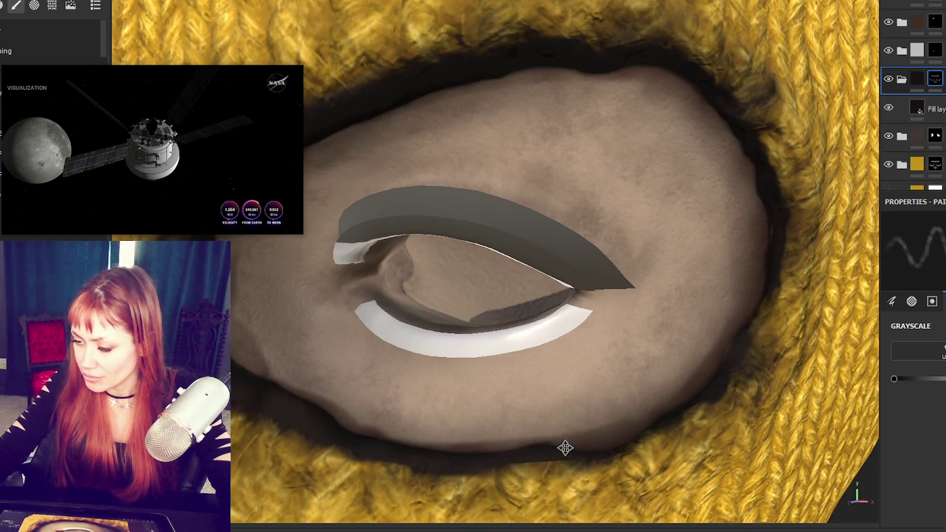
{"action": "middle_click_drag", "start_coordinate": [566, 448], "coordinate": [462, 402], "text": "alt"}
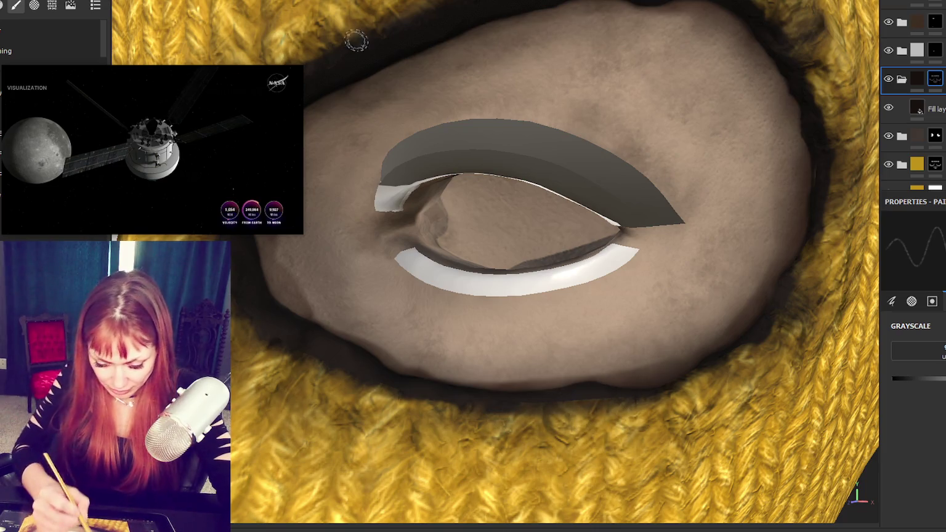
{"action": "key", "text": "bracketright"}
{"action": "key", "text": "bracketright"}
{"action": "key", "text": "bracketright"}
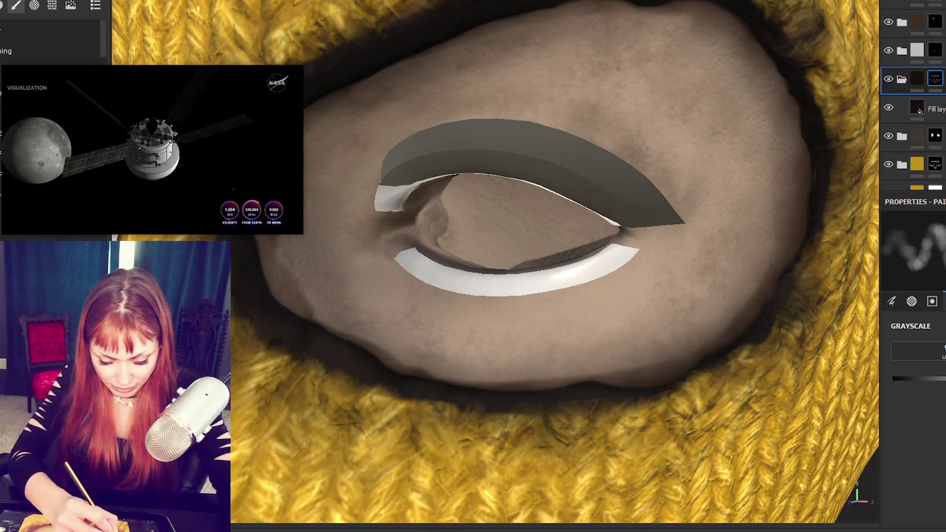
{"action": "key", "text": "bracketleft"}
{"action": "key", "text": "bracketleft"}
{"action": "key", "text": "bracketleft"}
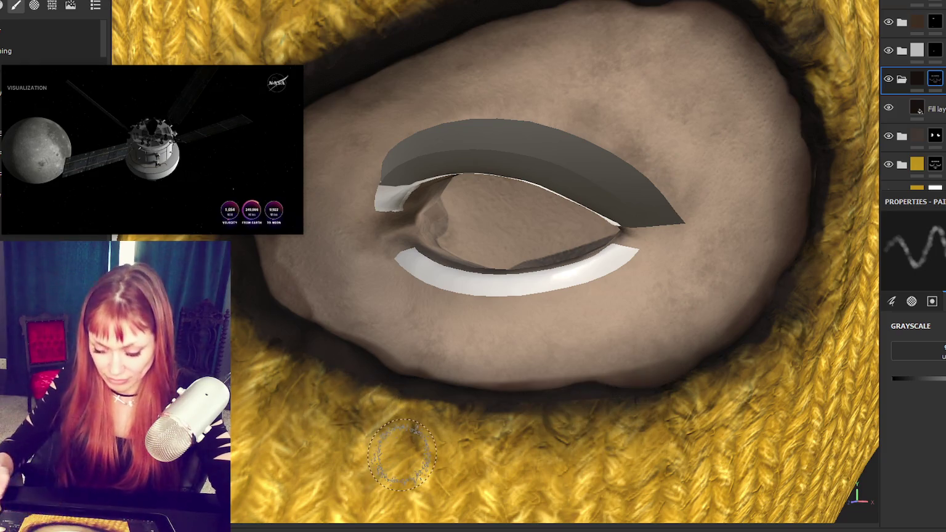
{"action": "scroll", "coordinate": [345, 117], "scroll_direction": "down", "scroll_amount": 2}
{"action": "scroll", "coordinate": [354, 120], "scroll_direction": "down", "scroll_amount": 5}
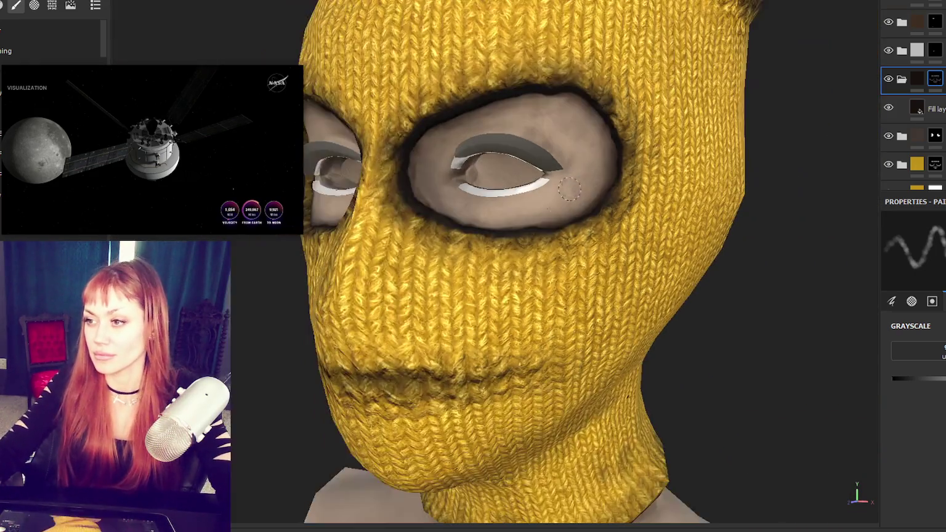
{"action": "left_click_drag", "start_coordinate": [354, 121], "coordinate": [674, 183], "text": "alt"}
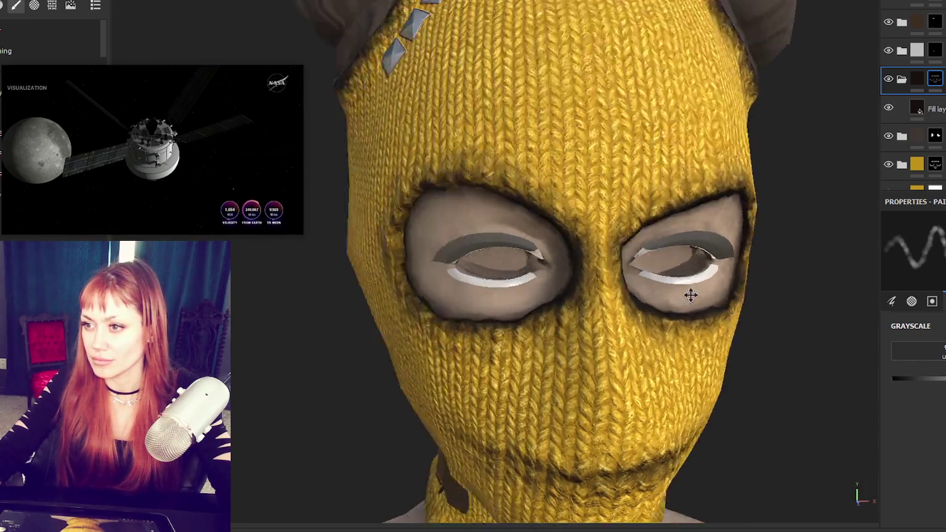
{"action": "scroll", "coordinate": [690, 296], "scroll_direction": "up", "scroll_amount": 5}
{"action": "mouse_move", "coordinate": [690, 296]}
{"action": "left_mouse_down", "text": "alt"}
{"action": "mouse_move", "coordinate": [594, 241]}
{"action": "mouse_move", "coordinate": [553, 250]}
{"action": "left_mouse_up", "text": "alt"}
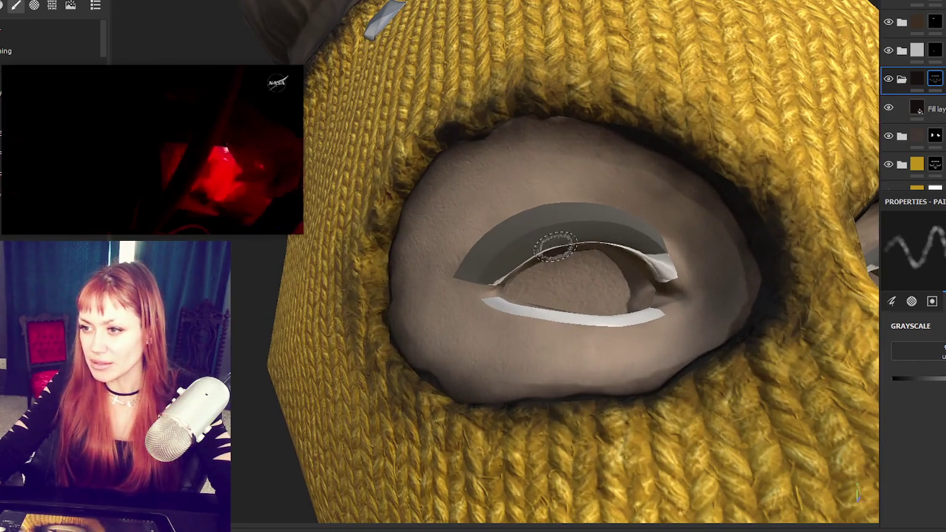
{"action": "scroll", "coordinate": [606, 213], "scroll_direction": "down", "scroll_amount": 3}
{"action": "scroll", "coordinate": [606, 213], "scroll_direction": "up", "scroll_amount": 4}
{"action": "mouse_move", "coordinate": [606, 213]}
{"action": "left_mouse_down", "text": "alt"}
{"action": "mouse_move", "coordinate": [427, 211]}
{"action": "mouse_move", "coordinate": [538, 260]}
{"action": "left_mouse_up", "text": "alt"}
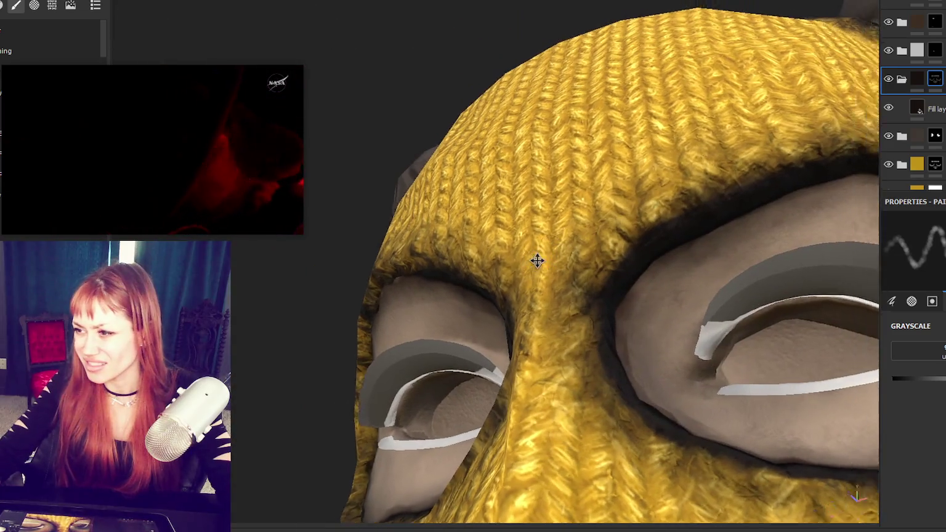
{"action": "left_click", "coordinate": [887, 80]}
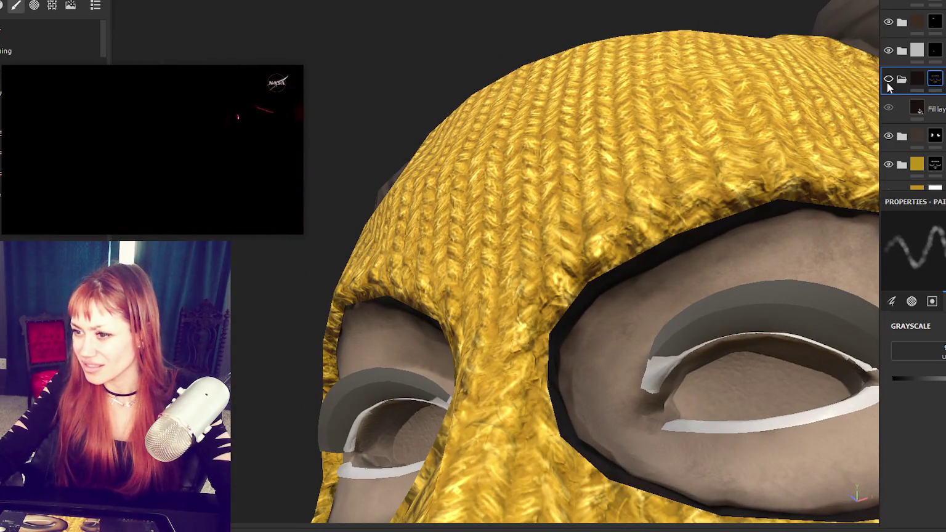
{"action": "left_click", "coordinate": [887, 81]}
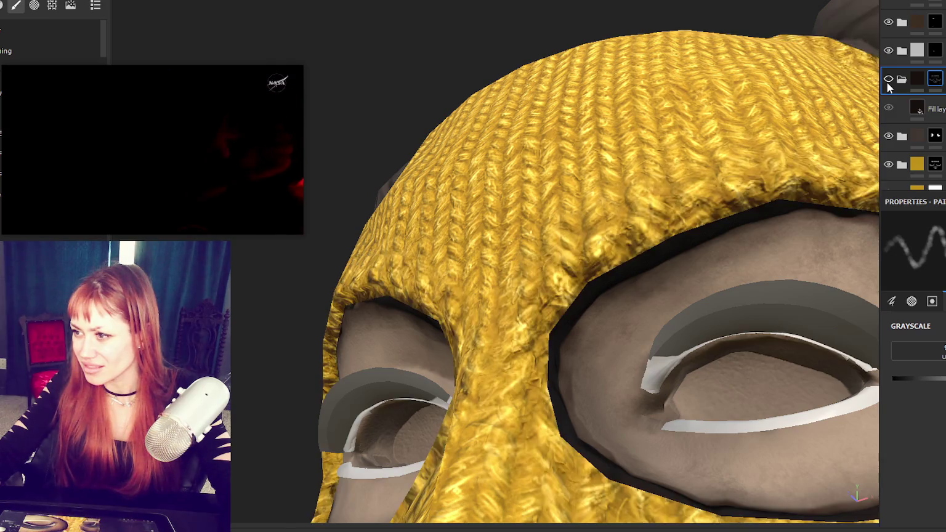
{"action": "left_click", "coordinate": [887, 81]}
{"action": "left_click", "coordinate": [887, 80]}
{"action": "left_click", "coordinate": [888, 81]}
{"action": "left_click", "coordinate": [888, 80]}
{"action": "left_click", "coordinate": [887, 81]}
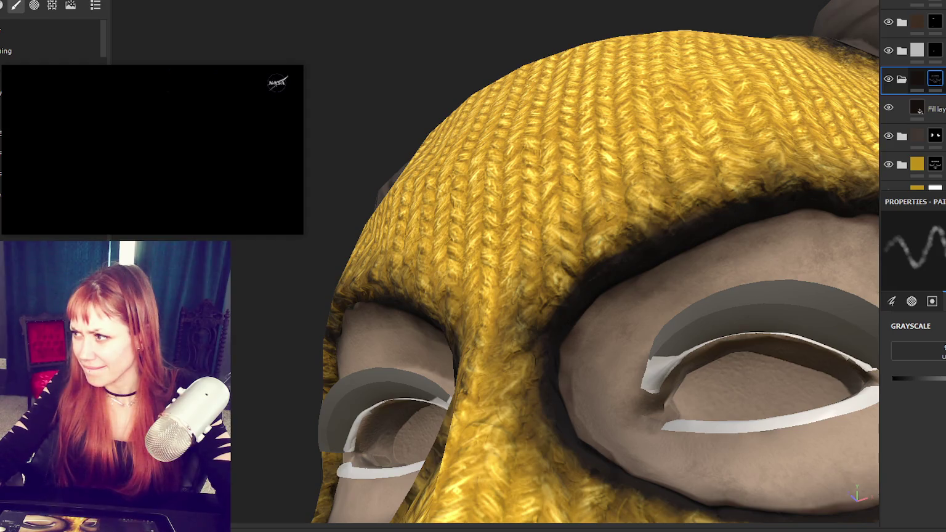
{"action": "left_click", "coordinate": [887, 80]}
{"action": "left_click", "coordinate": [887, 80]}
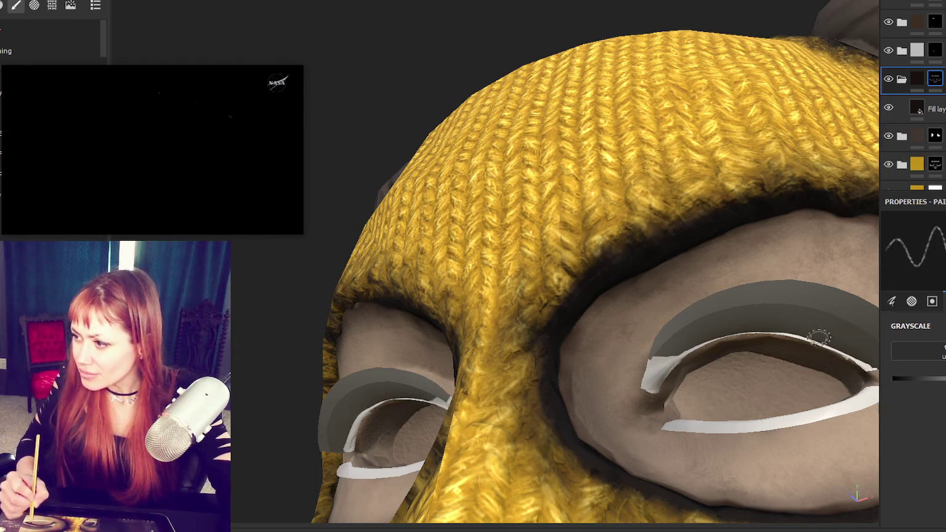
- Lower the Grayscale value and paint darker grime along the brim above the right eye hole
{"action": "left_click_drag", "start_coordinate": [903, 380], "coordinate": [894, 378]}
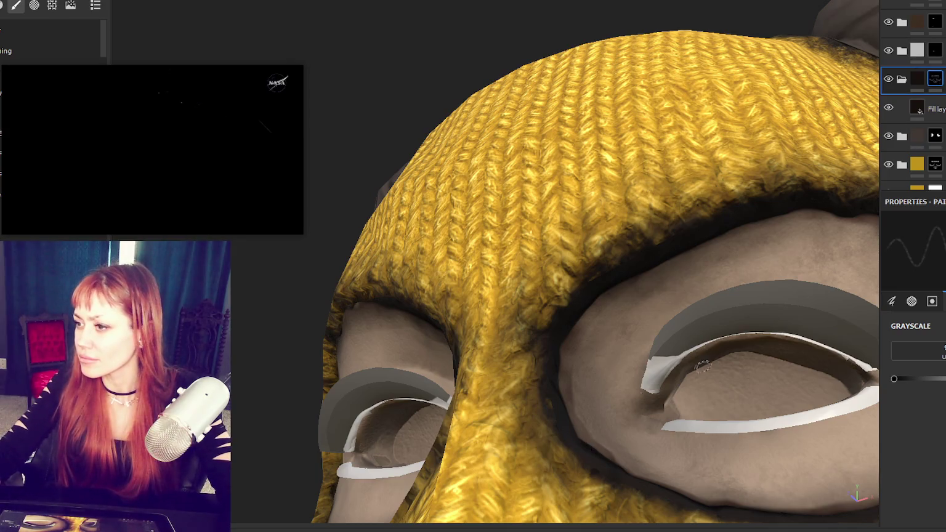
{"action": "key", "text": "f"}
{"action": "scroll", "coordinate": [569, 393], "scroll_direction": "up", "scroll_amount": 5}
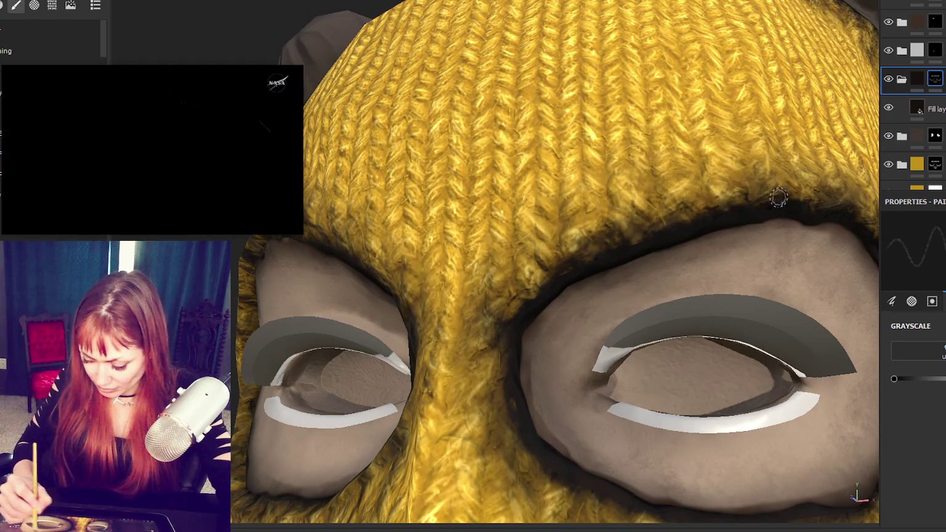
{"action": "mouse_move", "coordinate": [624, 250]}
{"action": "left_mouse_down"}
{"action": "mouse_move", "coordinate": [713, 211]}
{"action": "mouse_move", "coordinate": [749, 180]}
{"action": "mouse_move", "coordinate": [775, 191]}
{"action": "left_mouse_up"}
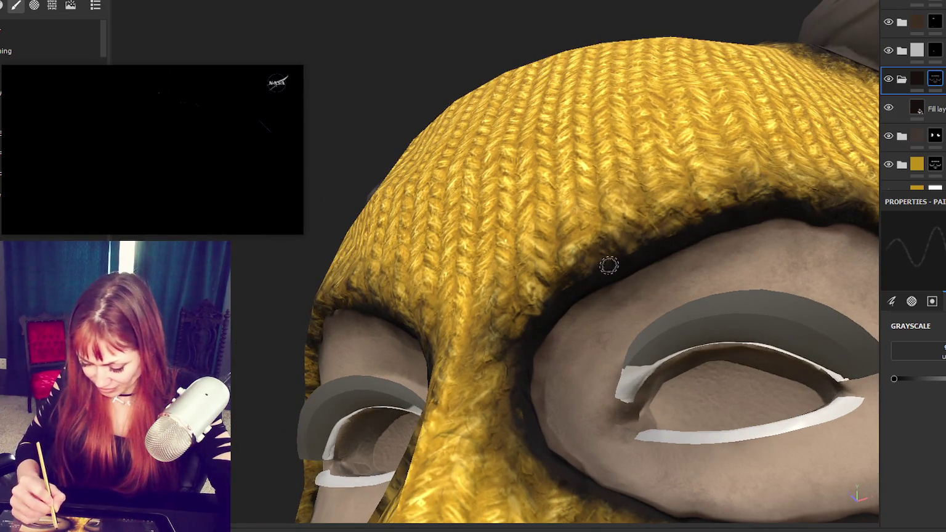
{"action": "left_click_drag", "start_coordinate": [566, 339], "coordinate": [640, 345], "text": "alt"}
{"action": "scroll", "coordinate": [743, 270], "scroll_direction": "down", "scroll_amount": 5}
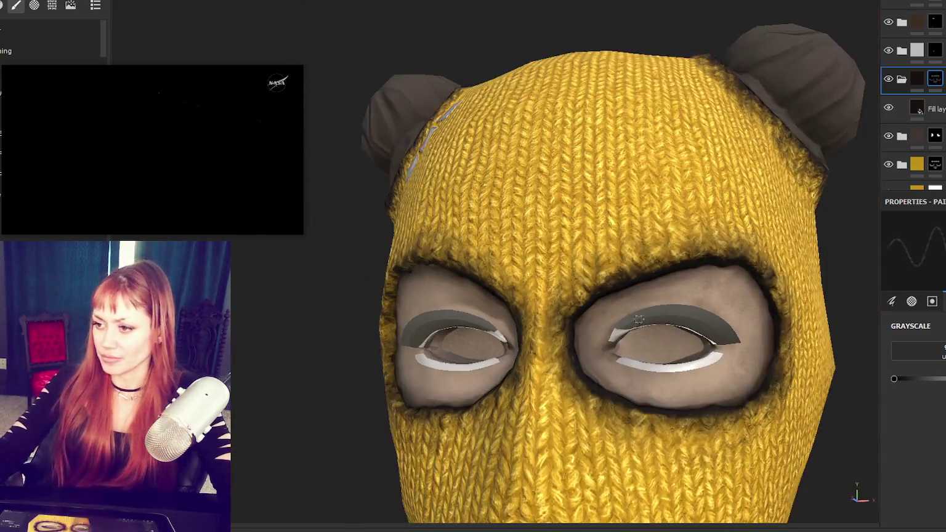
- Orbit around the mask to inspect the eye holes and studs from several angles
{"action": "left_click_drag", "start_coordinate": [714, 264], "coordinate": [743, 271], "text": "alt"}
{"action": "mouse_move", "coordinate": [703, 241]}
{"action": "left_mouse_down", "text": "alt"}
{"action": "mouse_move", "coordinate": [650, 268]}
{"action": "mouse_move", "coordinate": [677, 277]}
{"action": "mouse_move", "coordinate": [708, 320]}
{"action": "mouse_move", "coordinate": [700, 272]}
{"action": "mouse_move", "coordinate": [580, 327]}
{"action": "mouse_move", "coordinate": [654, 270]}
{"action": "mouse_move", "coordinate": [774, 240]}
{"action": "mouse_move", "coordinate": [800, 249]}
{"action": "left_mouse_up", "text": "alt"}
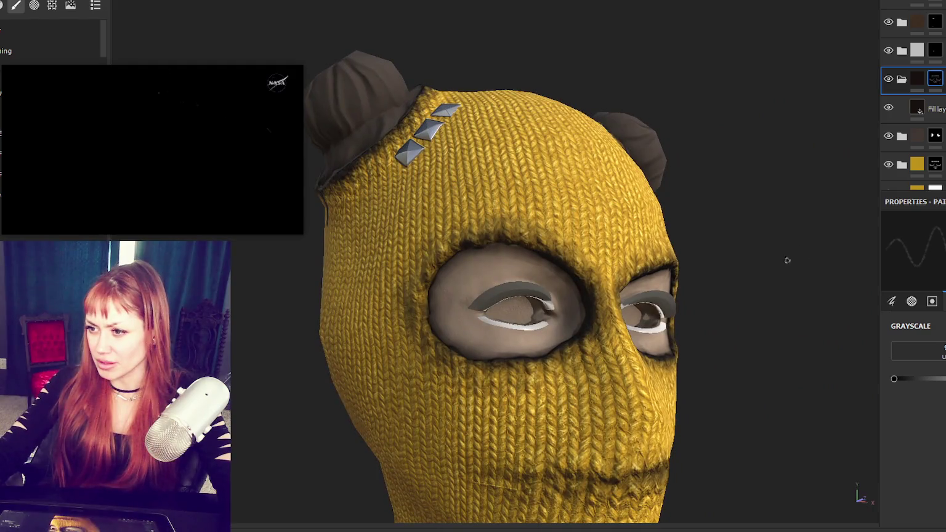
{"action": "mouse_move", "coordinate": [697, 225]}
{"action": "middle_mouse_down", "text": "alt"}
{"action": "mouse_move", "coordinate": [430, 247]}
{"action": "mouse_move", "coordinate": [779, 235]}
{"action": "middle_mouse_up", "text": "alt"}
{"action": "mouse_move", "coordinate": [718, 234]}
{"action": "middle_mouse_down", "text": "alt"}
{"action": "mouse_move", "coordinate": [572, 252]}
{"action": "mouse_move", "coordinate": [591, 265]}
{"action": "middle_mouse_up", "text": "alt"}
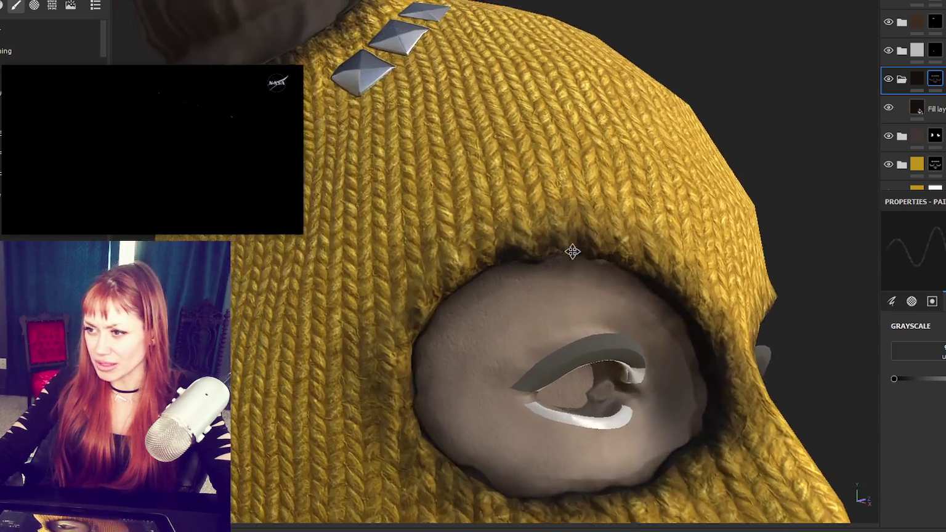
{"action": "right_click_drag", "start_coordinate": [591, 265], "coordinate": [627, 280], "text": "alt"}
{"action": "mouse_move", "coordinate": [626, 281]}
{"action": "left_mouse_down", "text": "alt"}
{"action": "mouse_move", "coordinate": [599, 211]}
{"action": "mouse_move", "coordinate": [619, 259]}
{"action": "mouse_move", "coordinate": [682, 213]}
{"action": "mouse_move", "coordinate": [634, 197]}
{"action": "mouse_move", "coordinate": [363, 192]}
{"action": "left_mouse_up", "text": "alt"}
{"action": "right_click_drag", "start_coordinate": [363, 192], "coordinate": [322, 185], "text": "alt"}
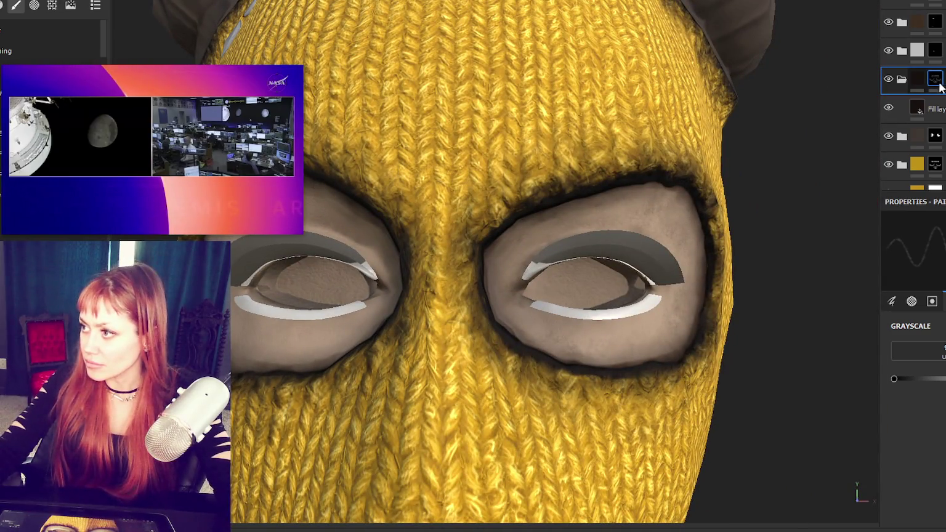
- Duplicate the eye-hole grime folder with Ctrl+D and review the stronger edging up close
{"action": "key", "text": "ctrl+d"}
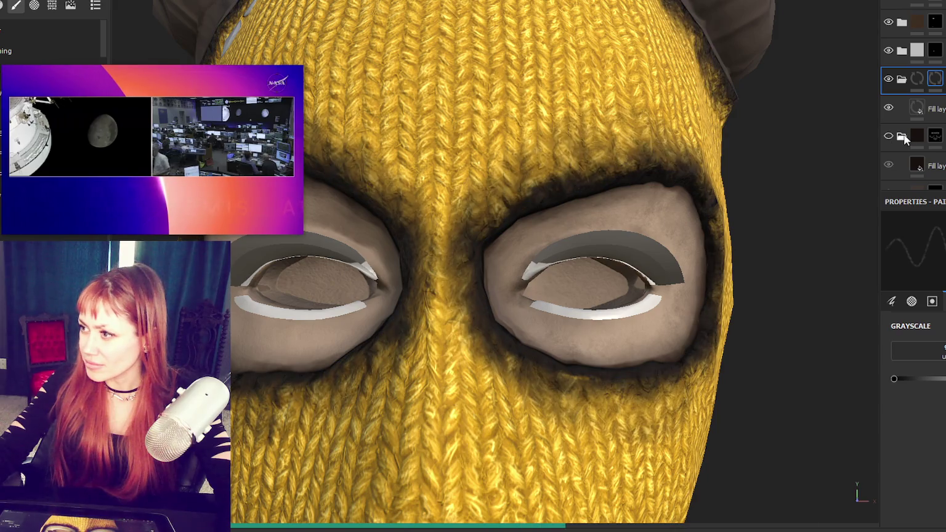
{"action": "scroll", "coordinate": [534, 148], "scroll_direction": "down", "scroll_amount": 3}
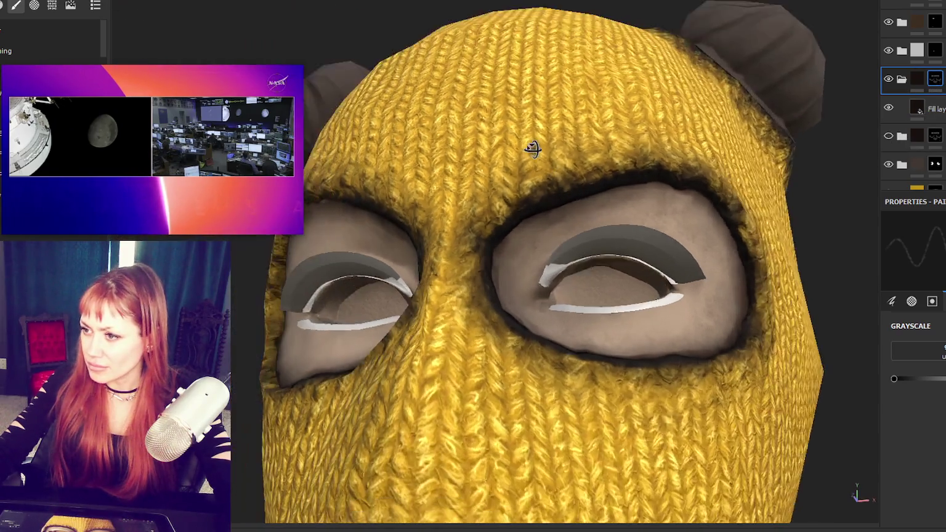
{"action": "left_click_drag", "start_coordinate": [534, 148], "coordinate": [574, 183], "text": "alt"}
{"action": "scroll", "coordinate": [645, 165], "scroll_direction": "down", "scroll_amount": 2}
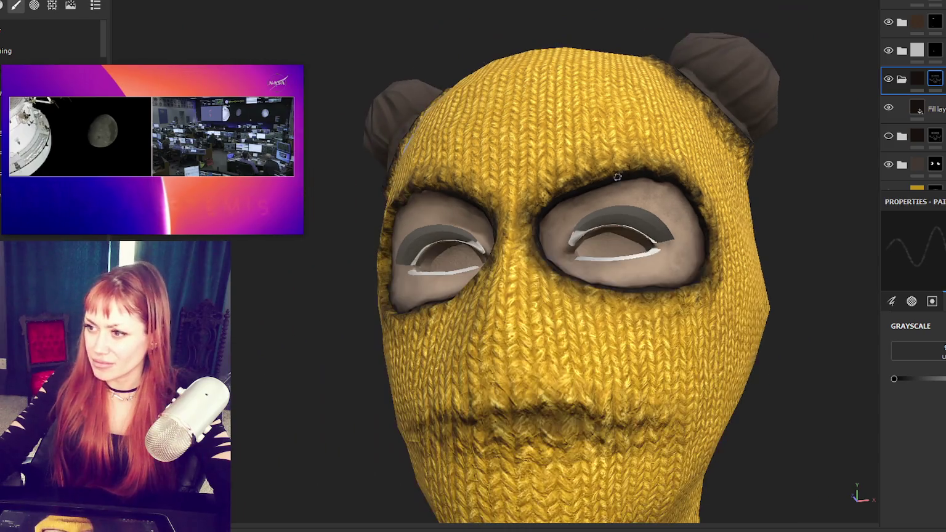
{"action": "mouse_move", "coordinate": [671, 166]}
{"action": "left_mouse_down", "text": "alt"}
{"action": "mouse_move", "coordinate": [615, 158]}
{"action": "mouse_move", "coordinate": [602, 139]}
{"action": "left_mouse_up", "text": "alt"}
{"action": "scroll", "coordinate": [614, 158], "scroll_direction": "up", "scroll_amount": 3}
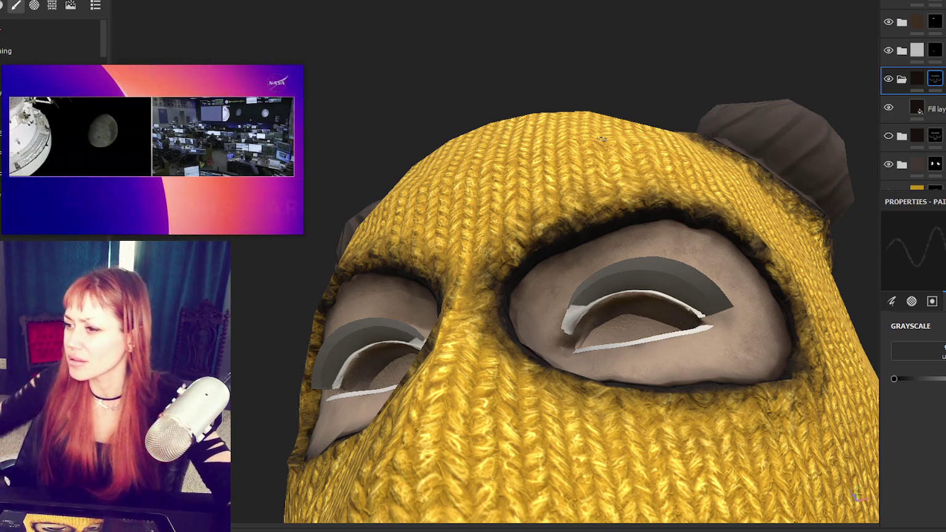
{"action": "left_click", "coordinate": [921, 4]}
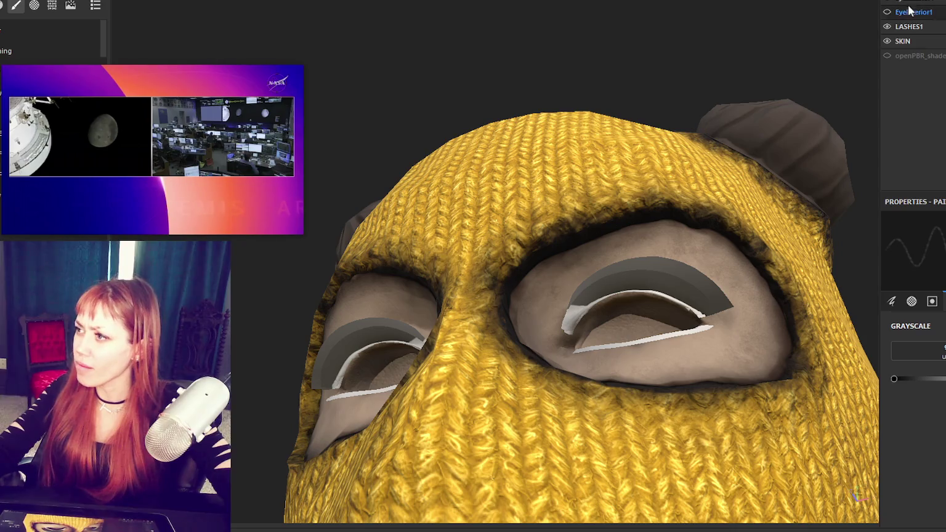
- Hide the SKIN texture set and orbit the mask to face the eye holes
{"action": "left_click", "coordinate": [887, 41]}
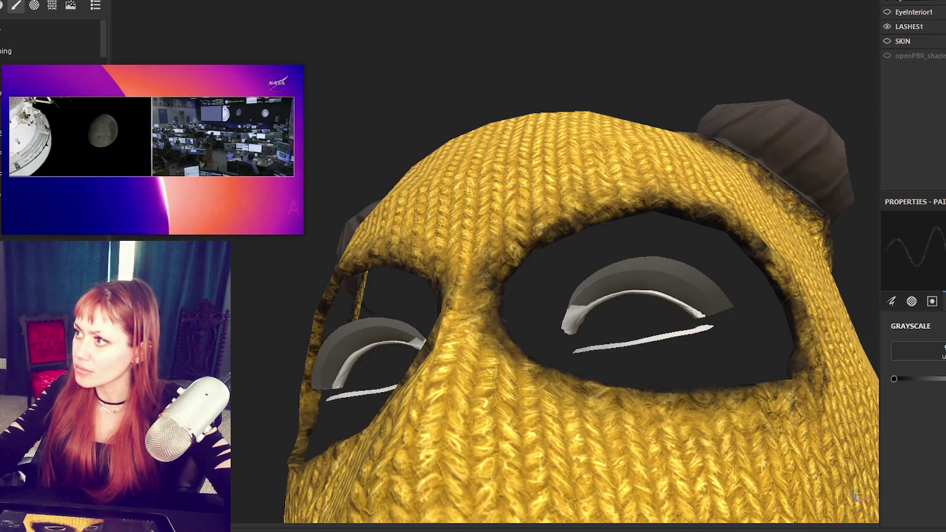
{"action": "left_click", "coordinate": [923, 4]}
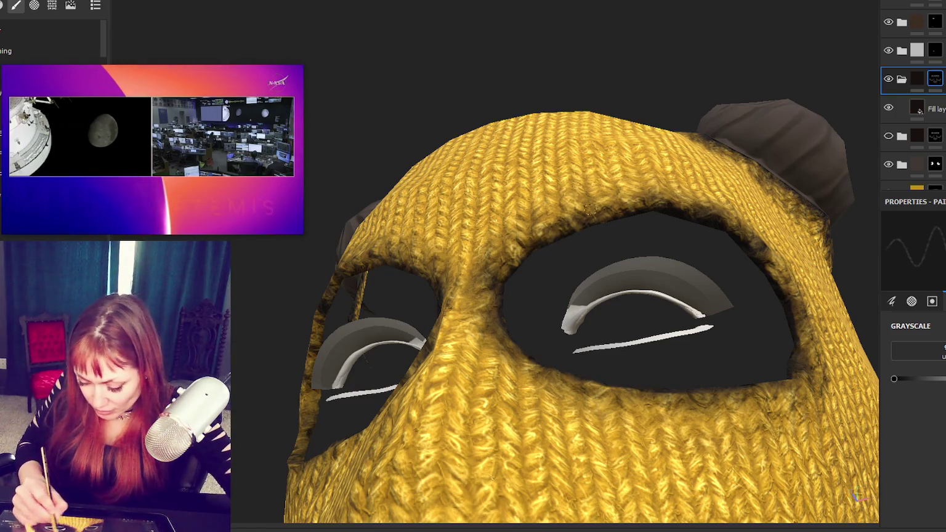
{"action": "left_click_drag", "start_coordinate": [636, 212], "coordinate": [682, 212], "text": "alt"}
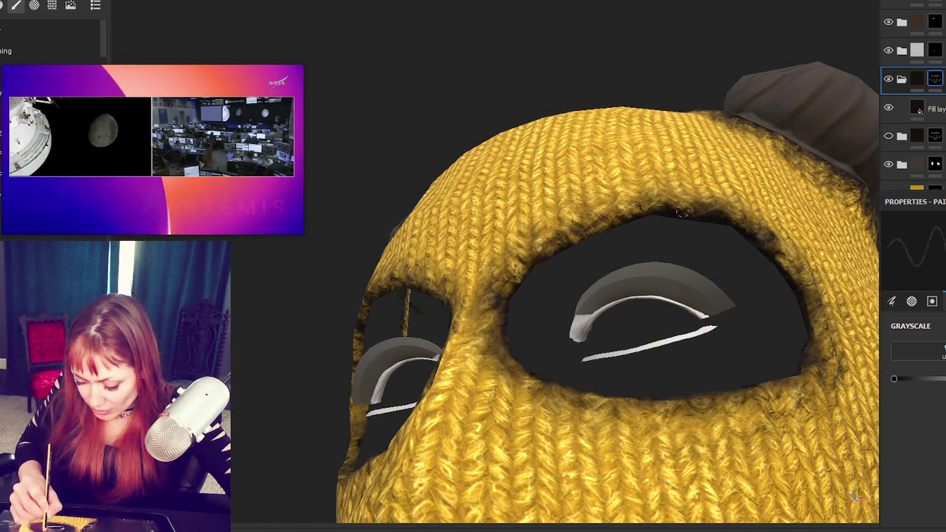
{"action": "left_click_drag", "start_coordinate": [794, 229], "coordinate": [788, 250], "text": "alt"}
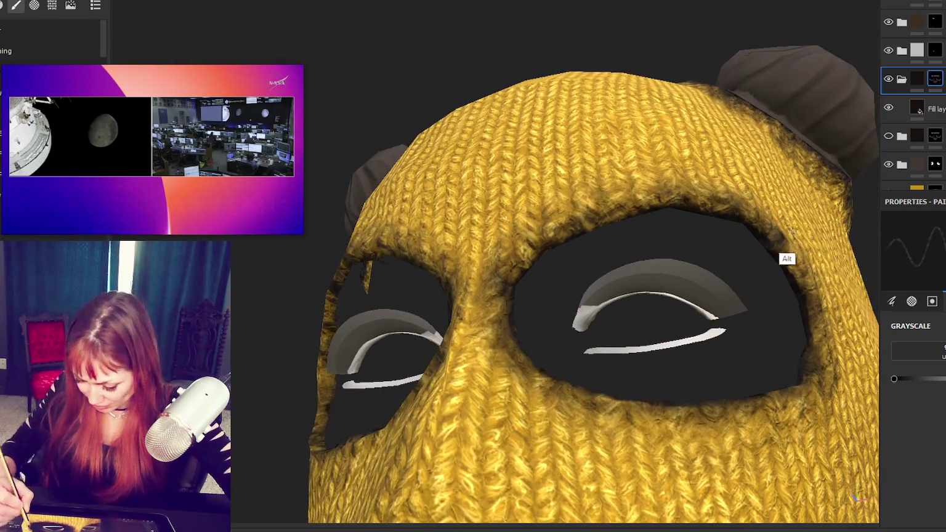
{"action": "mouse_move", "coordinate": [788, 248]}
{"action": "right_mouse_down", "text": "shift"}
{"action": "mouse_move", "coordinate": [767, 248]}
{"action": "mouse_move", "coordinate": [815, 253]}
{"action": "right_mouse_up", "text": "shift"}
{"action": "mouse_move", "coordinate": [815, 256]}
{"action": "left_mouse_down", "text": "alt"}
{"action": "mouse_move", "coordinate": [703, 111]}
{"action": "mouse_move", "coordinate": [692, 192]}
{"action": "left_mouse_up", "text": "alt"}
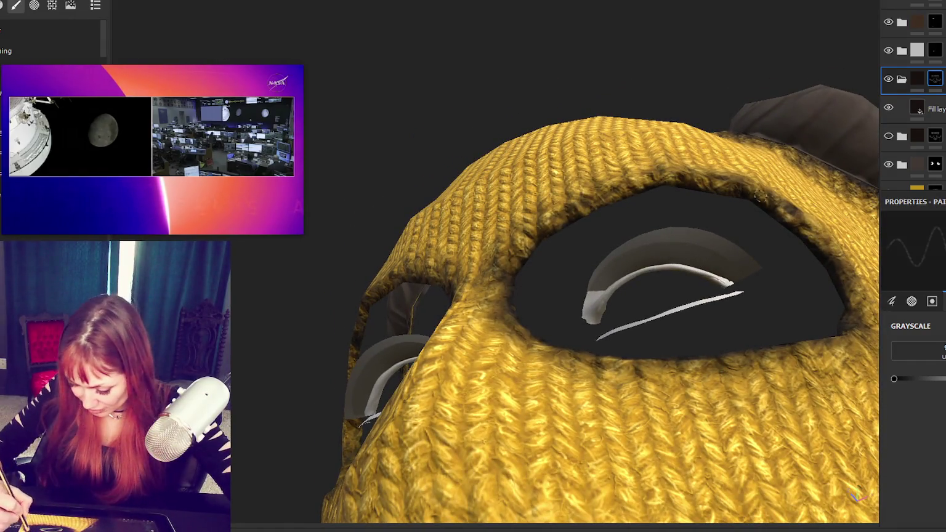
{"action": "mouse_move", "coordinate": [845, 276]}
{"action": "left_mouse_down", "text": "alt"}
{"action": "mouse_move", "coordinate": [800, 438]}
{"action": "mouse_move", "coordinate": [728, 369]}
{"action": "left_mouse_up", "text": "alt"}
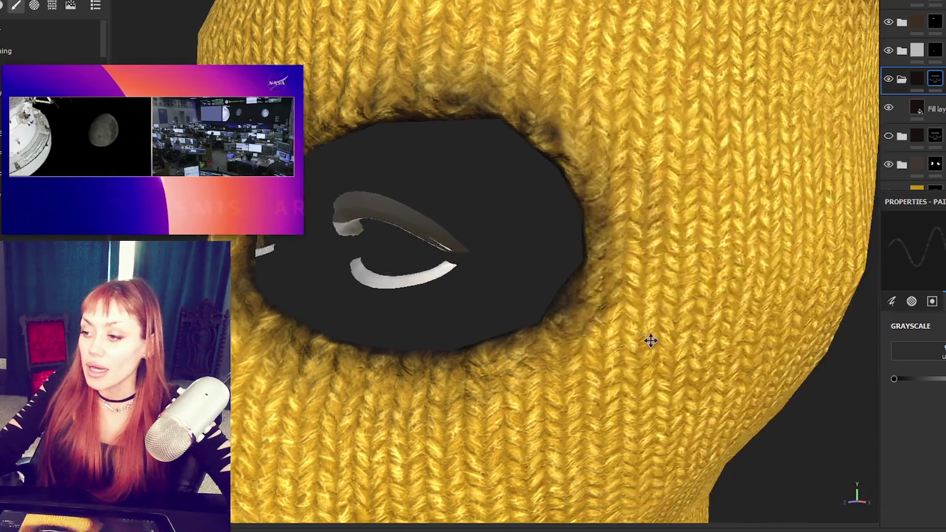
- Close in on the left eye hole and view it straight on
{"action": "left_click_drag", "start_coordinate": [650, 338], "coordinate": [703, 327], "text": "alt"}
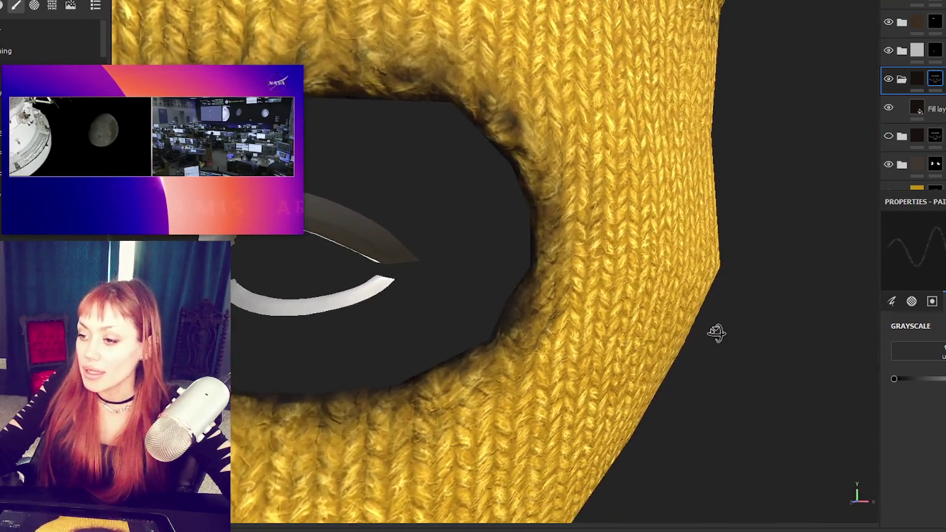
{"action": "left_click_drag", "start_coordinate": [570, 299], "coordinate": [539, 302], "text": "alt"}
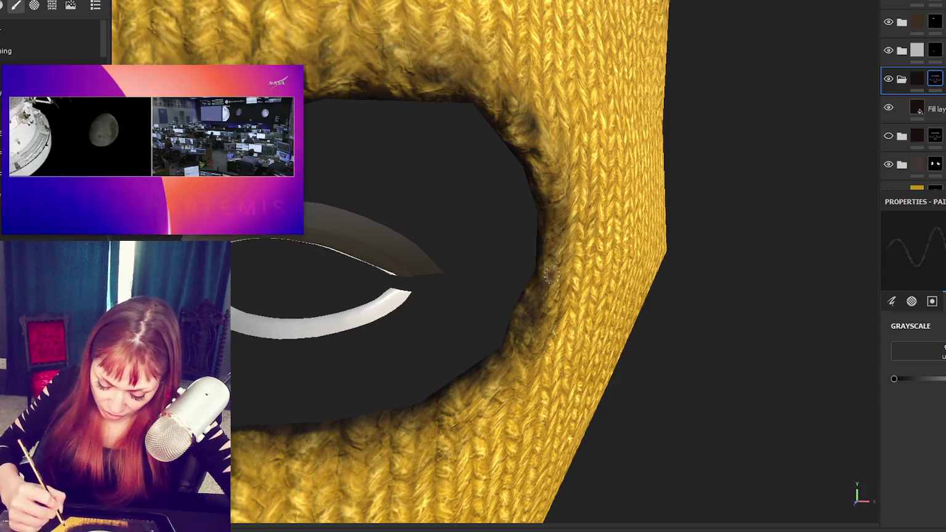
{"action": "left_click_drag", "start_coordinate": [525, 162], "coordinate": [566, 131], "text": "alt"}
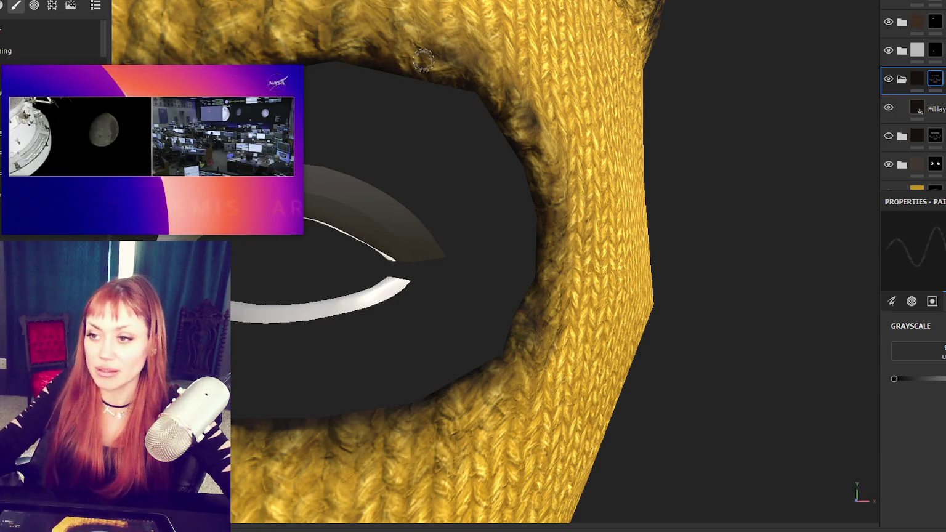
{"action": "mouse_move", "coordinate": [502, 143]}
{"action": "left_mouse_down", "text": "alt"}
{"action": "mouse_move", "coordinate": [739, 143]}
{"action": "mouse_move", "coordinate": [772, 153]}
{"action": "left_mouse_up", "text": "alt"}
{"action": "scroll", "coordinate": [732, 151], "scroll_direction": "down", "scroll_amount": 2}
{"action": "scroll", "coordinate": [656, 162], "scroll_direction": "up", "scroll_amount": 2}
{"action": "scroll", "coordinate": [697, 159], "scroll_direction": "up", "scroll_amount": 1}
{"action": "scroll", "coordinate": [744, 169], "scroll_direction": "down", "scroll_amount": 5}
- Orbit toward the mask's left side, then frame the whole mask with F
{"action": "left_click_drag", "start_coordinate": [744, 169], "coordinate": [629, 205], "text": "alt"}
{"action": "scroll", "coordinate": [531, 227], "scroll_direction": "up", "scroll_amount": 3}
{"action": "scroll", "coordinate": [530, 227], "scroll_direction": "up", "scroll_amount": 3}
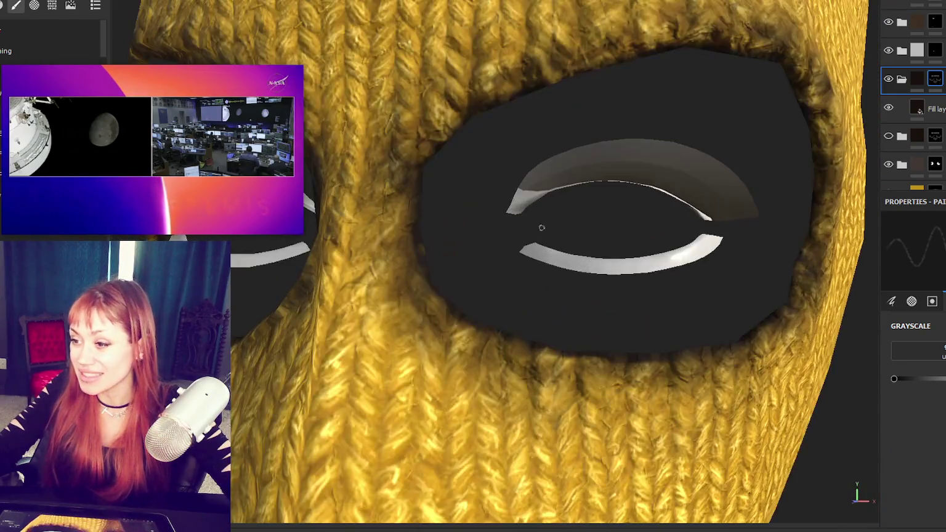
{"action": "scroll", "coordinate": [616, 382], "scroll_direction": "up", "scroll_amount": 1}
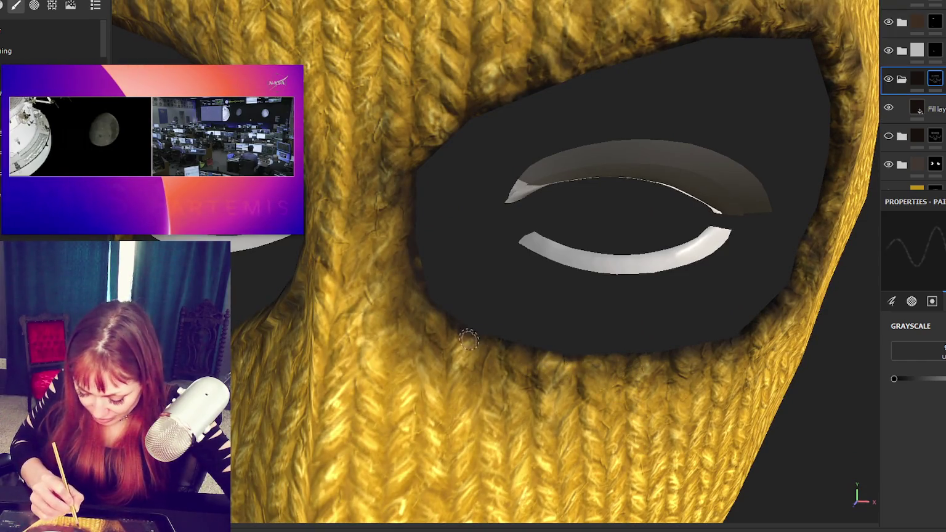
{"action": "left_click_drag", "start_coordinate": [696, 420], "coordinate": [727, 394], "text": "alt"}
{"action": "mouse_move", "coordinate": [748, 356]}
{"action": "left_mouse_down", "text": "alt"}
{"action": "mouse_move", "coordinate": [798, 332]}
{"action": "mouse_move", "coordinate": [762, 302]}
{"action": "left_mouse_up", "text": "alt"}
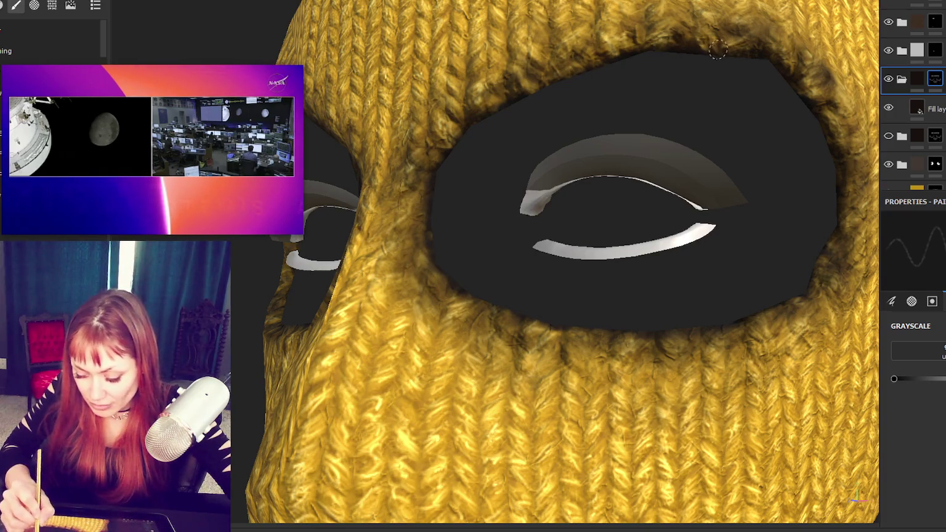
{"action": "key", "text": "f"}
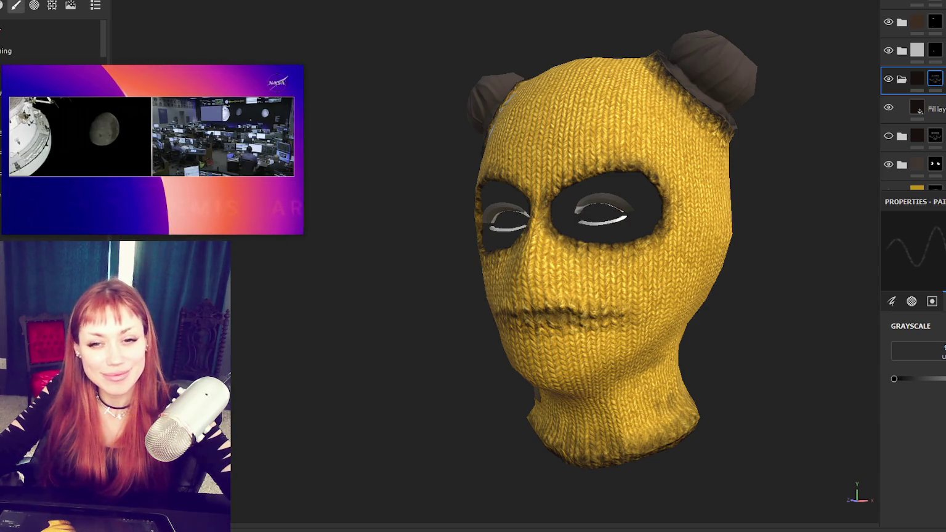
- Unhide the SKIN and EyeInterior1 texture sets and turn the head to three-quarter view
{"action": "scroll", "coordinate": [522, 369], "scroll_direction": "up", "scroll_amount": 4}
{"action": "scroll", "coordinate": [610, 324], "scroll_direction": "up", "scroll_amount": 4}
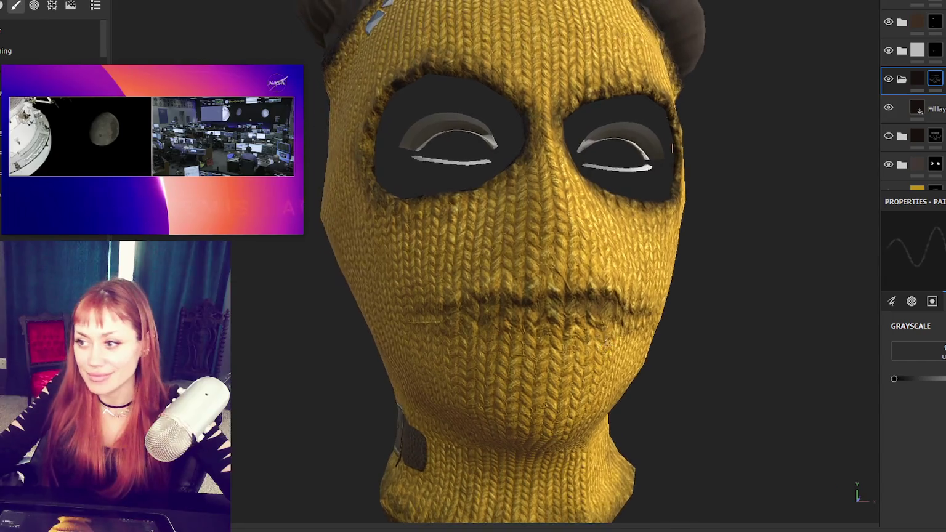
{"action": "scroll", "coordinate": [671, 148], "scroll_direction": "down", "scroll_amount": 4}
{"action": "left_click", "coordinate": [888, 1]}
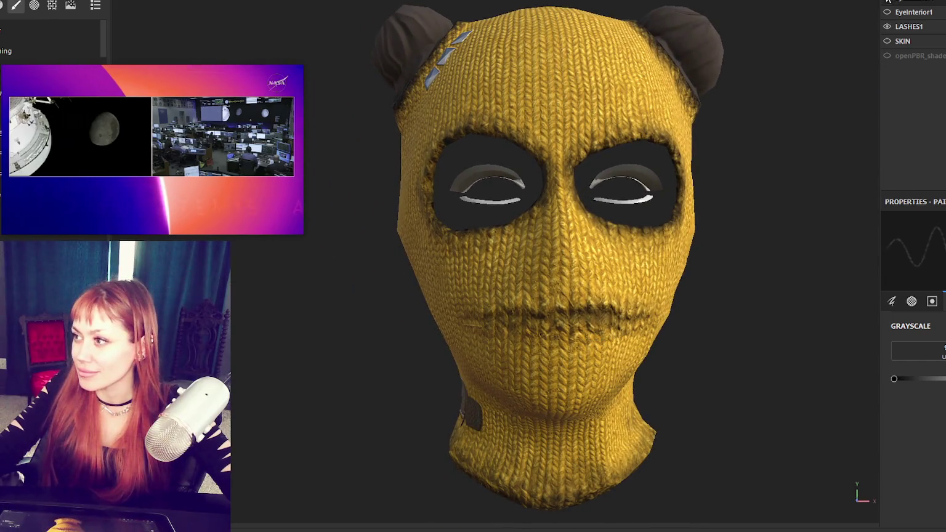
{"action": "left_click", "coordinate": [887, 40]}
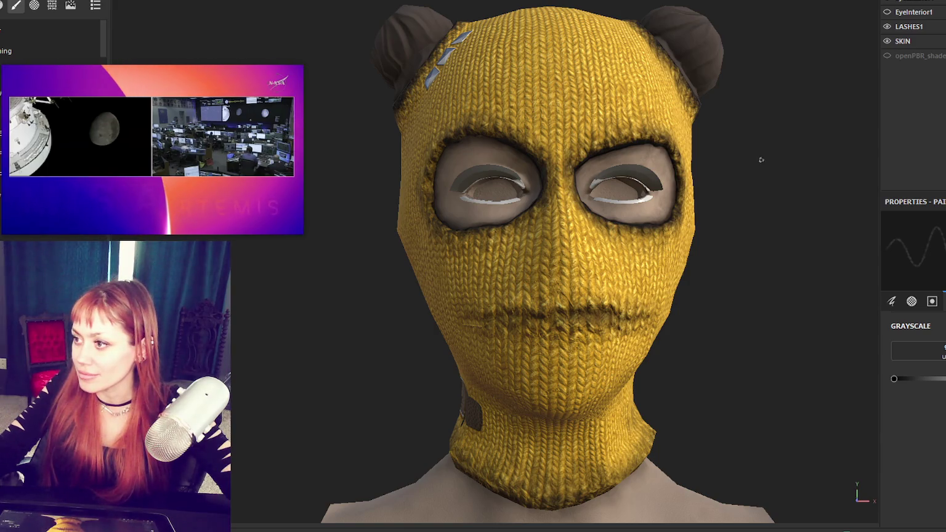
{"action": "key", "text": "ctrl"}
{"action": "left_click", "coordinate": [886, 11]}
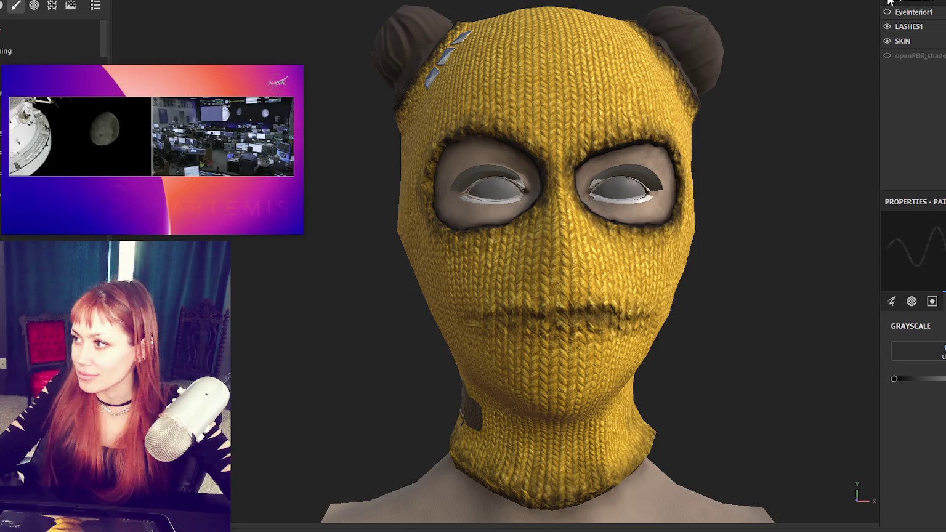
{"action": "left_click_drag", "start_coordinate": [770, 37], "coordinate": [720, 106], "text": "alt"}
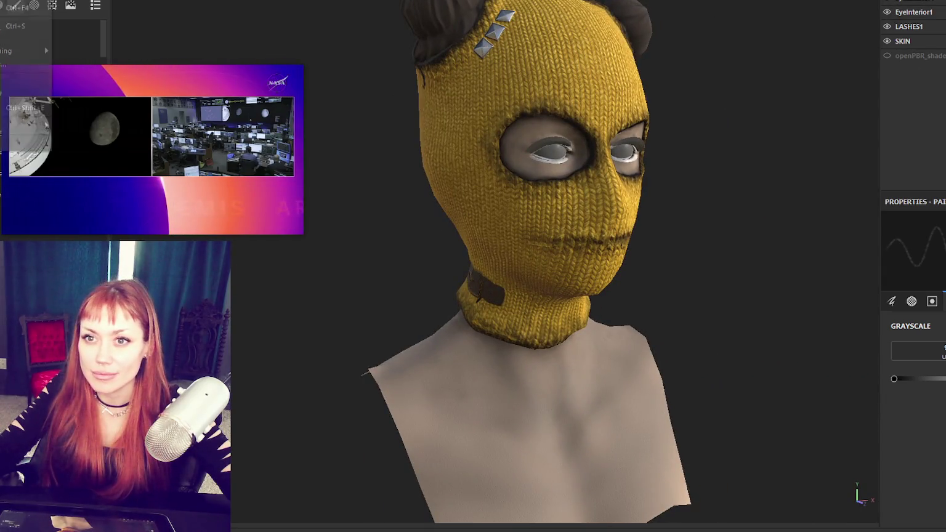
- Export all textures with the Unity HD Render Pipeline (Metallic Standard) template, then return to Unity
{"action": "key", "text": "ctrl+shift+e"}
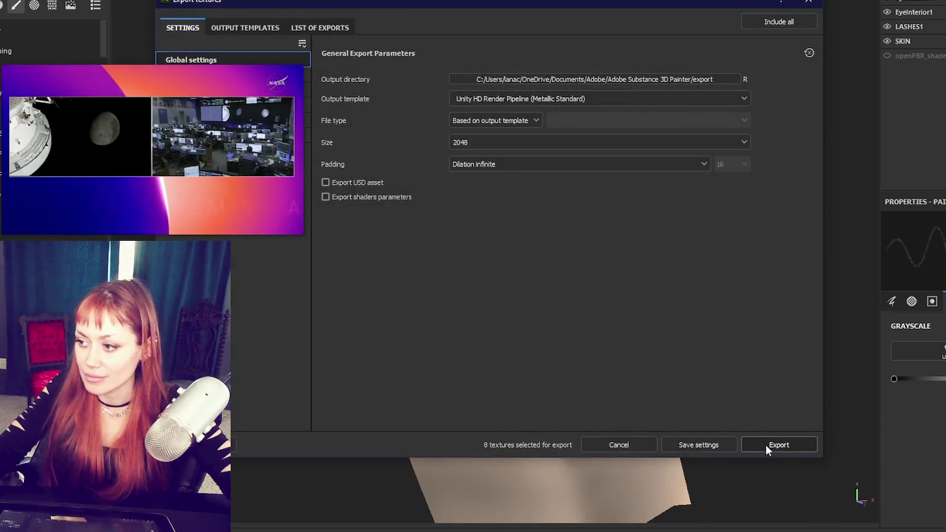
{"action": "left_click", "coordinate": [776, 444]}
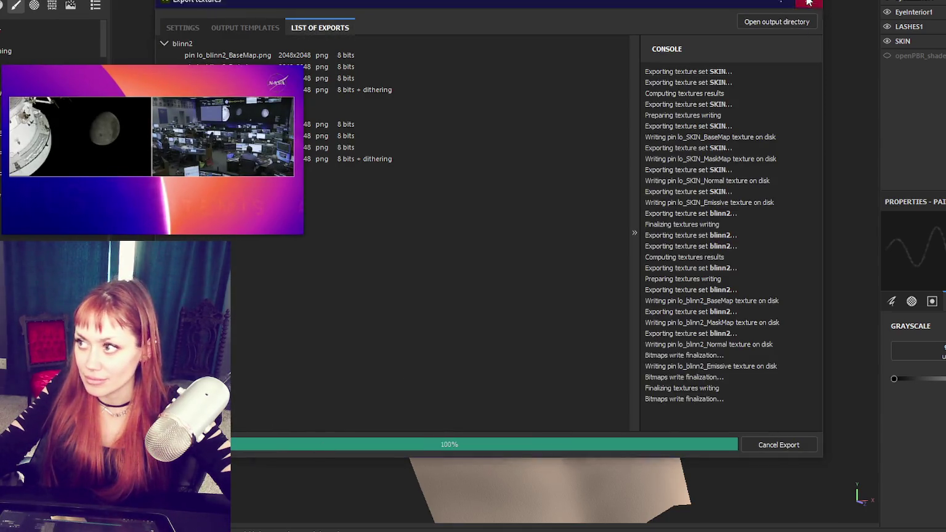
{"action": "key", "text": "alt+Tab"}
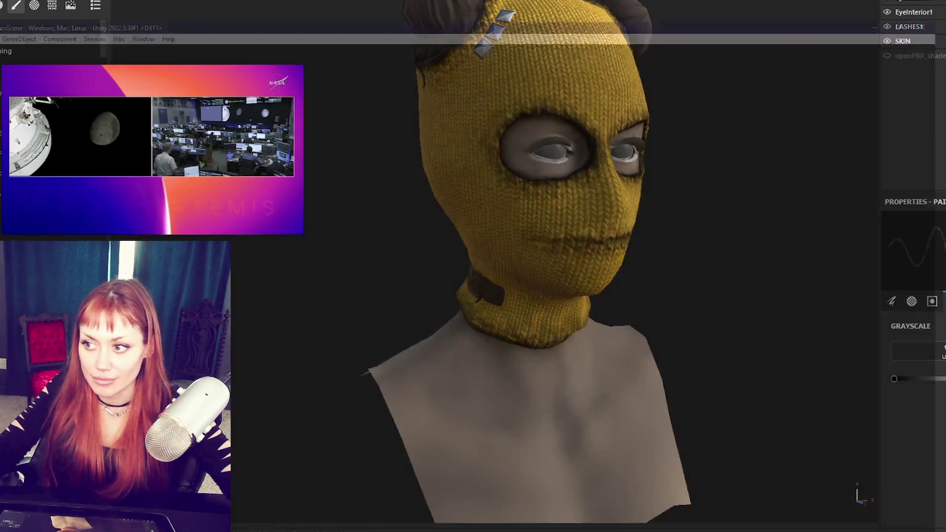
- Shrink the floating video window and park it below the model
{"action": "left_click_drag", "start_coordinate": [204, 61], "coordinate": [234, 0]}
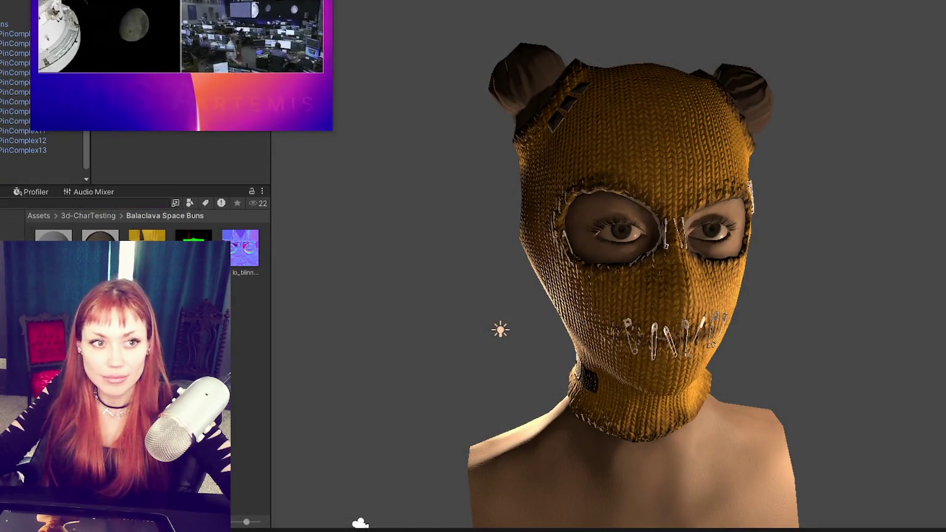
{"action": "left_click_drag", "start_coordinate": [327, 130], "coordinate": [211, 63]}
{"action": "mouse_move", "coordinate": [145, 9]}
{"action": "left_mouse_down"}
{"action": "mouse_move", "coordinate": [413, 479]}
{"action": "mouse_move", "coordinate": [371, 461]}
{"action": "left_mouse_up"}
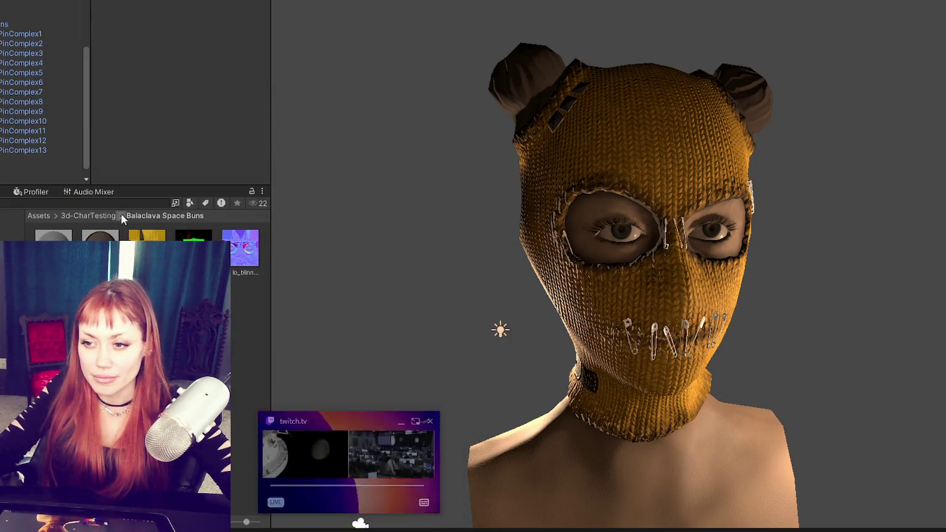
- Delete the old balaclava textures in Balaclava Space Buns and confirm
{"action": "left_click", "coordinate": [240, 247], "text": "shift"}
{"action": "key", "text": "Delete"}
{"action": "key", "text": "Return"}
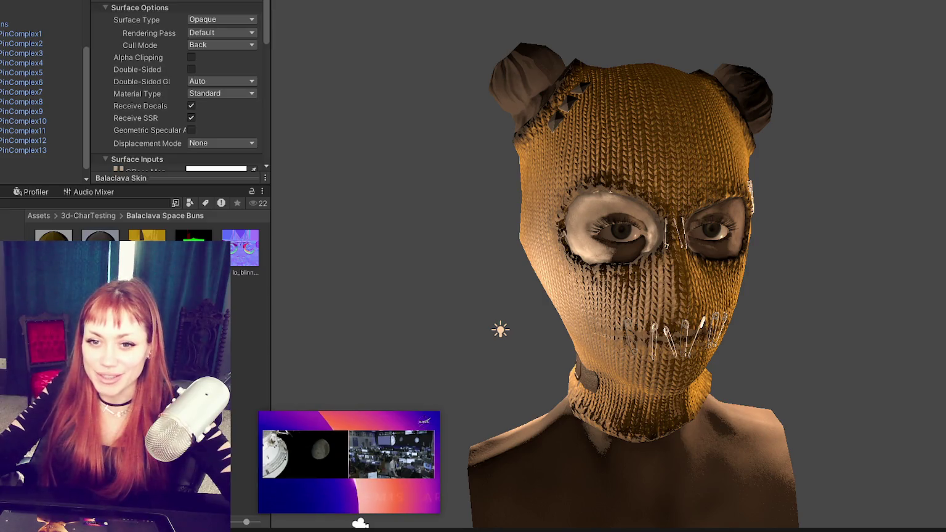
- Set the exported normal textures' Texture Type to Normal map and apply
{"action": "scroll", "coordinate": [146, 62], "scroll_direction": "down", "scroll_amount": 5}
{"action": "scroll", "coordinate": [147, 59], "scroll_direction": "up", "scroll_amount": 4}
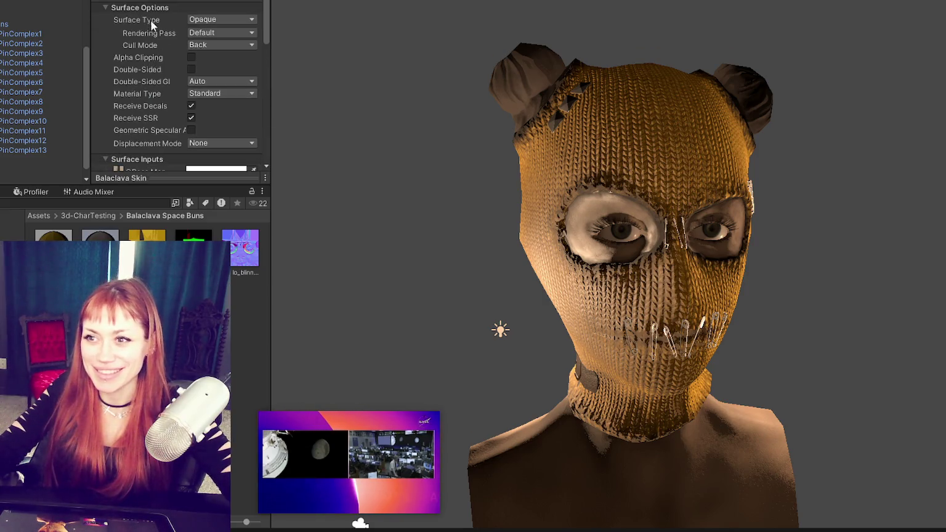
{"action": "scroll", "coordinate": [156, 40], "scroll_direction": "down", "scroll_amount": 2}
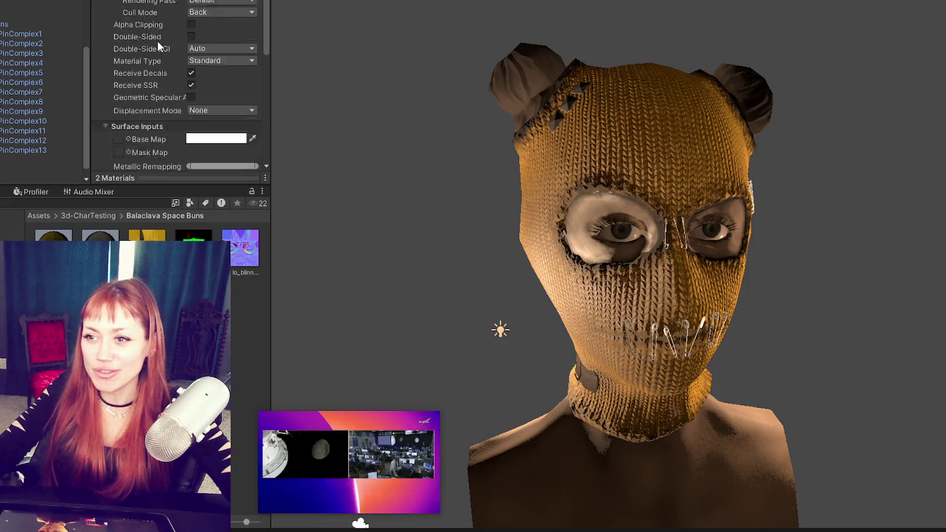
{"action": "scroll", "coordinate": [148, 56], "scroll_direction": "down", "scroll_amount": 5}
{"action": "scroll", "coordinate": [149, 73], "scroll_direction": "down", "scroll_amount": 5}
{"action": "scroll", "coordinate": [149, 73], "scroll_direction": "up", "scroll_amount": 5}
{"action": "scroll", "coordinate": [149, 72], "scroll_direction": "up", "scroll_amount": 5}
{"action": "scroll", "coordinate": [149, 72], "scroll_direction": "up", "scroll_amount": 5}
{"action": "scroll", "coordinate": [149, 73], "scroll_direction": "up", "scroll_amount": 5}
{"action": "scroll", "coordinate": [127, 97], "scroll_direction": "down", "scroll_amount": 5}
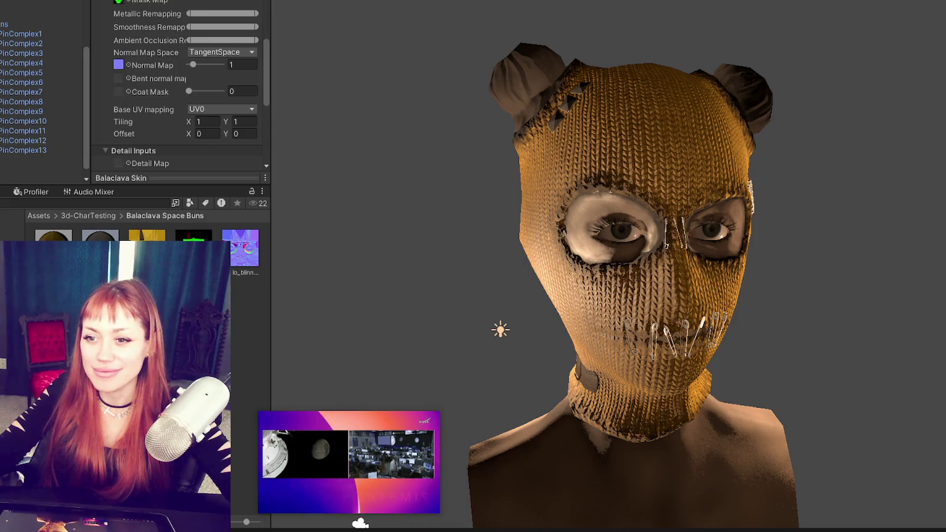
{"action": "left_click", "coordinate": [244, 249]}
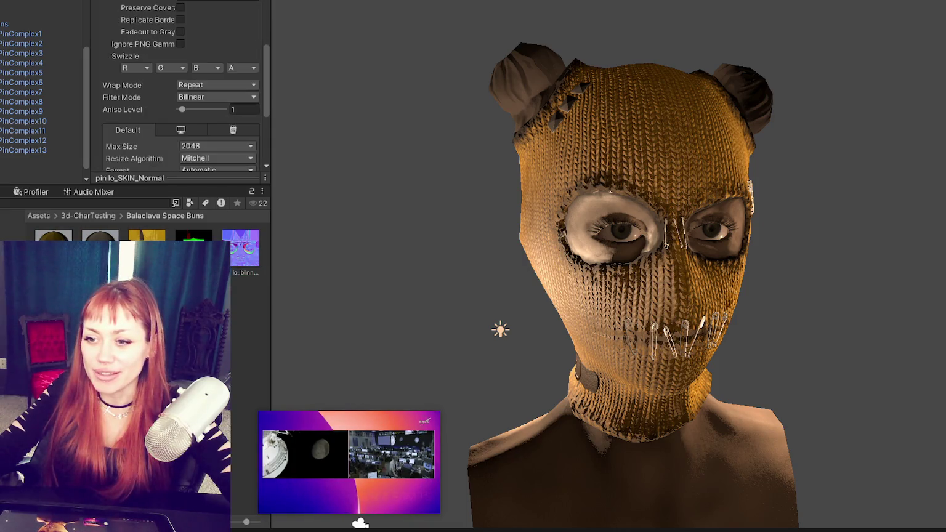
{"action": "scroll", "coordinate": [198, 13], "scroll_direction": "up", "scroll_amount": 3}
{"action": "left_click", "coordinate": [199, 13]}
{"action": "left_click", "coordinate": [223, 39]}
{"action": "scroll", "coordinate": [221, 82], "scroll_direction": "down", "scroll_amount": 3}
{"action": "scroll", "coordinate": [243, 127], "scroll_direction": "down", "scroll_amount": 5}
{"action": "scroll", "coordinate": [239, 127], "scroll_direction": "down", "scroll_amount": 3}
{"action": "left_click", "coordinate": [237, 96]}
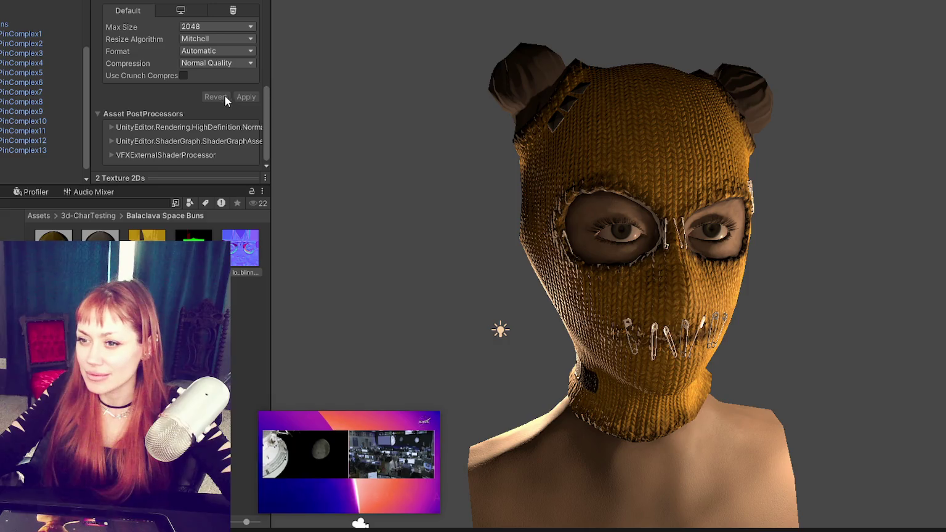
- Undo to restore the material settings and review the Balaclava material's maps
{"action": "key", "text": "ctrl+z"}
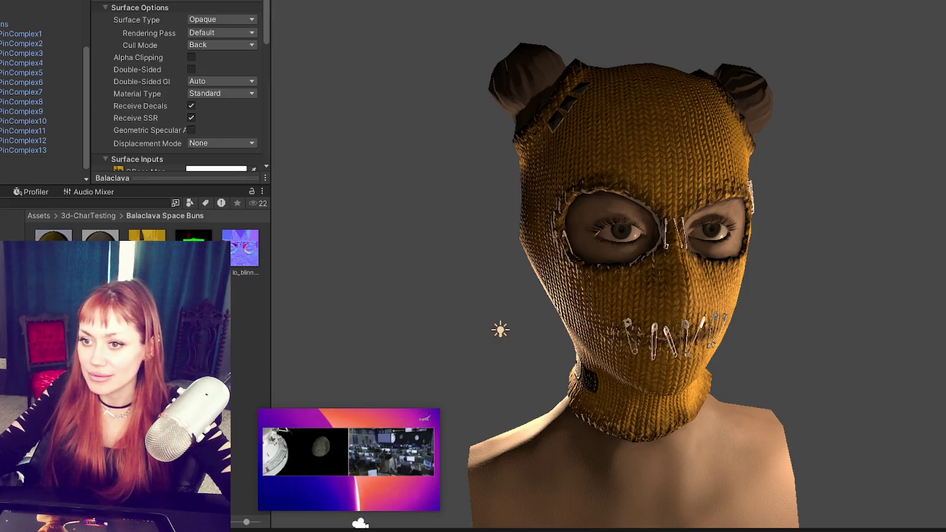
{"action": "scroll", "coordinate": [174, 122], "scroll_direction": "down", "scroll_amount": 5}
{"action": "scroll", "coordinate": [174, 121], "scroll_direction": "up", "scroll_amount": 2}
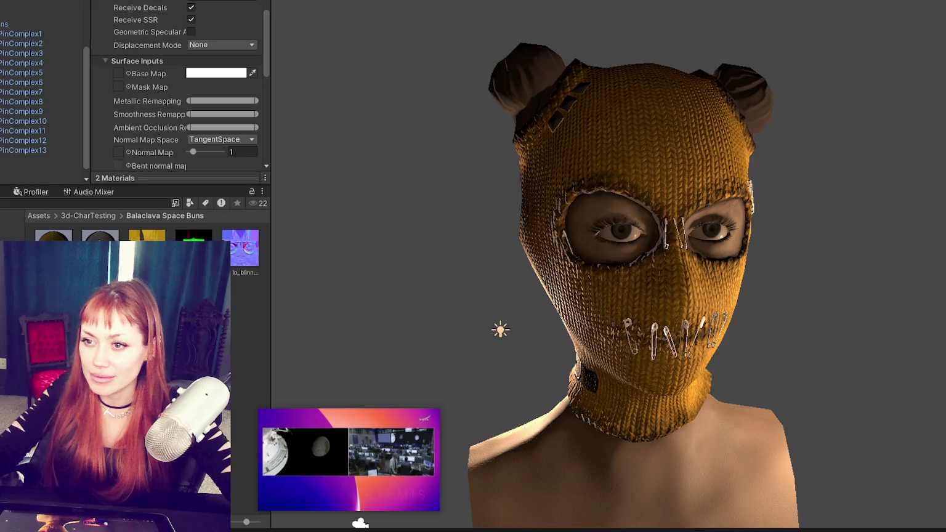
{"action": "scroll", "coordinate": [155, 125], "scroll_direction": "down", "scroll_amount": 3}
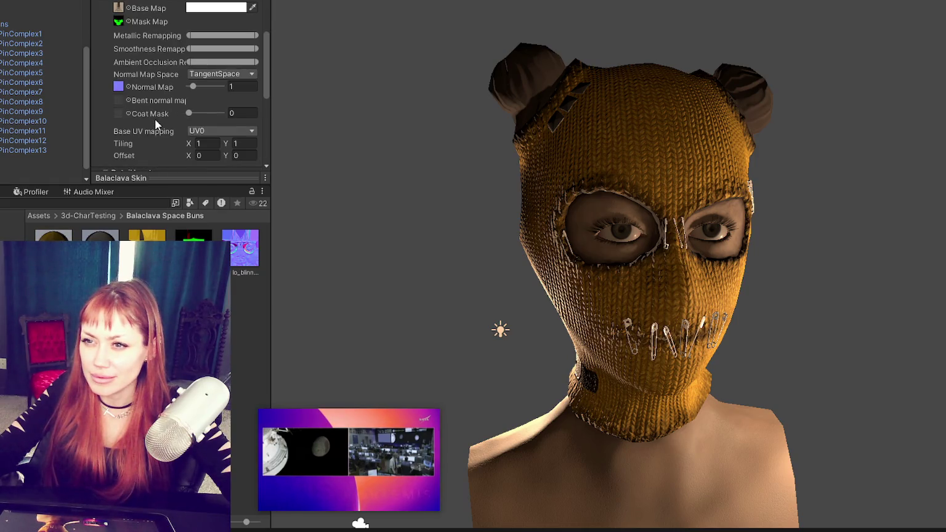
{"action": "left_click", "coordinate": [100, 249]}
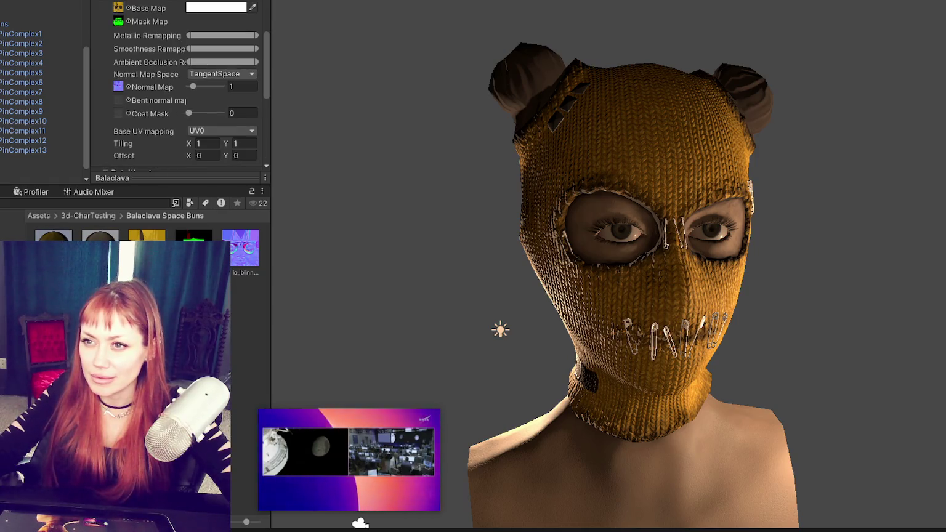
{"action": "scroll", "coordinate": [167, 141], "scroll_direction": "down", "scroll_amount": 6}
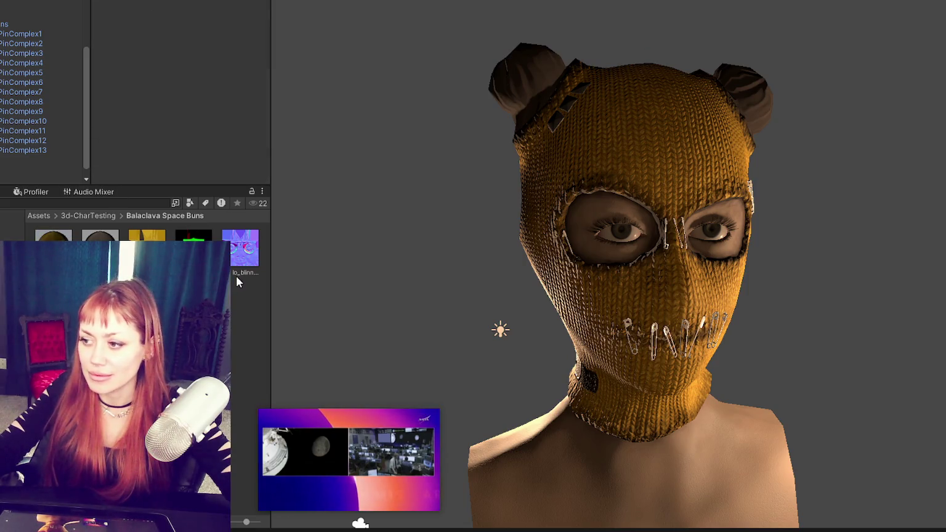
- Review the Balaclava Skin material and open its Material Type list
{"action": "left_click", "coordinate": [53, 236]}
{"action": "scroll", "coordinate": [186, 69], "scroll_direction": "down", "scroll_amount": 10}
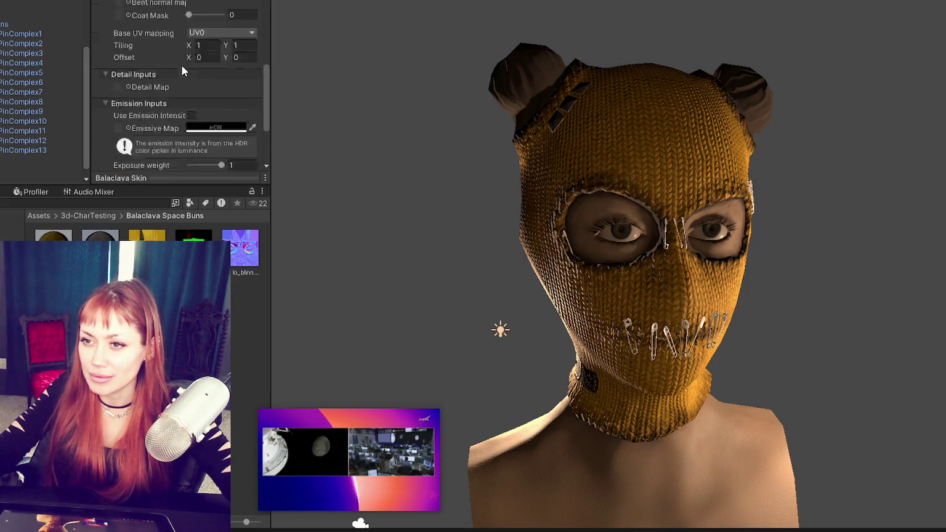
{"action": "scroll", "coordinate": [197, 141], "scroll_direction": "down", "scroll_amount": 3}
{"action": "scroll", "coordinate": [183, 121], "scroll_direction": "up", "scroll_amount": 8}
{"action": "scroll", "coordinate": [185, 117], "scroll_direction": "up", "scroll_amount": 5}
{"action": "left_click", "coordinate": [209, 83]}
{"action": "left_click", "coordinate": [212, 93]}
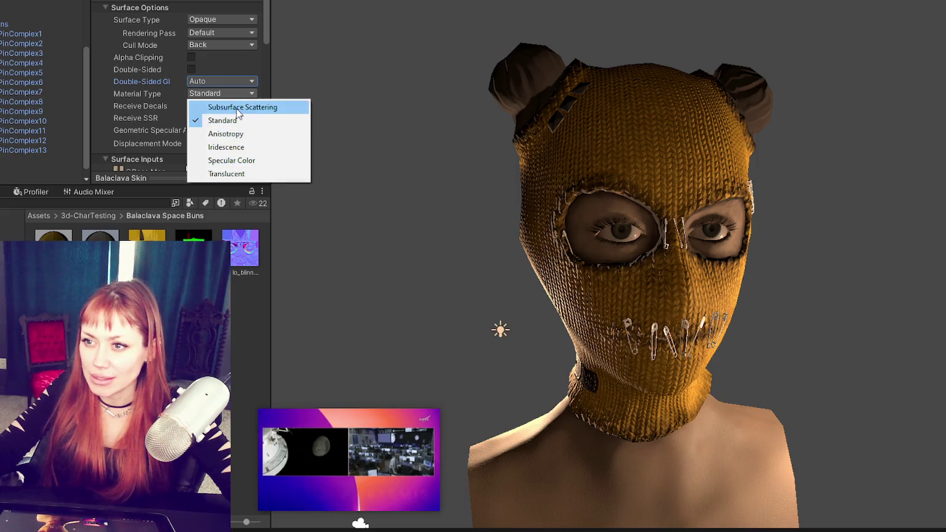
- Make Balaclava Skin Subsurface Scattering with Skin Diffusion profile, then orbit closer around the head
{"action": "left_click", "coordinate": [236, 108]}
{"action": "scroll", "coordinate": [236, 108], "scroll_direction": "down", "scroll_amount": 4}
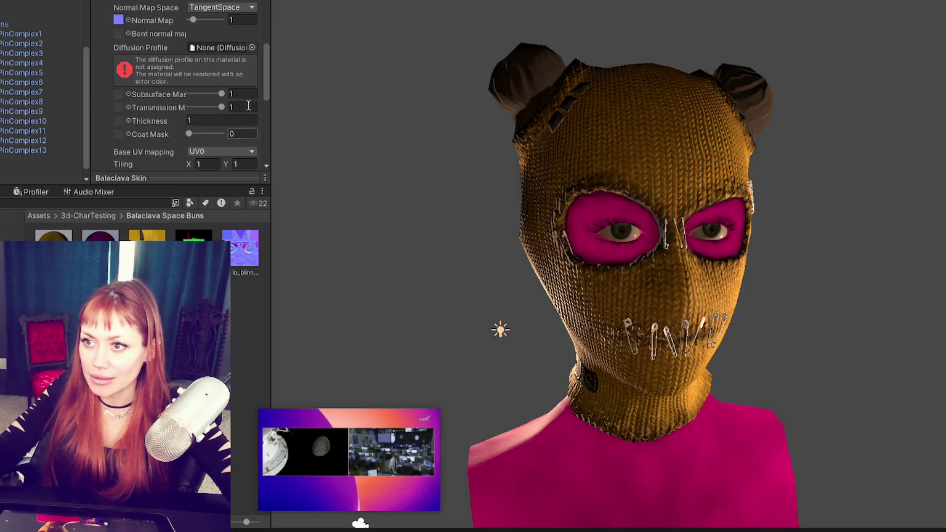
{"action": "left_click", "coordinate": [251, 47]}
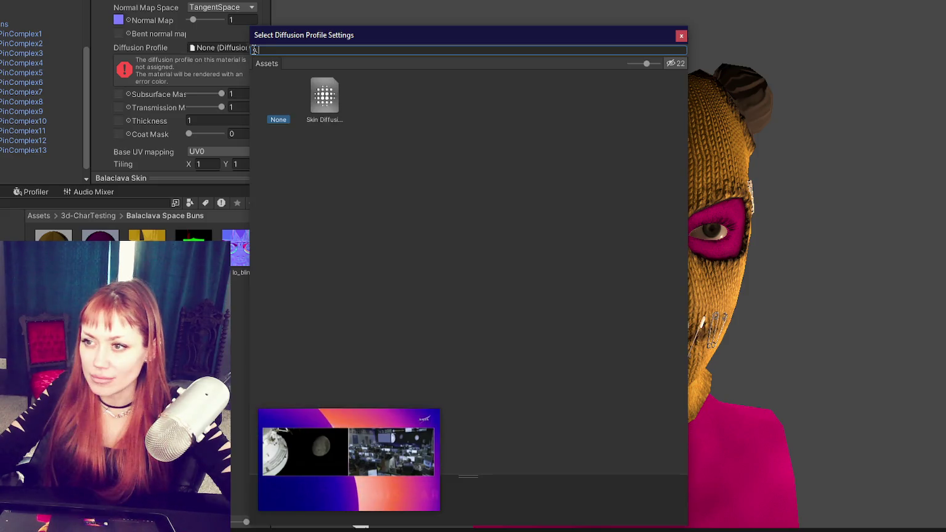
{"action": "double_click", "coordinate": [314, 91]}
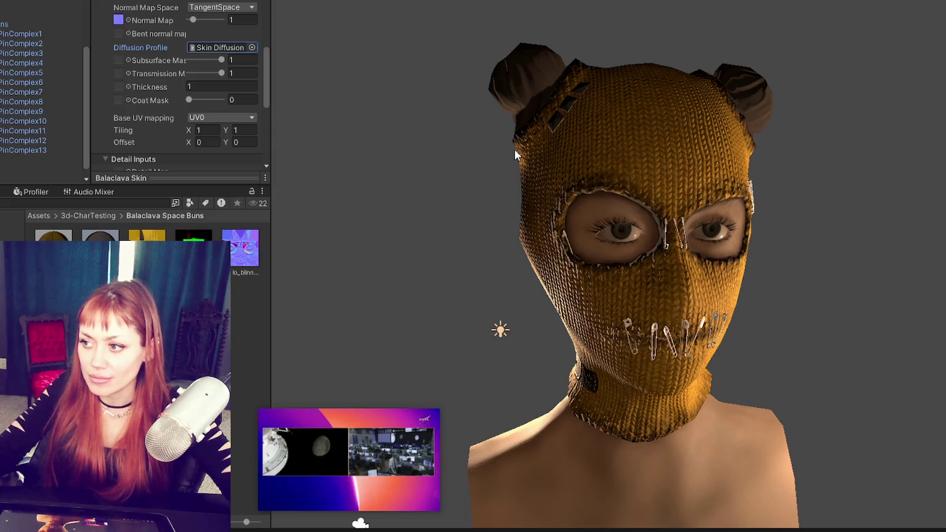
{"action": "scroll", "coordinate": [516, 149], "scroll_direction": "up", "scroll_amount": 3}
{"action": "mouse_move", "coordinate": [787, 327]}
{"action": "left_mouse_down", "text": "alt"}
{"action": "mouse_move", "coordinate": [772, 270]}
{"action": "mouse_move", "coordinate": [746, 251]}
{"action": "left_mouse_up", "text": "alt"}
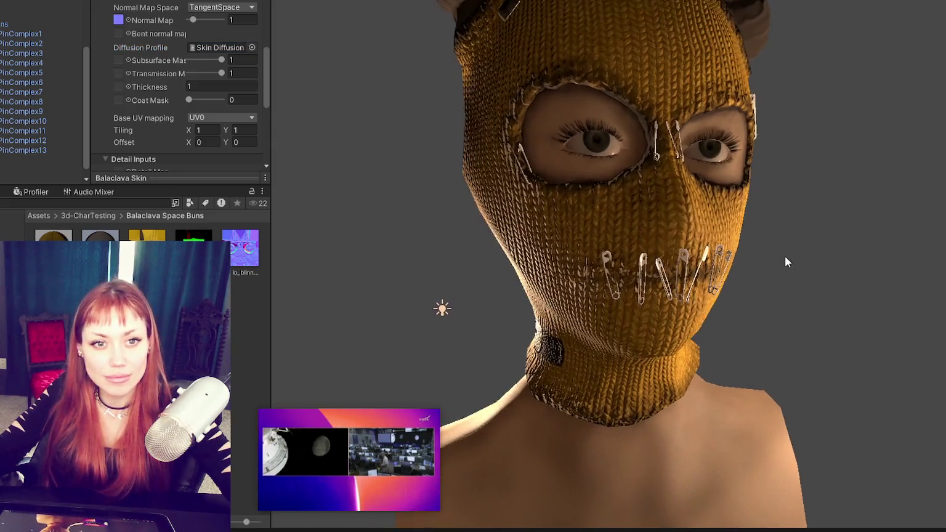
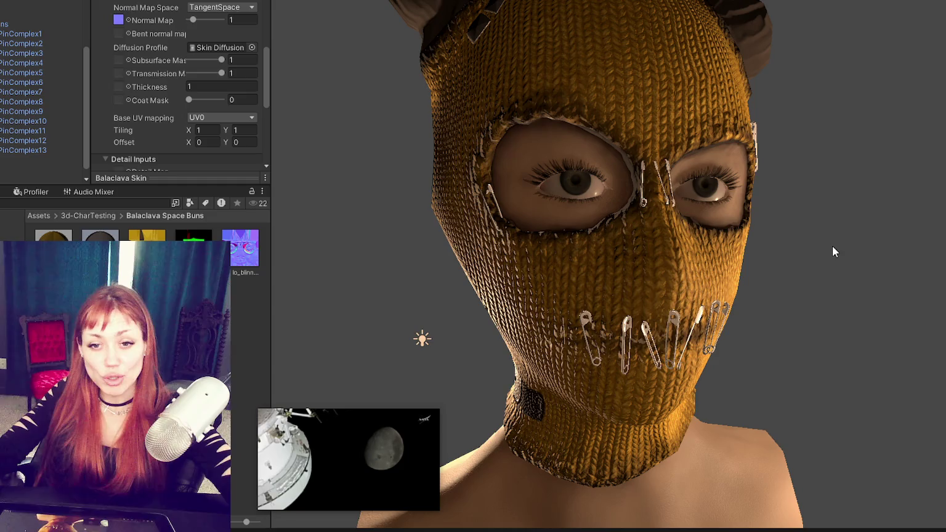
- Open the top layer folder to reach the Leather layer
{"action": "scroll", "coordinate": [828, 253], "scroll_direction": "down", "scroll_amount": 1}
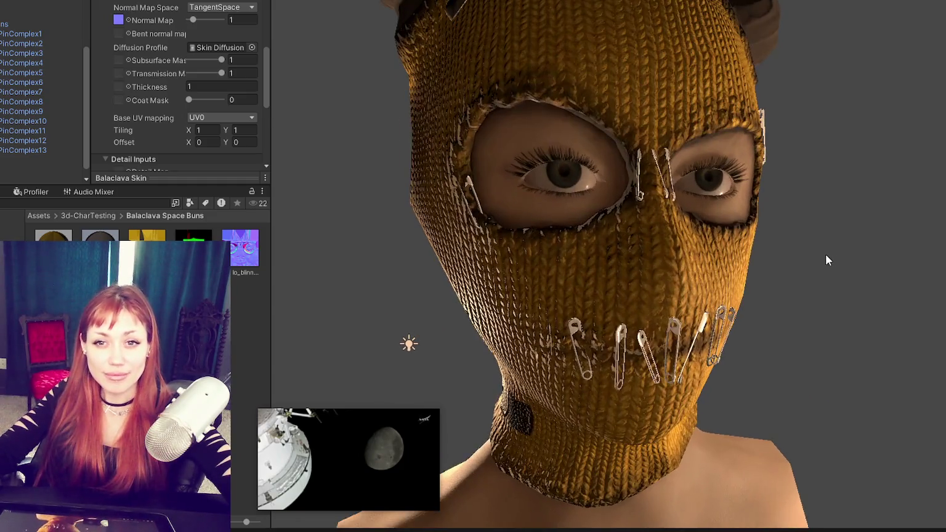
{"action": "mouse_move", "coordinate": [929, 212]}
{"action": "left_mouse_down", "text": "alt"}
{"action": "mouse_move", "coordinate": [880, 206]}
{"action": "mouse_move", "coordinate": [762, 253]}
{"action": "mouse_move", "coordinate": [883, 233]}
{"action": "mouse_move", "coordinate": [813, 234]}
{"action": "mouse_move", "coordinate": [764, 205]}
{"action": "mouse_move", "coordinate": [595, 207]}
{"action": "mouse_move", "coordinate": [818, 213]}
{"action": "left_mouse_up", "text": "alt"}
{"action": "scroll", "coordinate": [837, 244], "scroll_direction": "up", "scroll_amount": 3}
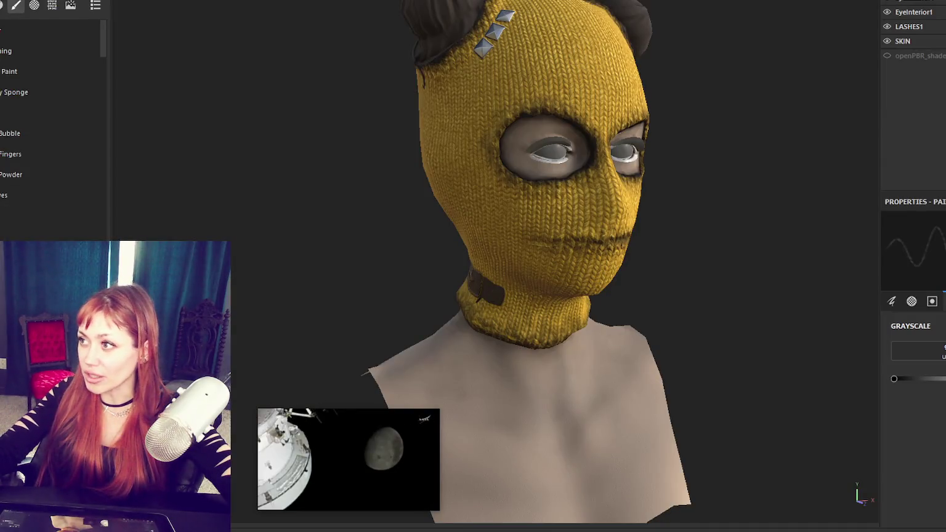
{"action": "scroll", "coordinate": [911, 93], "scroll_direction": "up", "scroll_amount": 5}
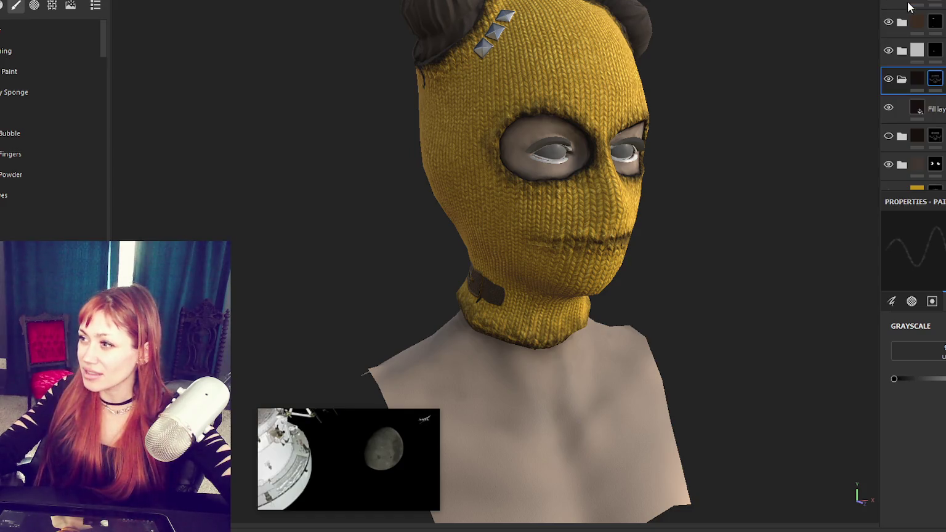
{"action": "left_click", "coordinate": [911, 22]}
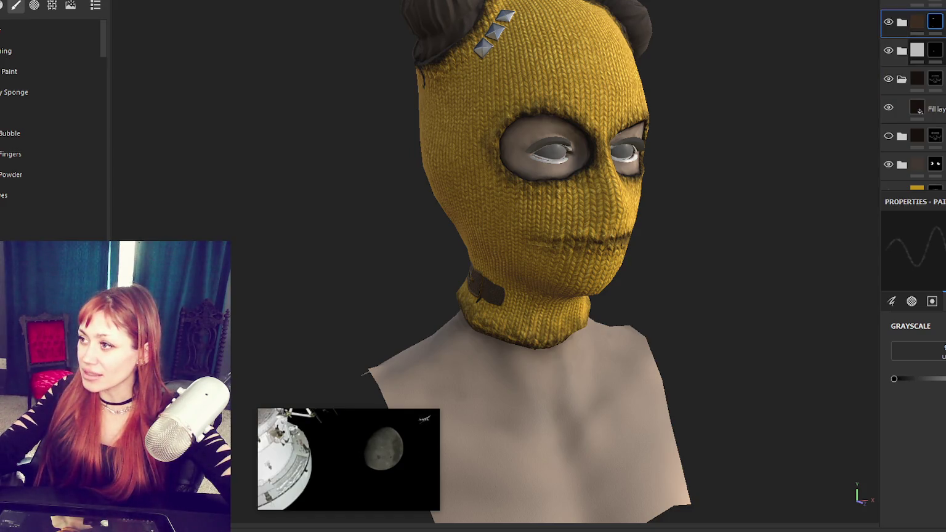
{"action": "left_click", "coordinate": [911, 50], "text": "shift"}
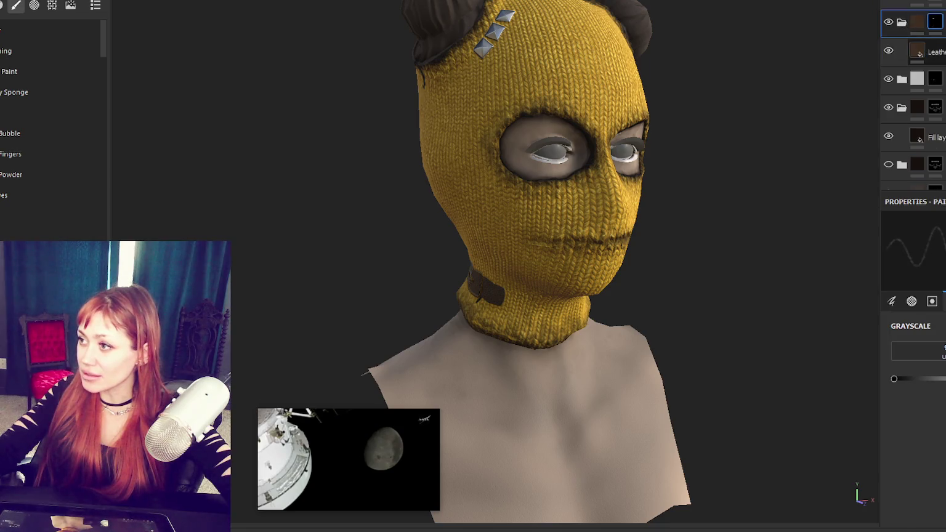
- Add a new fill layer above the Leather layer and duplicate it
{"action": "scroll", "coordinate": [912, 370], "scroll_direction": "up", "scroll_amount": 3}
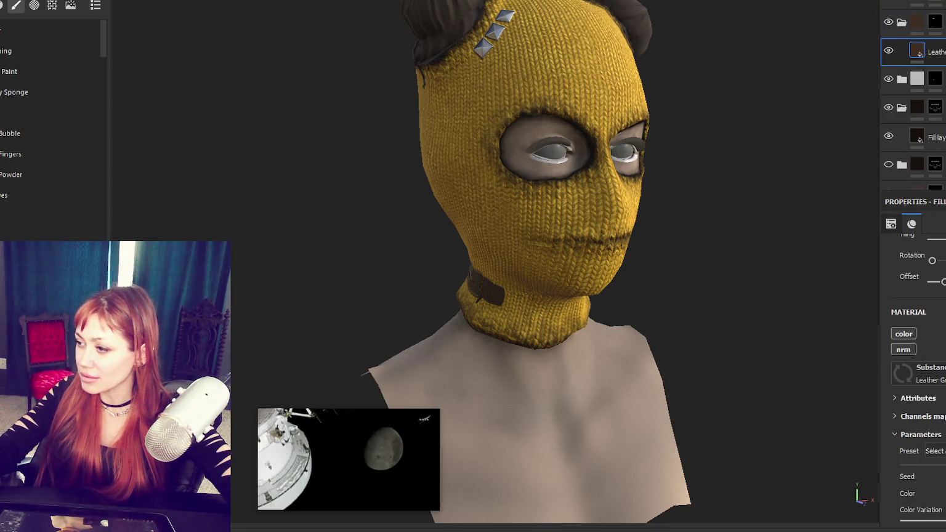
{"action": "scroll", "coordinate": [911, 369], "scroll_direction": "down", "scroll_amount": 3}
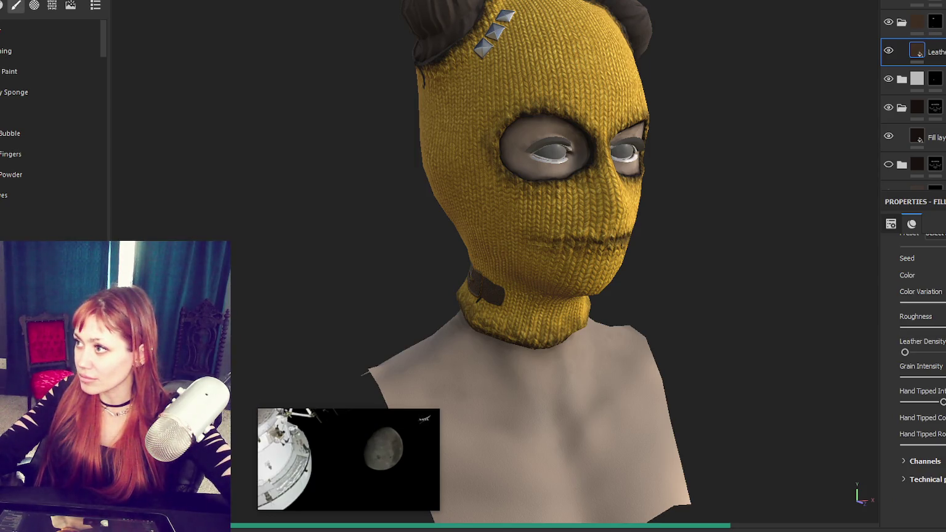
{"action": "key", "text": "ctrl+v"}
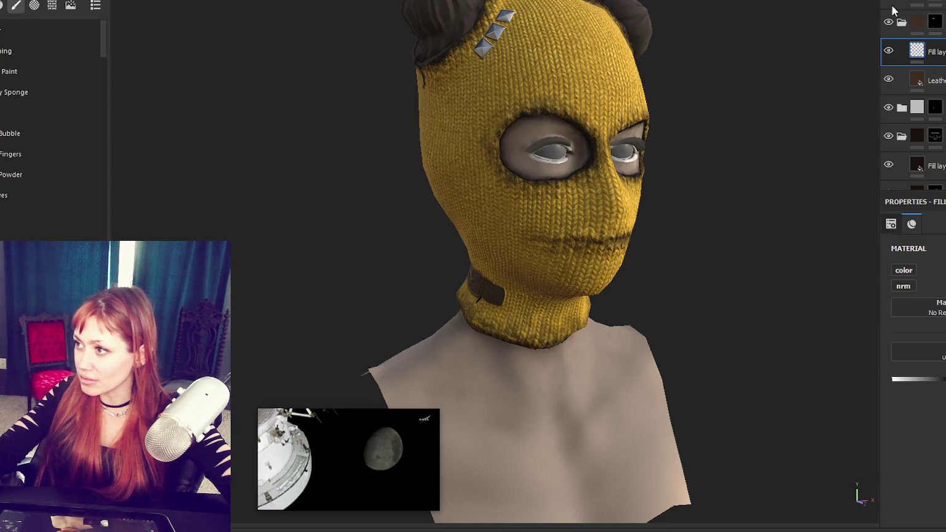
{"action": "key", "text": "ctrl+d"}
- Move the duplicated fill layer to the top of the stack and select the folder's mask for painting
{"action": "mouse_move", "coordinate": [923, 80]}
{"action": "left_mouse_down"}
{"action": "mouse_move", "coordinate": [931, 14]}
{"action": "mouse_move", "coordinate": [918, 23]}
{"action": "left_mouse_up"}
{"action": "scroll", "coordinate": [481, 260], "scroll_direction": "up", "scroll_amount": 5}
{"action": "left_click_drag", "start_coordinate": [481, 260], "coordinate": [669, 217], "text": "alt"}
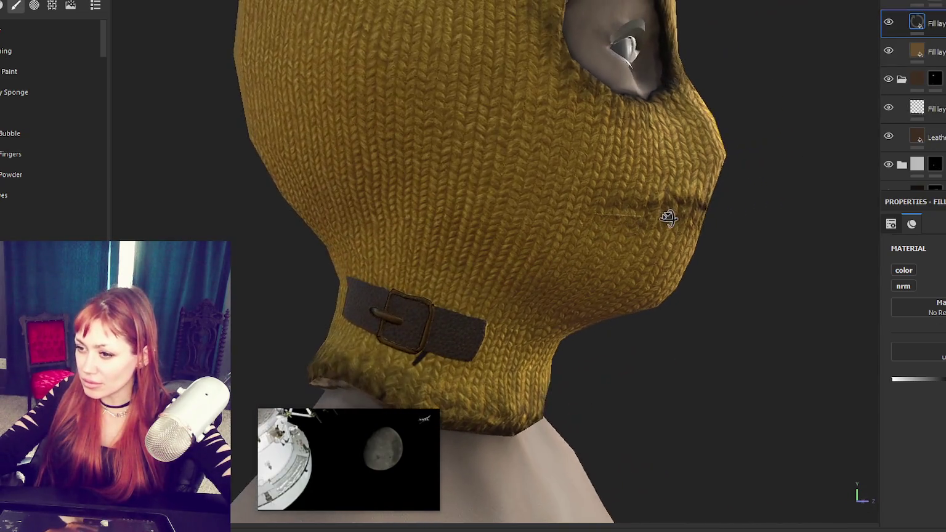
{"action": "scroll", "coordinate": [893, 3], "scroll_direction": "down", "scroll_amount": 2}
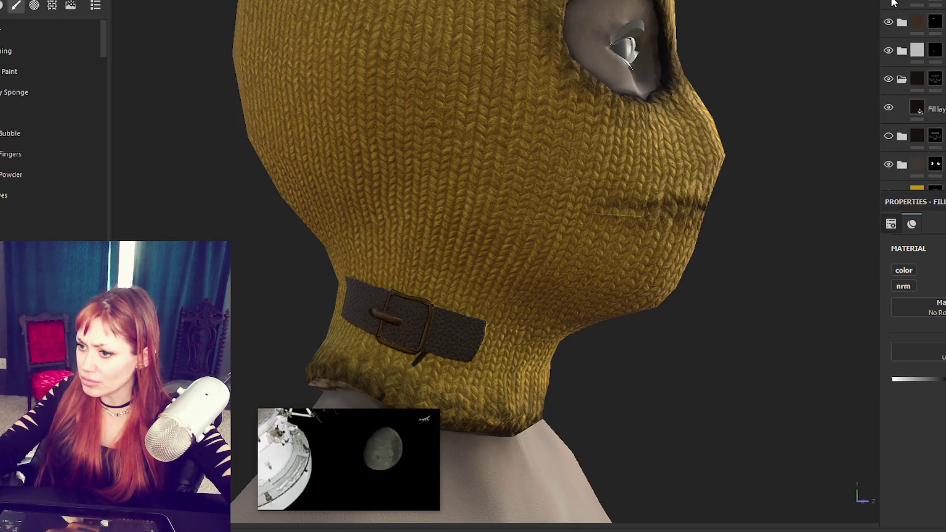
{"action": "left_click", "coordinate": [934, 79]}
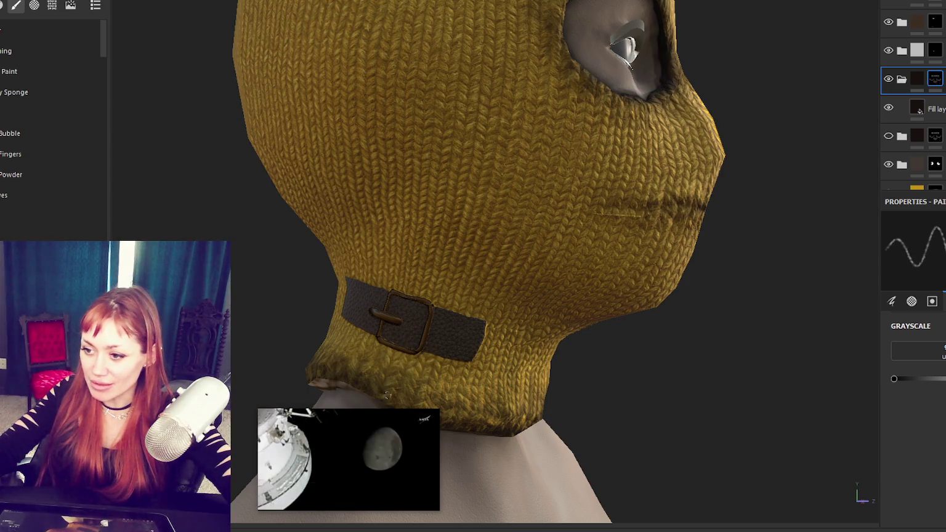
{"action": "mouse_move", "coordinate": [485, 355]}
{"action": "left_mouse_down", "text": "alt"}
{"action": "mouse_move", "coordinate": [439, 184]}
{"action": "mouse_move", "coordinate": [751, 238]}
{"action": "mouse_move", "coordinate": [300, 178]}
{"action": "mouse_move", "coordinate": [743, 150]}
{"action": "mouse_move", "coordinate": [565, 278]}
{"action": "mouse_move", "coordinate": [513, 186]}
{"action": "mouse_move", "coordinate": [625, 188]}
{"action": "mouse_move", "coordinate": [620, 251]}
{"action": "mouse_move", "coordinate": [649, 294]}
{"action": "left_mouse_up", "text": "alt"}
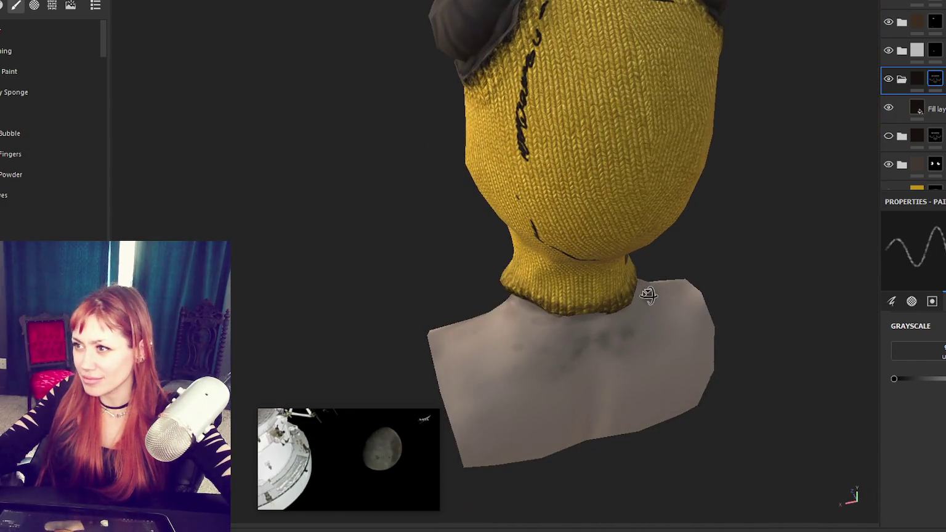
- With a thick brush, paint out dark strokes on the back of the head, the ear bun and the strap's hooked end
{"action": "mouse_move", "coordinate": [878, 304]}
{"action": "left_mouse_down", "text": "alt"}
{"action": "mouse_move", "coordinate": [625, 209]}
{"action": "mouse_move", "coordinate": [686, 133]}
{"action": "left_mouse_up", "text": "alt"}
{"action": "left_click_drag", "start_coordinate": [566, 246], "coordinate": [609, 227], "text": "alt"}
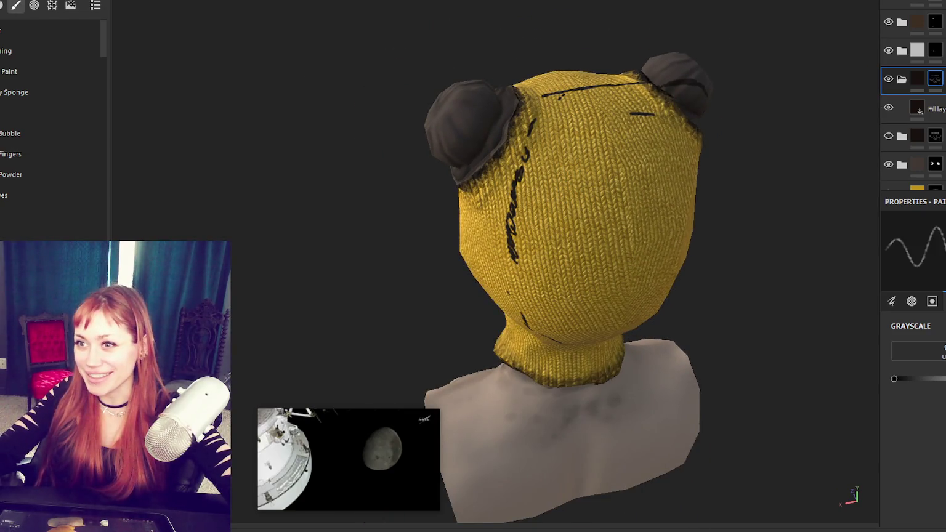
{"action": "left_click", "coordinate": [49, 233]}
{"action": "left_click_drag", "start_coordinate": [510, 196], "coordinate": [505, 252]}
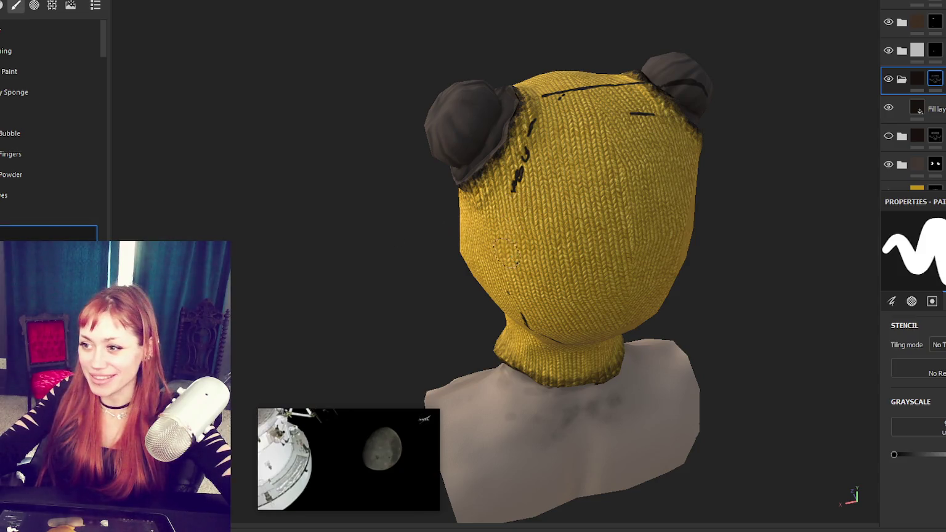
{"action": "mouse_move", "coordinate": [551, 126]}
{"action": "left_mouse_down", "text": "alt"}
{"action": "mouse_move", "coordinate": [561, 219]}
{"action": "mouse_move", "coordinate": [597, 200]}
{"action": "mouse_move", "coordinate": [495, 198]}
{"action": "left_mouse_up", "text": "alt"}
{"action": "mouse_move", "coordinate": [627, 170]}
{"action": "left_mouse_down"}
{"action": "mouse_move", "coordinate": [659, 163]}
{"action": "mouse_move", "coordinate": [665, 201]}
{"action": "left_mouse_up"}
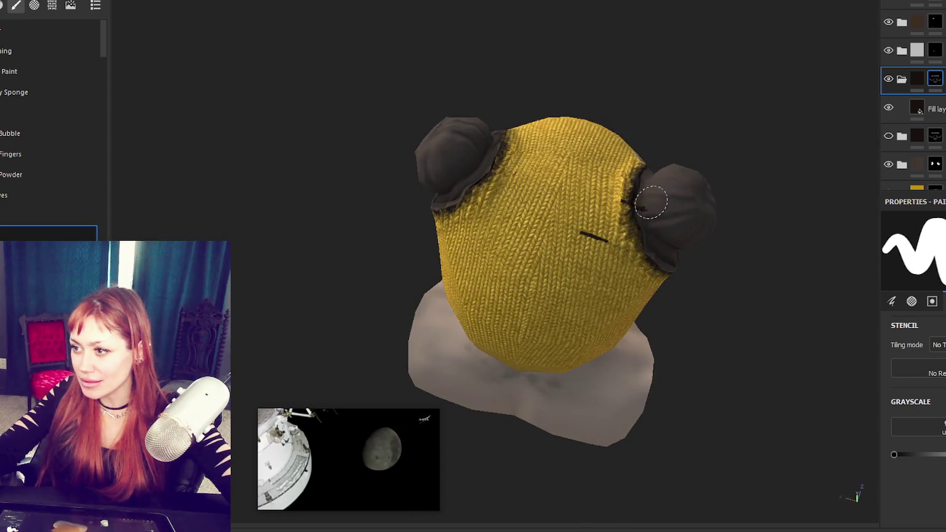
{"action": "mouse_move", "coordinate": [591, 240]}
{"action": "left_mouse_down", "text": "alt"}
{"action": "mouse_move", "coordinate": [583, 185]}
{"action": "mouse_move", "coordinate": [520, 218]}
{"action": "left_mouse_up", "text": "alt"}
{"action": "mouse_move", "coordinate": [502, 271]}
{"action": "left_mouse_down"}
{"action": "mouse_move", "coordinate": [588, 314]}
{"action": "mouse_move", "coordinate": [361, 270]}
{"action": "left_mouse_up"}
{"action": "left_click_drag", "start_coordinate": [765, 178], "coordinate": [770, 161]}
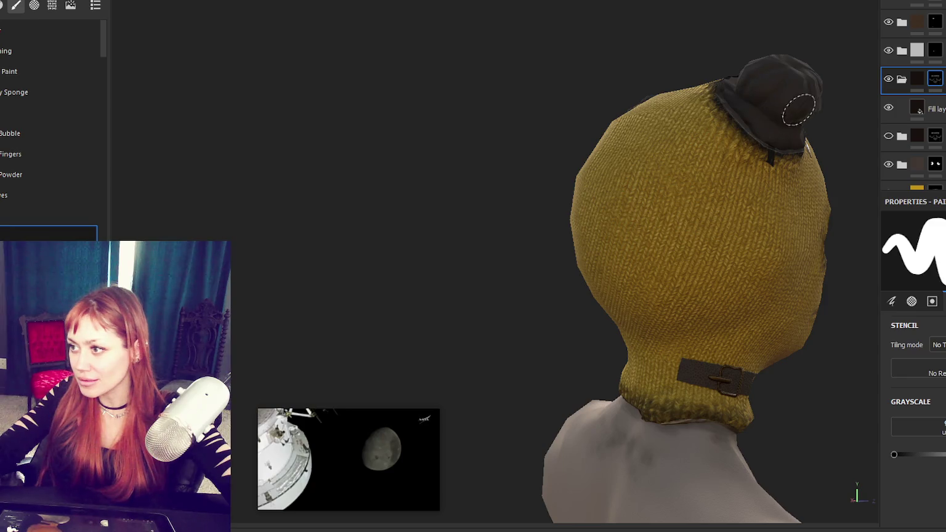
{"action": "left_click_drag", "start_coordinate": [798, 109], "coordinate": [297, 185], "text": "alt"}
{"action": "left_click_drag", "start_coordinate": [477, 200], "coordinate": [604, 134], "text": "alt"}
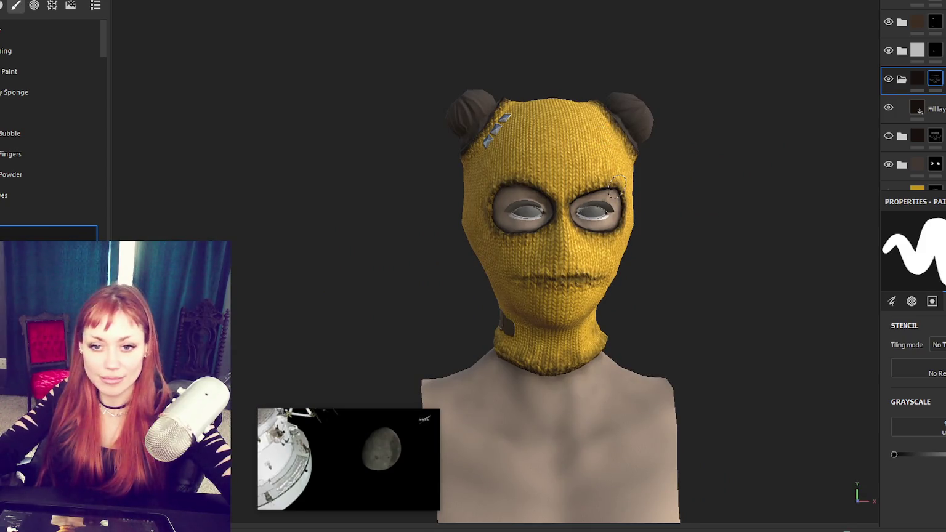
{"action": "scroll", "coordinate": [369, 58], "scroll_direction": "up", "scroll_amount": 2}
{"action": "scroll", "coordinate": [493, 124], "scroll_direction": "up", "scroll_amount": 3}
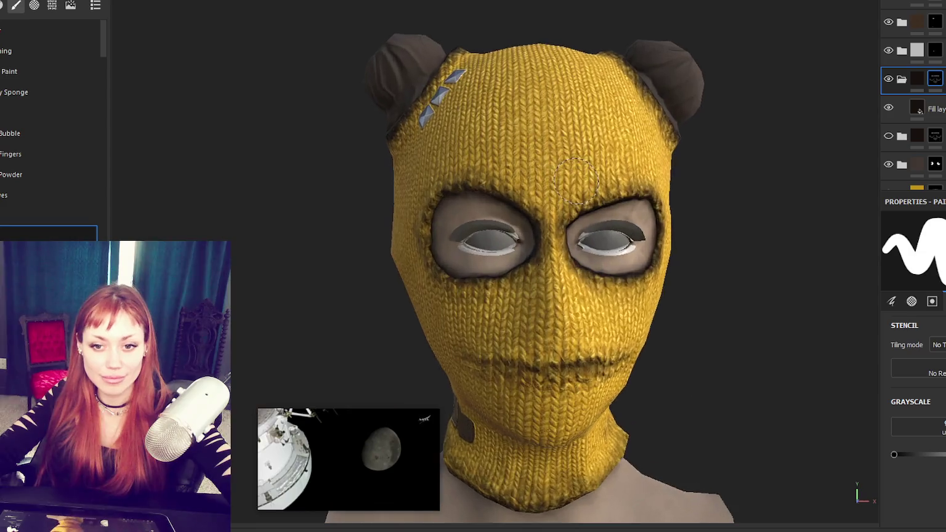
{"action": "scroll", "coordinate": [494, 125], "scroll_direction": "down", "scroll_amount": 2}
{"action": "left_click_drag", "start_coordinate": [550, 164], "coordinate": [634, 270], "text": "alt"}
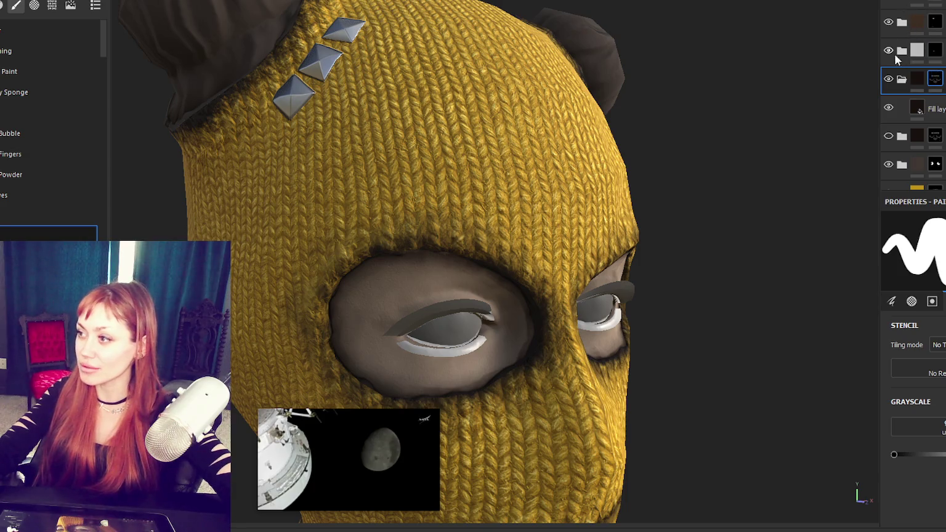
- Turn on the hidden yellow layer and select the fill layer in the fourth folder
{"action": "left_click", "coordinate": [900, 79]}
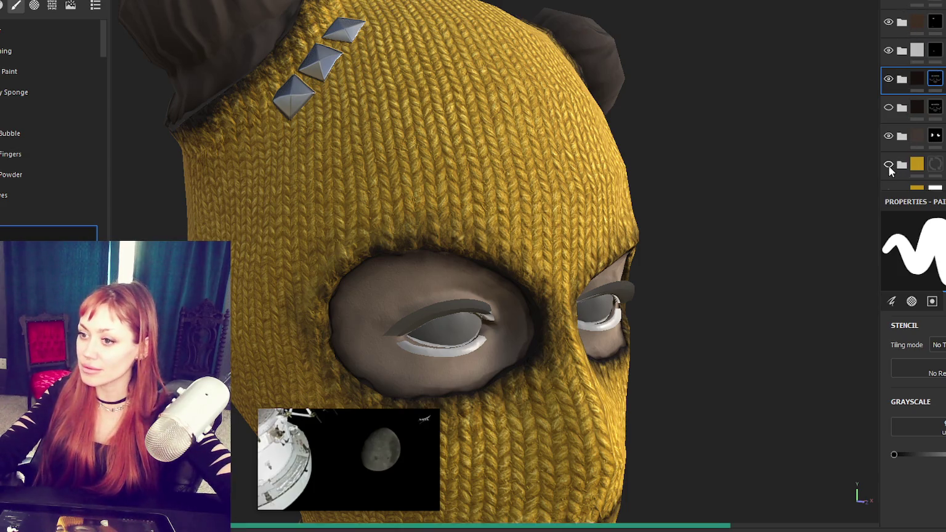
{"action": "left_click", "coordinate": [887, 165]}
{"action": "scroll", "coordinate": [912, 169], "scroll_direction": "down", "scroll_amount": 2}
{"action": "left_click", "coordinate": [901, 110]}
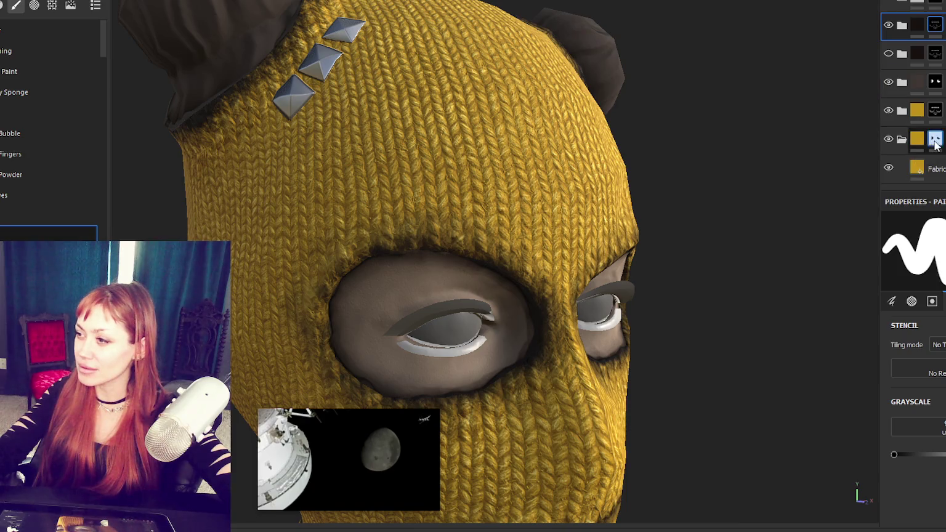
{"action": "left_click", "coordinate": [923, 140]}
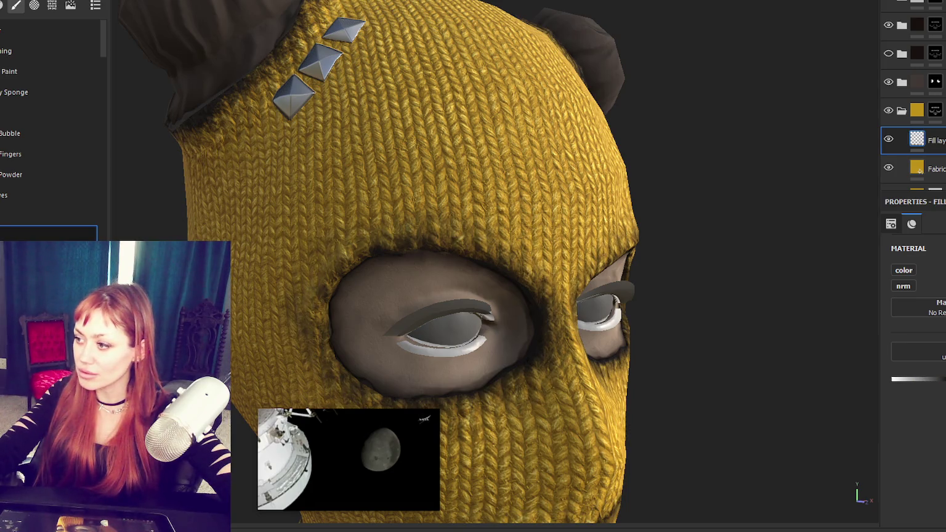
{"action": "key", "text": "f"}
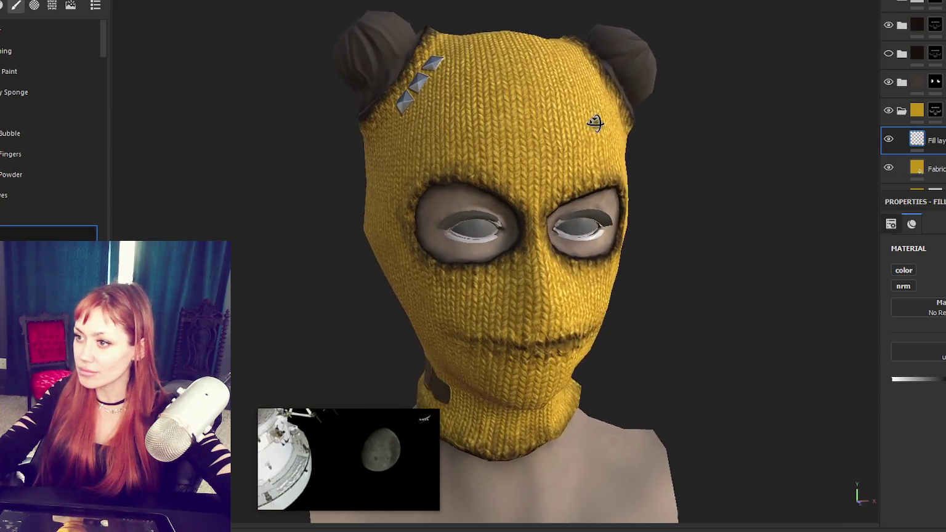
{"action": "left_click", "coordinate": [902, 111]}
- Expand the top folder, select its mask and bring up the mask options
{"action": "left_click", "coordinate": [901, 25]}
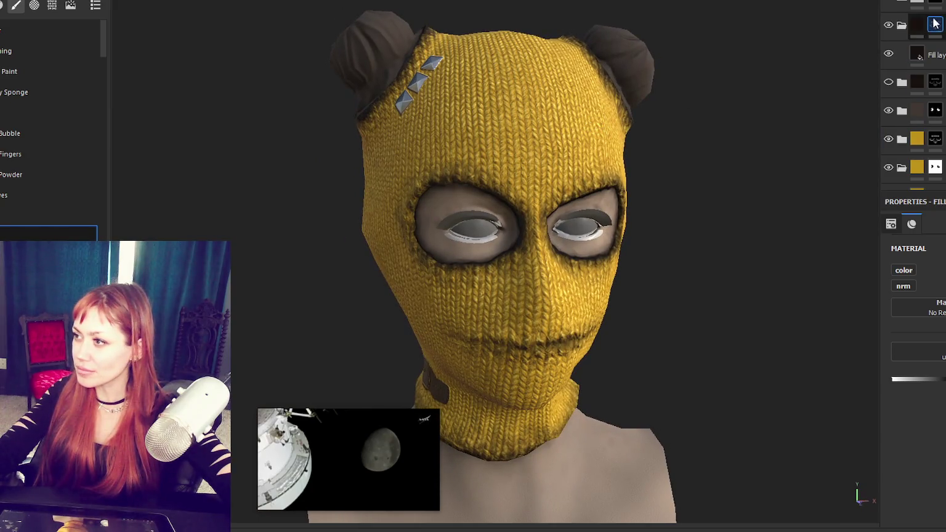
{"action": "left_click", "coordinate": [934, 24]}
{"action": "scroll", "coordinate": [911, 92], "scroll_direction": "up", "scroll_amount": 2}
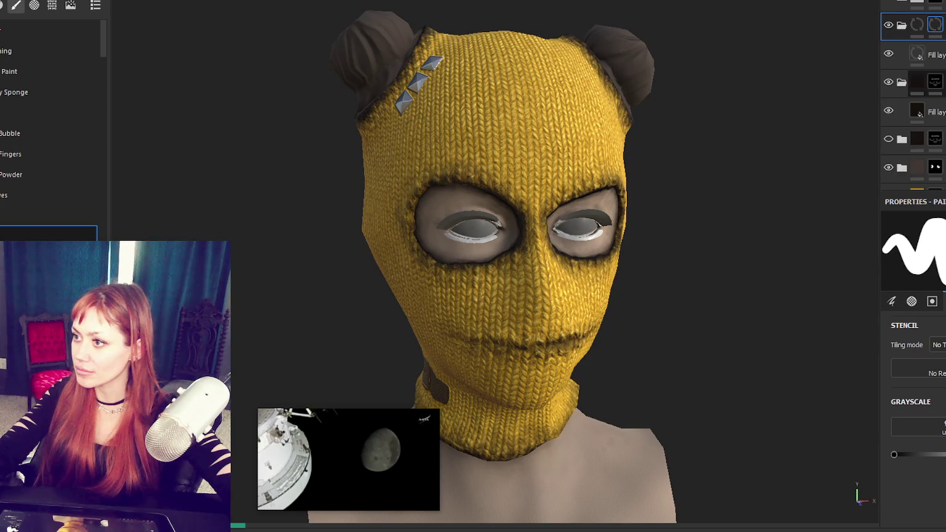
{"action": "scroll", "coordinate": [911, 92], "scroll_direction": "up", "scroll_amount": 2}
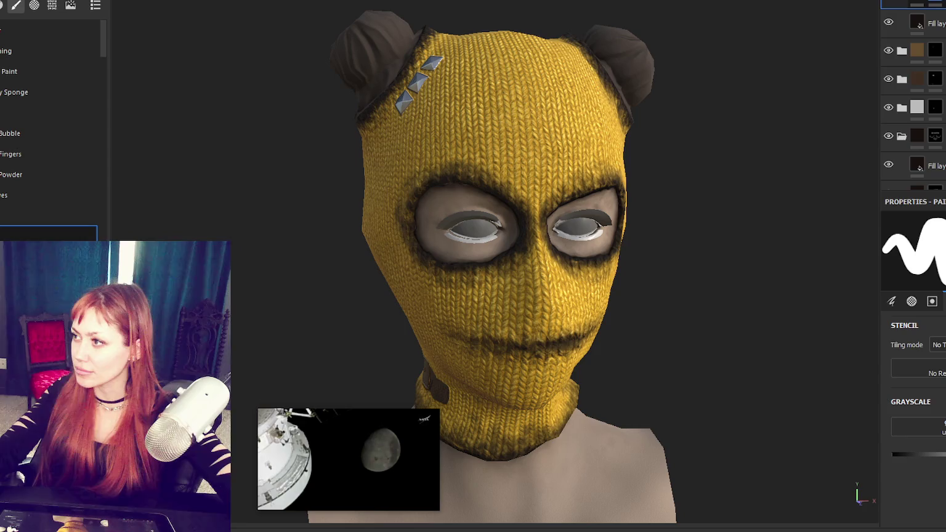
{"action": "right_click", "coordinate": [936, 25]}
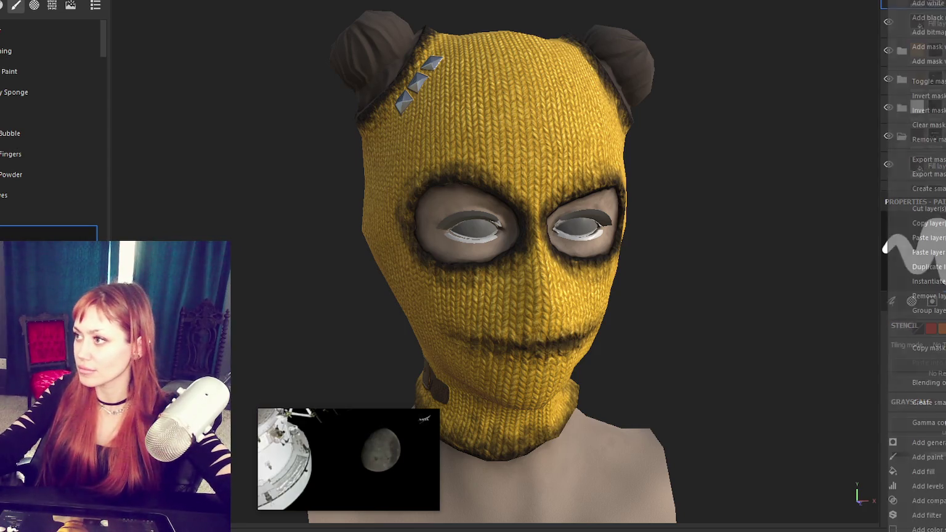
- Clear the eye shading from the mask and select the top fill layer
{"action": "left_click", "coordinate": [936, 22]}
{"action": "left_click", "coordinate": [936, 25]}
{"action": "left_click", "coordinate": [911, 369]}
{"action": "key", "text": "Escape"}
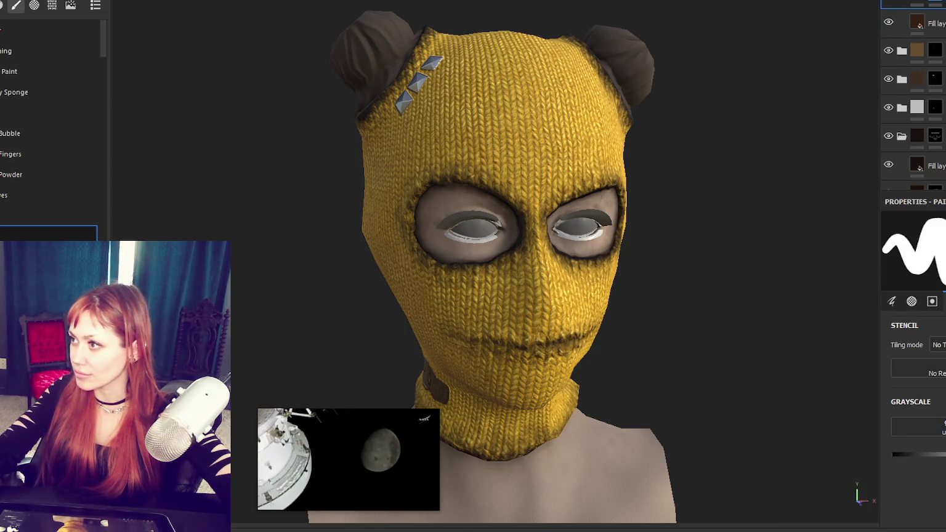
- Add a Dirt generator to the mask, then lower its Dirt Level and Dirt Contrast
{"action": "left_click", "coordinate": [936, 74]}
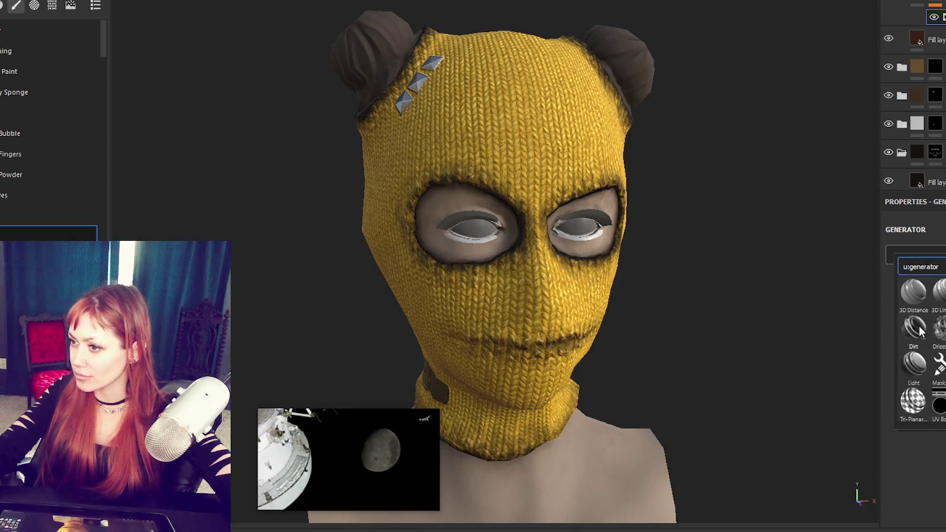
{"action": "left_click", "coordinate": [914, 328]}
{"action": "scroll", "coordinate": [633, 239], "scroll_direction": "down", "scroll_amount": 3}
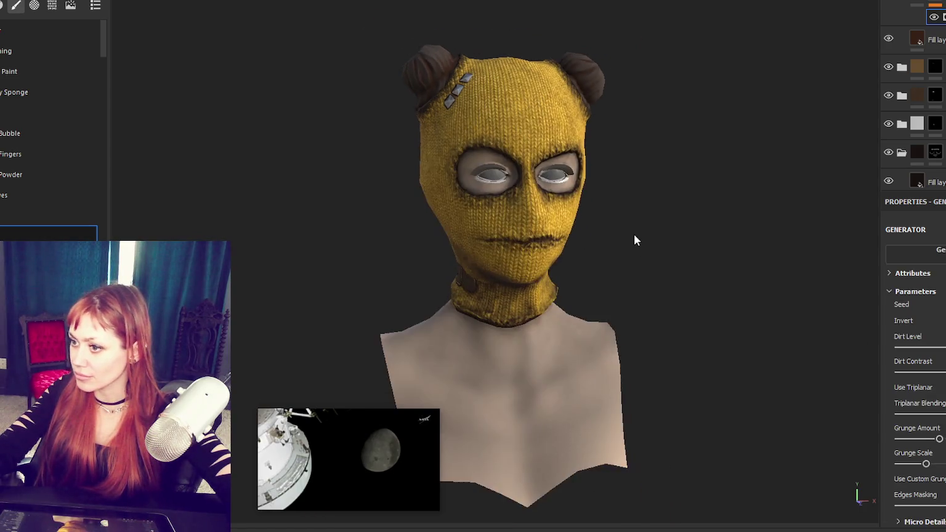
{"action": "left_click_drag", "start_coordinate": [634, 238], "coordinate": [631, 208], "text": "alt"}
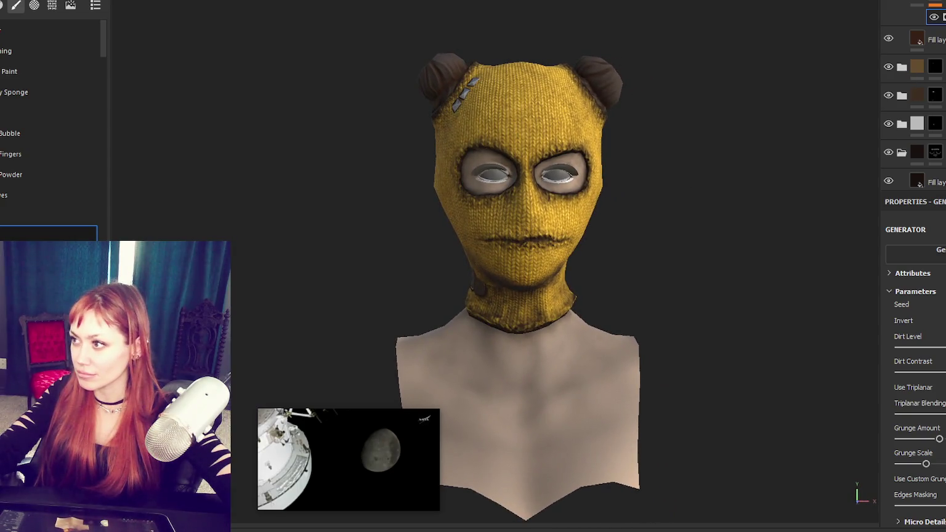
{"action": "left_click_drag", "start_coordinate": [945, 347], "coordinate": [944, 347]}
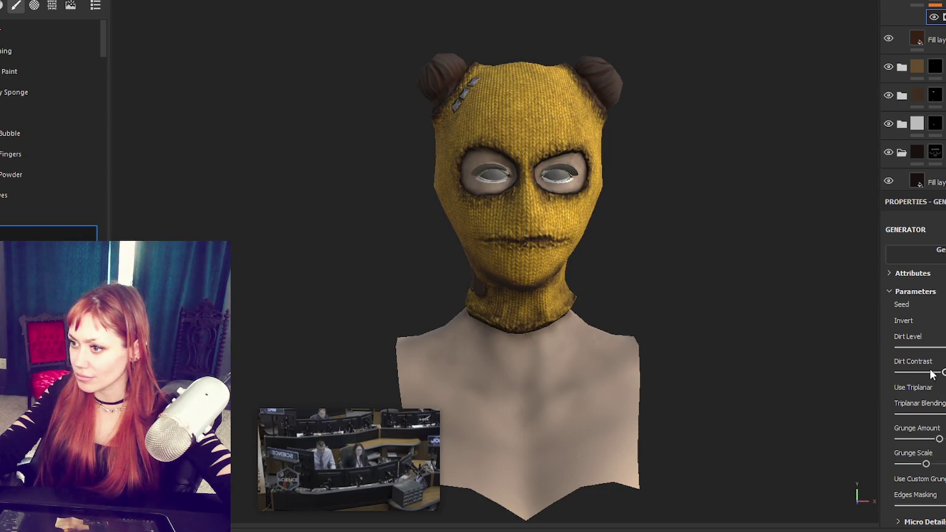
{"action": "mouse_move", "coordinate": [591, 240]}
{"action": "left_mouse_down", "text": "alt"}
{"action": "mouse_move", "coordinate": [680, 238]}
{"action": "mouse_move", "coordinate": [437, 245]}
{"action": "mouse_move", "coordinate": [667, 255]}
{"action": "mouse_move", "coordinate": [321, 228]}
{"action": "mouse_move", "coordinate": [147, 226]}
{"action": "mouse_move", "coordinate": [370, 227]}
{"action": "left_mouse_up", "text": "alt"}
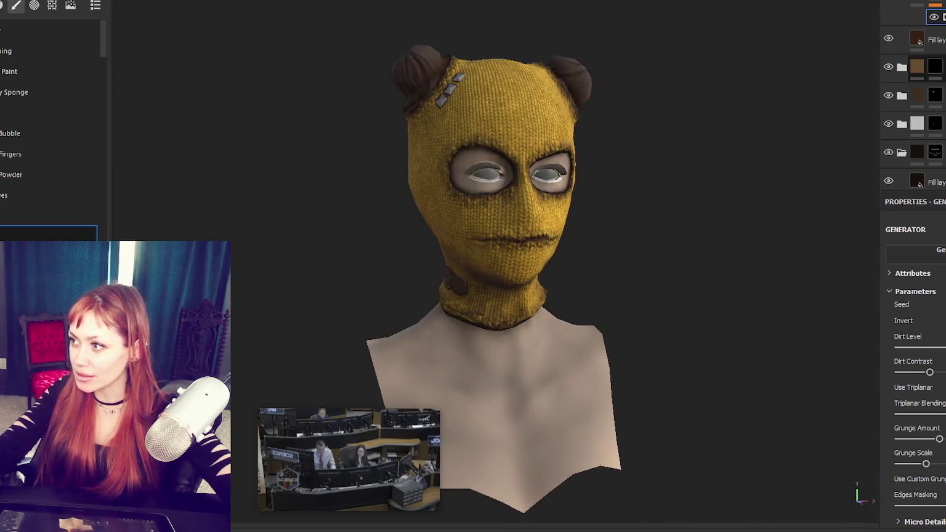
- Select the top fill layer and zoom in on the head at a near-front view
{"action": "left_click", "coordinate": [923, 39]}
{"action": "scroll", "coordinate": [563, 178], "scroll_direction": "up", "scroll_amount": 3}
{"action": "mouse_move", "coordinate": [563, 179]}
{"action": "left_mouse_down", "text": "alt"}
{"action": "mouse_move", "coordinate": [639, 169]}
{"action": "mouse_move", "coordinate": [621, 183]}
{"action": "left_mouse_up", "text": "alt"}
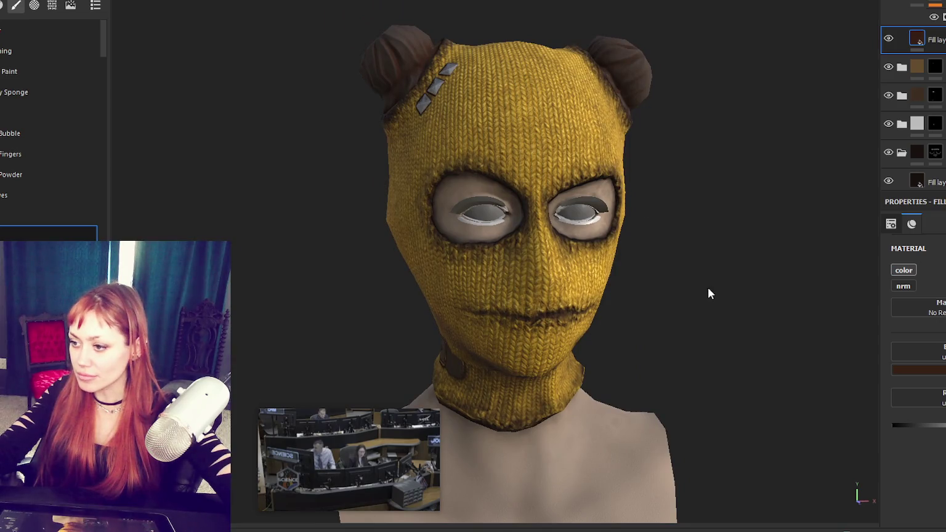
{"action": "scroll", "coordinate": [895, 95], "scroll_direction": "down", "scroll_amount": 1}
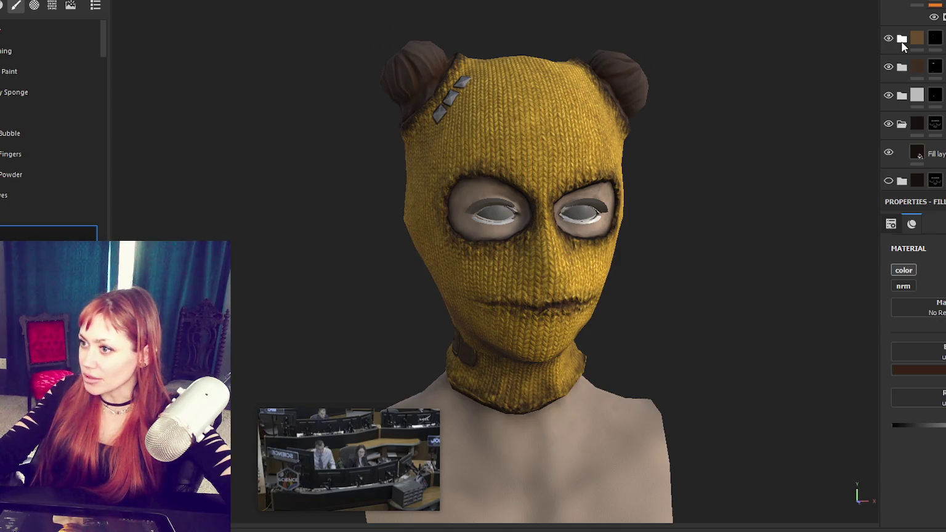
{"action": "scroll", "coordinate": [901, 42], "scroll_direction": "up", "scroll_amount": 1}
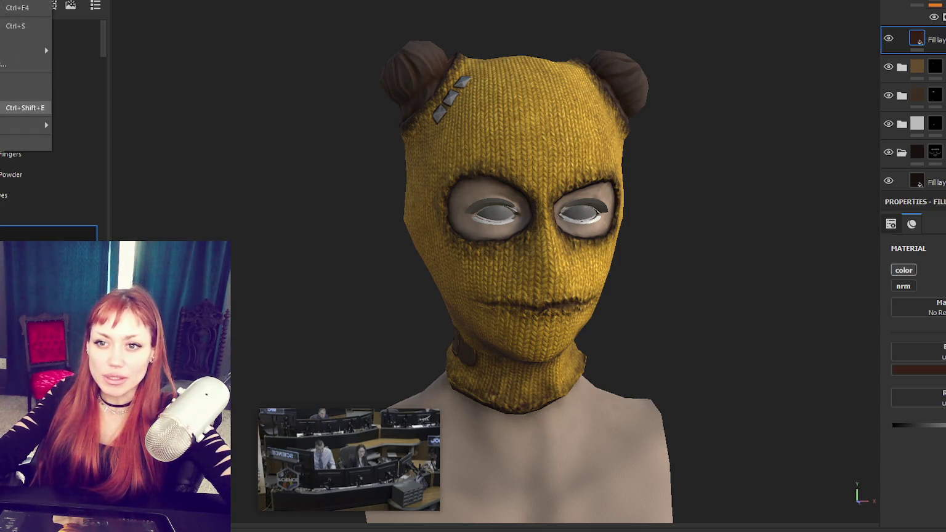
- Export textures at 2048 with the Unity HD Render Pipeline (Metallic Standard) template
{"action": "key", "text": "ctrl+shift+e"}
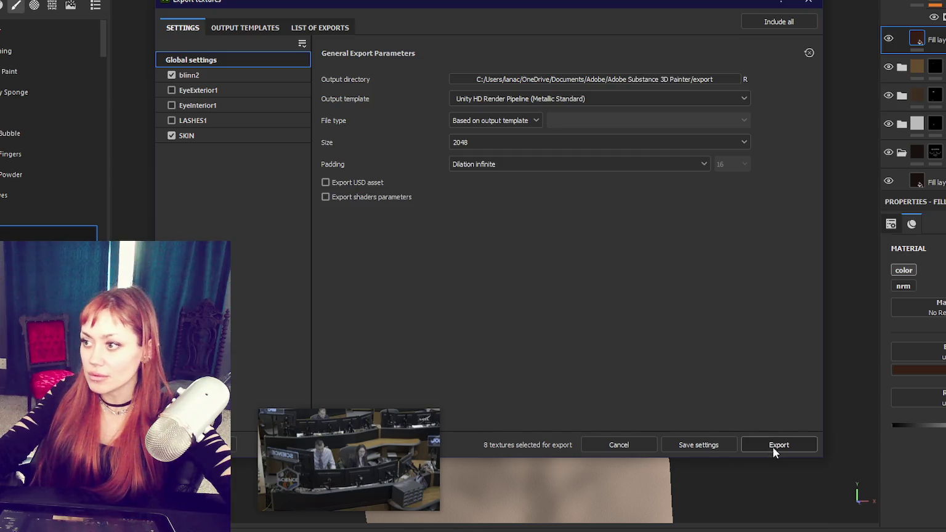
{"action": "left_click", "coordinate": [777, 444]}
{"action": "left_click", "coordinate": [771, 25]}
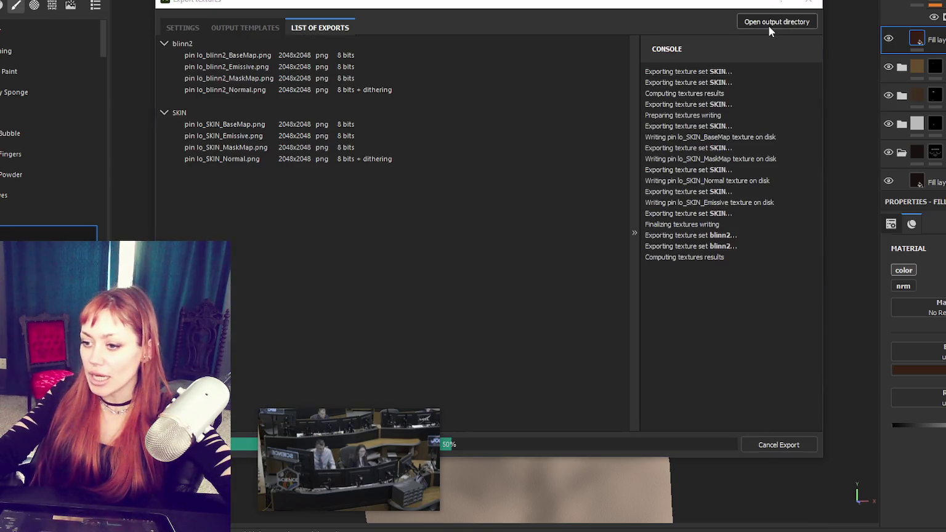
{"action": "left_click", "coordinate": [808, 1]}
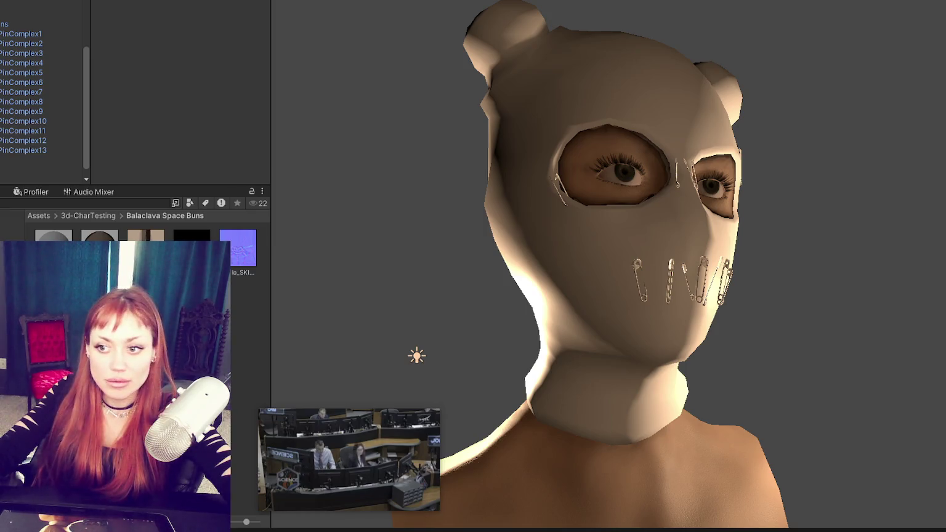
- Apply the import settings for the exported normal map texture
{"action": "left_click", "coordinate": [257, 239]}
{"action": "left_click", "coordinate": [223, 16]}
{"action": "left_click", "coordinate": [204, 40]}
{"action": "scroll", "coordinate": [237, 141], "scroll_direction": "down", "scroll_amount": 5}
{"action": "scroll", "coordinate": [254, 119], "scroll_direction": "down", "scroll_amount": 5}
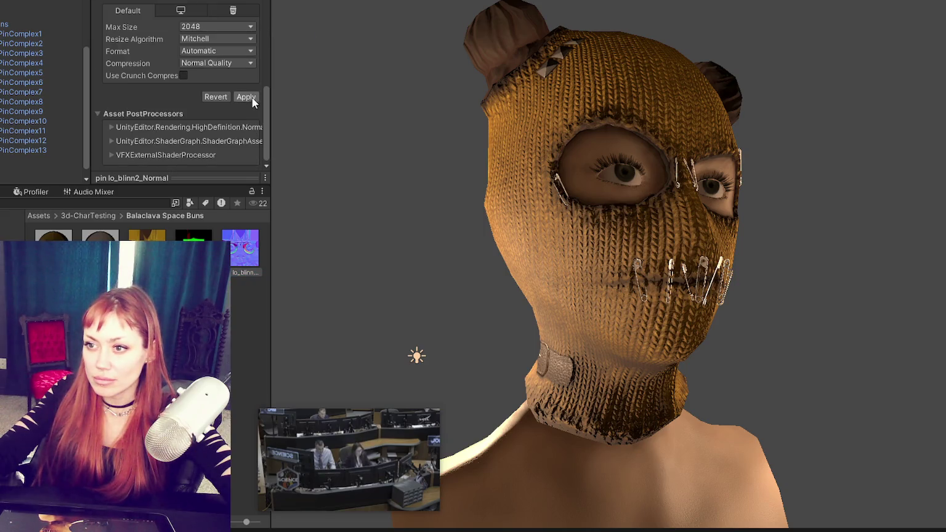
{"action": "left_click", "coordinate": [246, 97]}
- Orbit to the head's side profile, collapse the pin objects and select a scene light
{"action": "mouse_move", "coordinate": [811, 112]}
{"action": "right_mouse_down"}
{"action": "mouse_move", "coordinate": [634, 147]}
{"action": "mouse_move", "coordinate": [775, 178]}
{"action": "right_mouse_up"}
{"action": "scroll", "coordinate": [775, 178], "scroll_direction": "down", "scroll_amount": 2}
{"action": "scroll", "coordinate": [795, 176], "scroll_direction": "up", "scroll_amount": 1}
{"action": "mouse_move", "coordinate": [795, 176]}
{"action": "left_mouse_down", "text": "alt"}
{"action": "mouse_move", "coordinate": [504, 141]}
{"action": "mouse_move", "coordinate": [842, 144]}
{"action": "left_mouse_up", "text": "alt"}
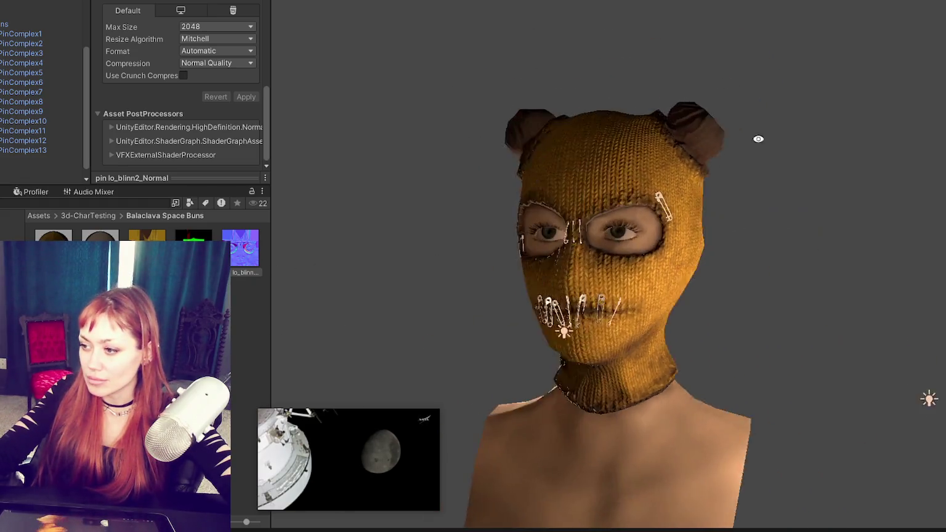
{"action": "scroll", "coordinate": [491, 78], "scroll_direction": "up", "scroll_amount": 3}
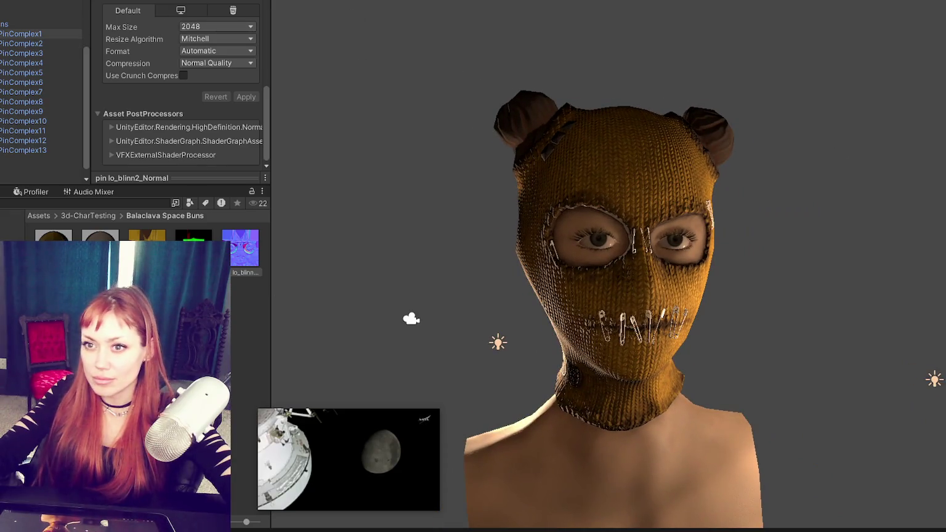
{"action": "left_click", "coordinate": [3, 23]}
{"action": "left_click", "coordinate": [43, 81]}
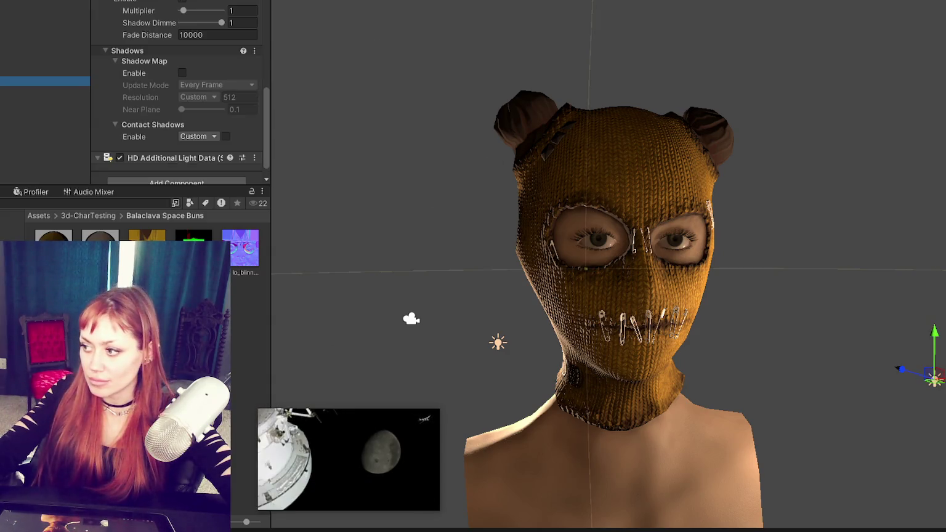
- Move the first light left, raise it beside the head, then shift it right
{"action": "left_click_drag", "start_coordinate": [934, 376], "coordinate": [896, 381]}
{"action": "left_click_drag", "start_coordinate": [899, 338], "coordinate": [898, 246]}
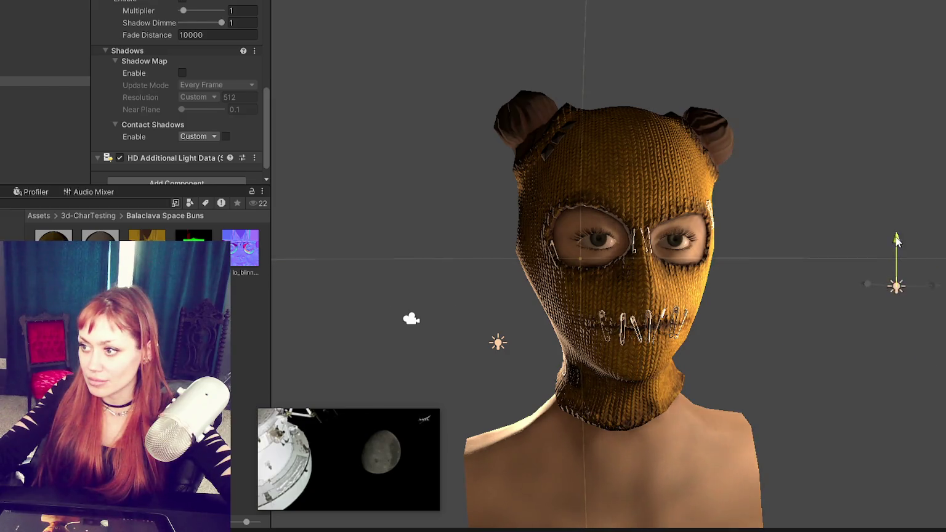
{"action": "left_click_drag", "start_coordinate": [911, 289], "coordinate": [942, 289]}
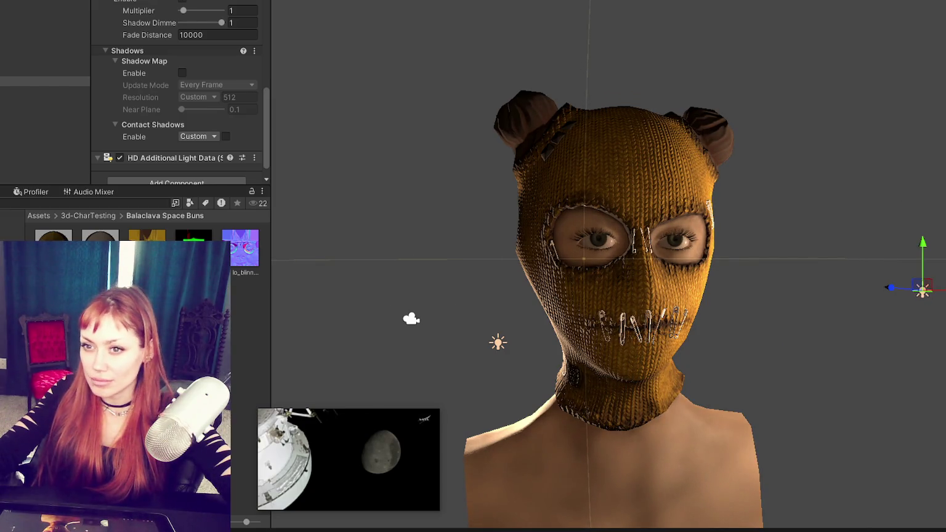
- Raise the light near the face and move it to the left of the face
{"action": "left_click", "coordinate": [28, 72]}
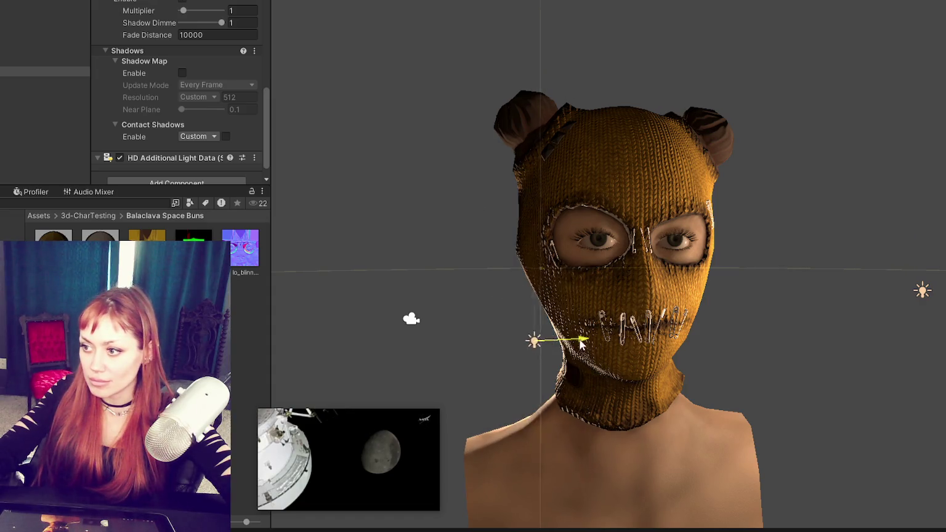
{"action": "mouse_move", "coordinate": [500, 308]}
{"action": "left_mouse_down"}
{"action": "mouse_move", "coordinate": [490, 244]}
{"action": "mouse_move", "coordinate": [500, 393]}
{"action": "mouse_move", "coordinate": [498, 345]}
{"action": "mouse_move", "coordinate": [581, 376]}
{"action": "left_mouse_up"}
{"action": "mouse_move", "coordinate": [463, 346]}
{"action": "left_mouse_down"}
{"action": "mouse_move", "coordinate": [474, 331]}
{"action": "mouse_move", "coordinate": [475, 238]}
{"action": "left_mouse_up"}
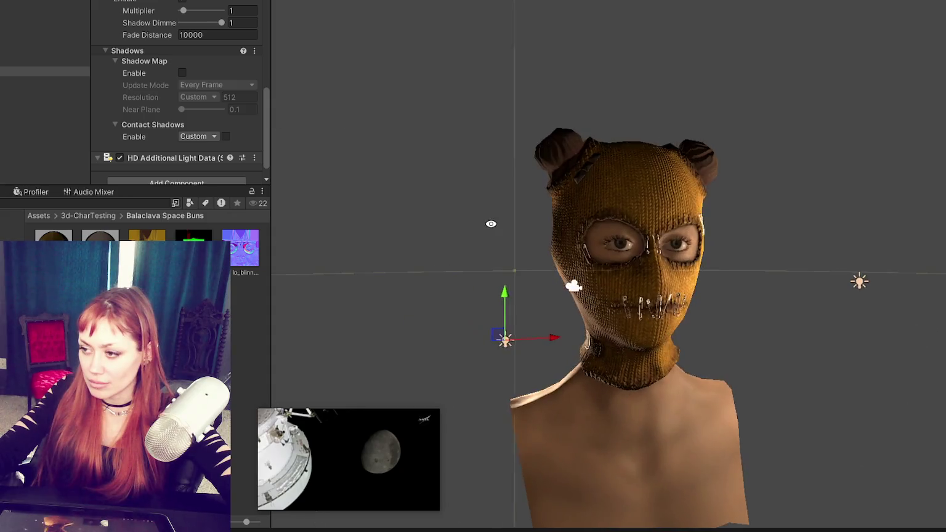
{"action": "left_click_drag", "start_coordinate": [573, 338], "coordinate": [520, 329]}
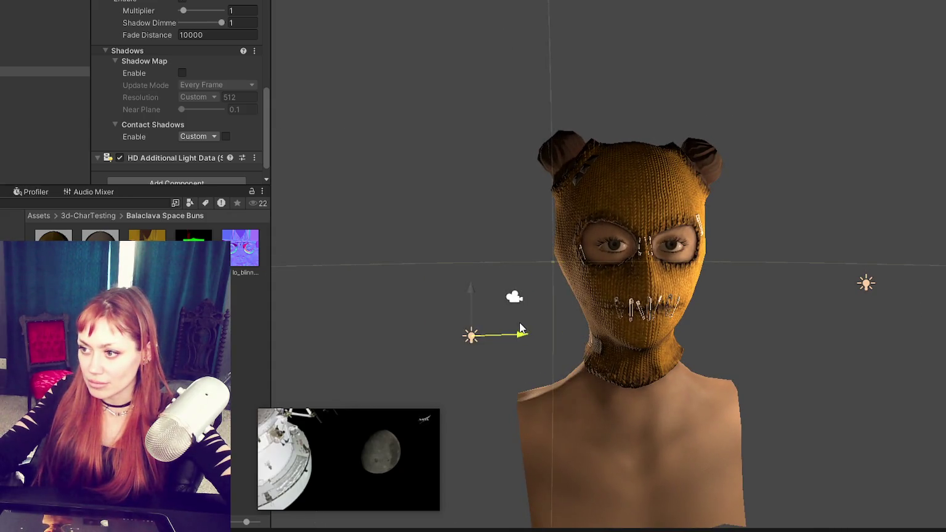
{"action": "mouse_move", "coordinate": [796, 329]}
{"action": "left_mouse_down", "text": "alt"}
{"action": "mouse_move", "coordinate": [708, 333]}
{"action": "mouse_move", "coordinate": [794, 333]}
{"action": "left_mouse_up", "text": "alt"}
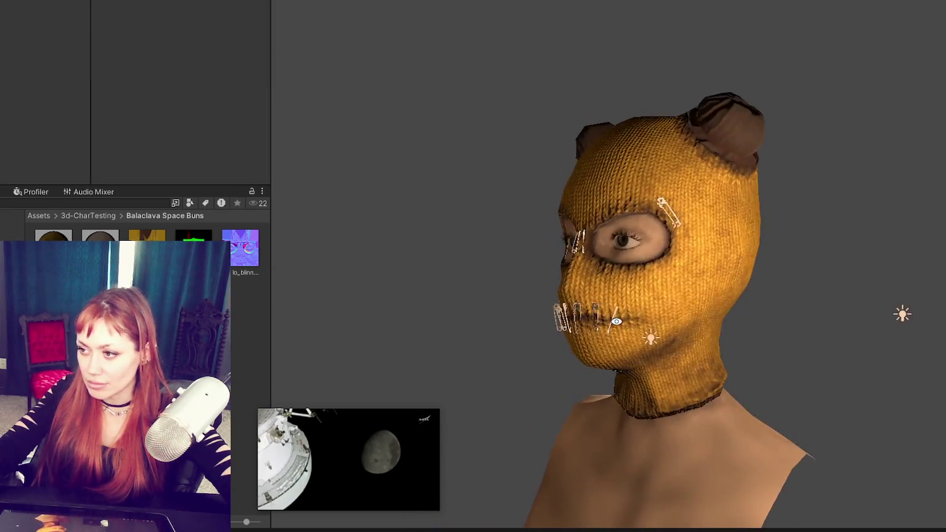
{"action": "left_click_drag", "start_coordinate": [735, 330], "coordinate": [775, 327], "text": "alt"}
{"action": "scroll", "coordinate": [773, 296], "scroll_direction": "up", "scroll_amount": 2}
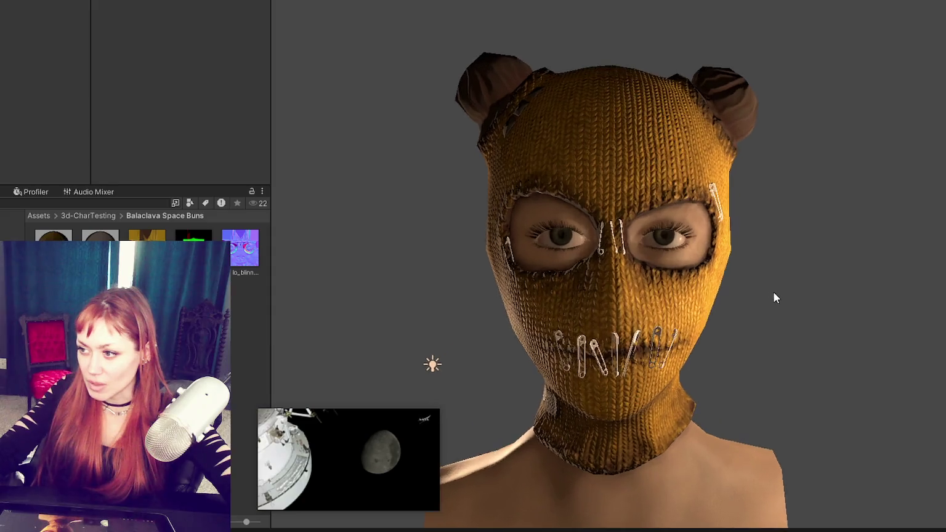
{"action": "scroll", "coordinate": [773, 270], "scroll_direction": "up", "scroll_amount": 5}
{"action": "left_click_drag", "start_coordinate": [774, 258], "coordinate": [606, 259], "text": "alt"}
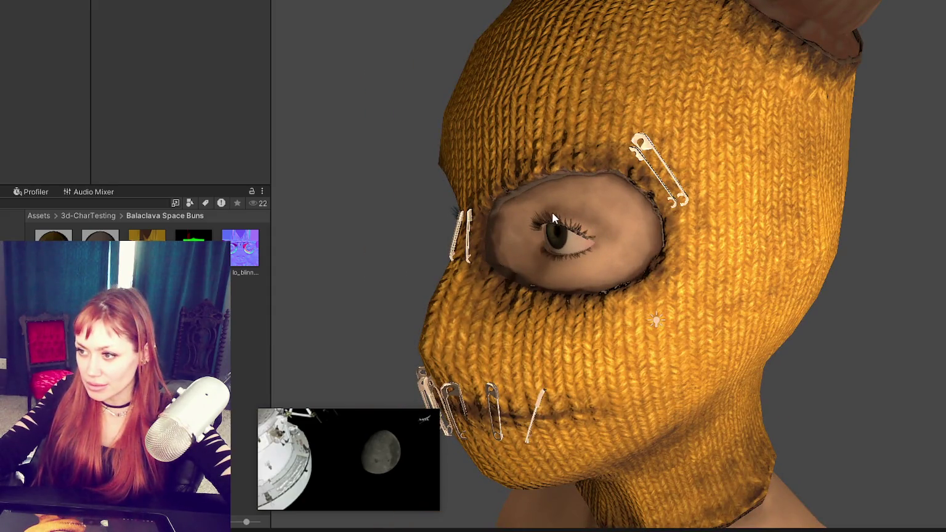
{"action": "scroll", "coordinate": [595, 232], "scroll_direction": "up", "scroll_amount": 1}
{"action": "scroll", "coordinate": [589, 235], "scroll_direction": "up", "scroll_amount": 3}
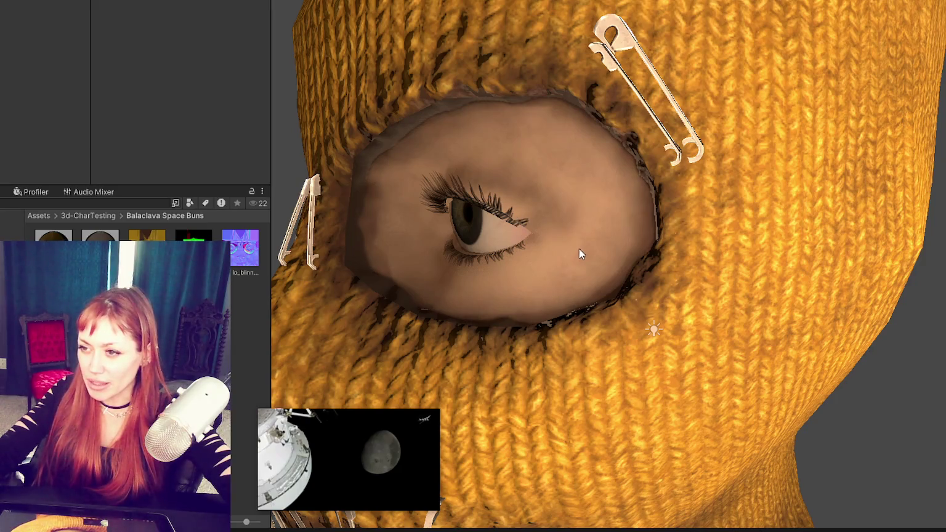
{"action": "scroll", "coordinate": [578, 246], "scroll_direction": "down", "scroll_amount": 5}
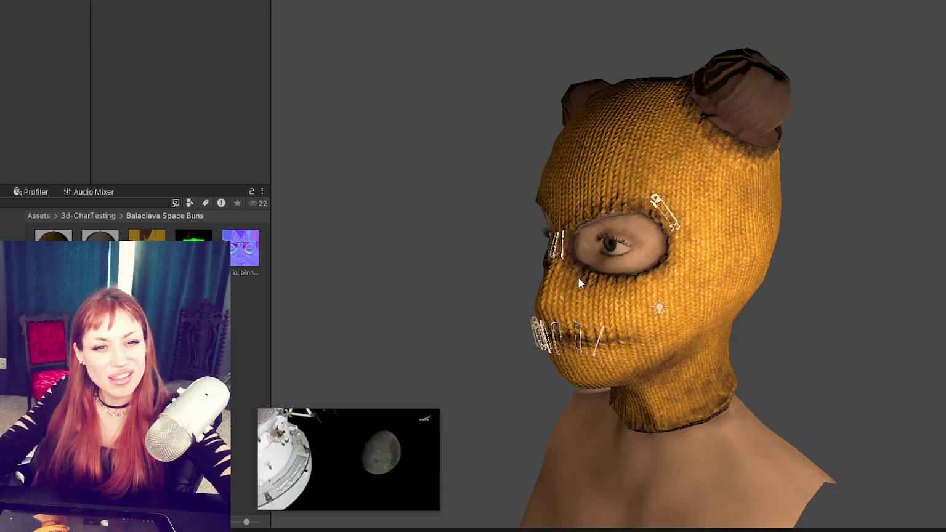
{"action": "left_click_drag", "start_coordinate": [585, 275], "coordinate": [688, 232], "text": "alt"}
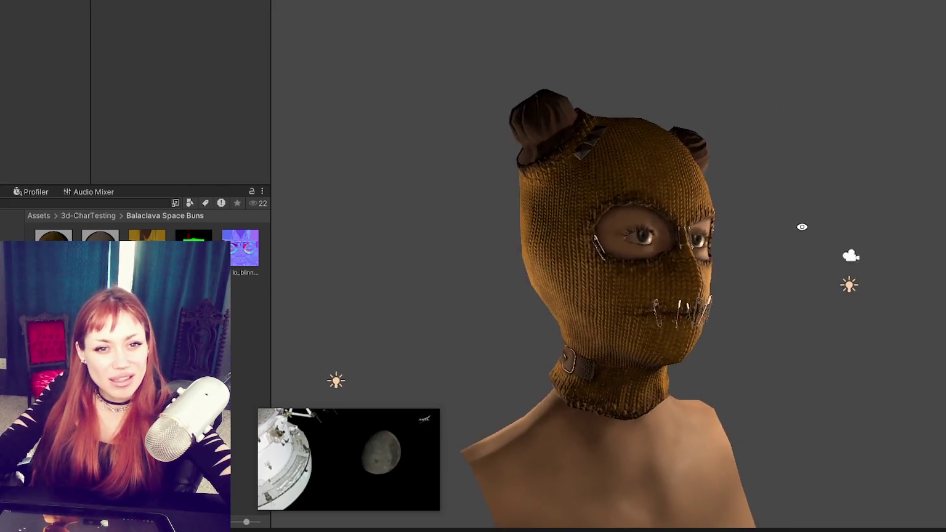
{"action": "scroll", "coordinate": [688, 232], "scroll_direction": "up", "scroll_amount": 2}
{"action": "scroll", "coordinate": [688, 232], "scroll_direction": "up", "scroll_amount": 2}
{"action": "scroll", "coordinate": [688, 233], "scroll_direction": "down", "scroll_amount": 2}
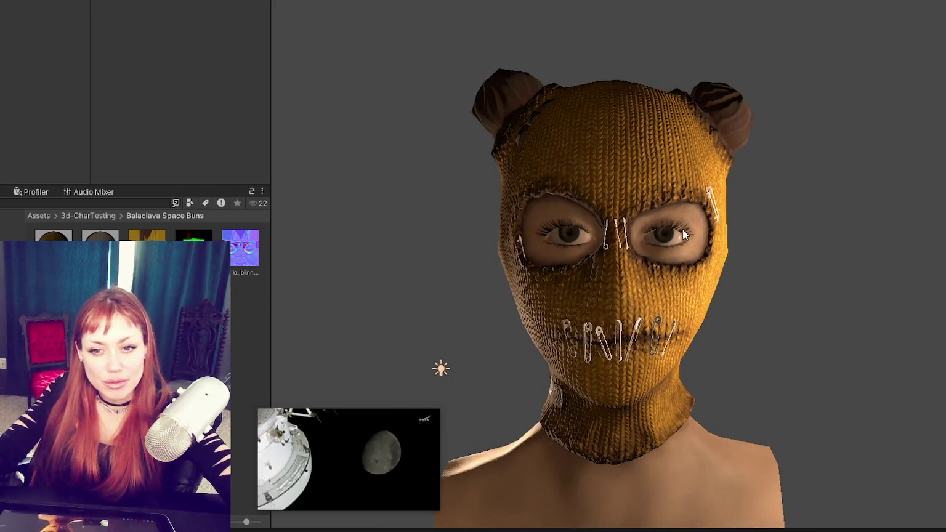
{"action": "middle_click_drag", "start_coordinate": [688, 232], "coordinate": [658, 207]}
{"action": "mouse_move", "coordinate": [662, 205]}
{"action": "left_mouse_down", "text": "alt"}
{"action": "mouse_move", "coordinate": [563, 219]}
{"action": "mouse_move", "coordinate": [585, 220]}
{"action": "left_mouse_up", "text": "alt"}
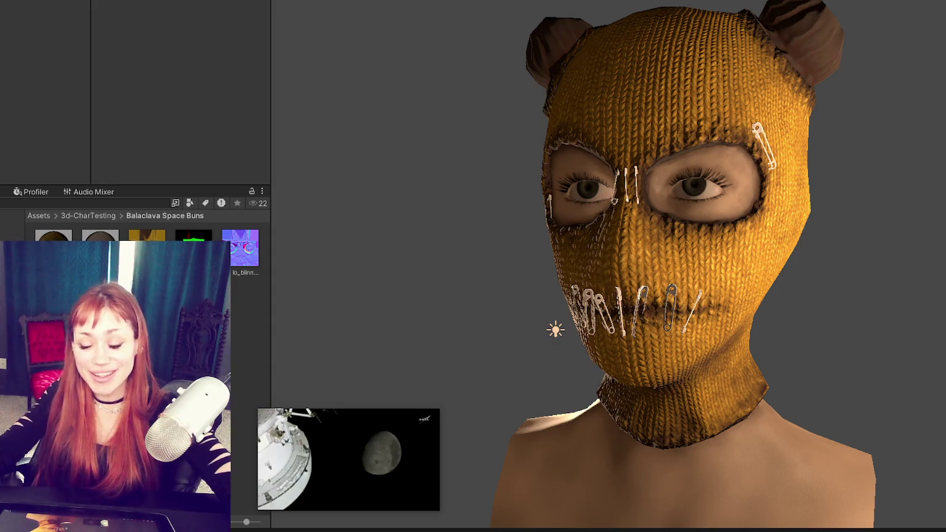
{"action": "mouse_move", "coordinate": [766, 319]}
{"action": "left_mouse_down", "text": "alt"}
{"action": "mouse_move", "coordinate": [613, 295]}
{"action": "mouse_move", "coordinate": [654, 301]}
{"action": "left_mouse_up", "text": "alt"}
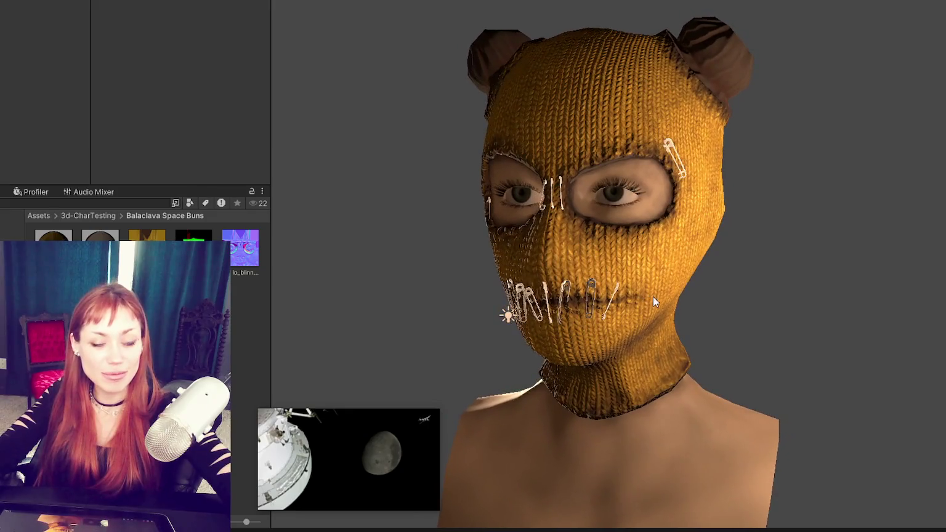
{"action": "key", "text": "alt+Tab"}
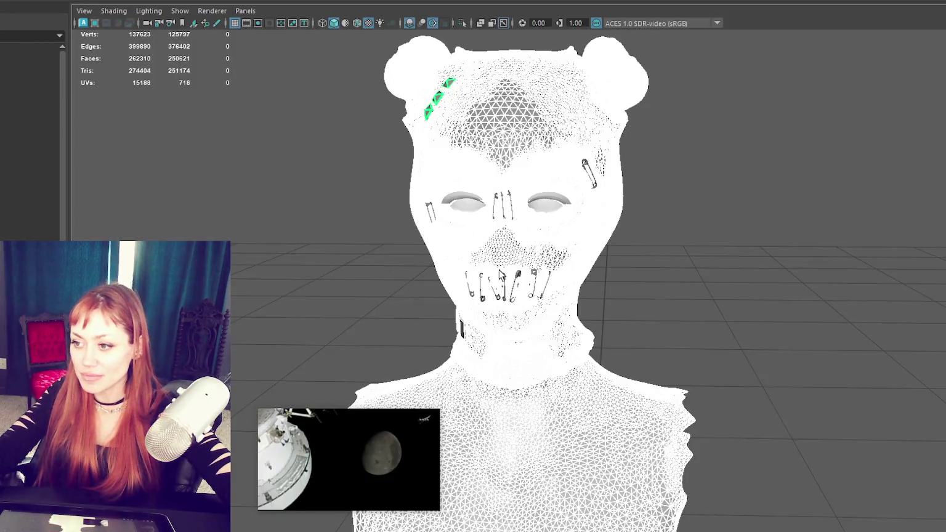
- Switch to smooth shading and frame a mouth safety pin to inspect it
{"action": "key", "text": "5"}
{"action": "left_click", "coordinate": [483, 298]}
{"action": "key", "text": "f"}
{"action": "key", "text": "a"}
{"action": "key", "text": "f"}
{"action": "mouse_move", "coordinate": [660, 312]}
{"action": "left_mouse_down", "text": "alt"}
{"action": "mouse_move", "coordinate": [810, 297]}
{"action": "mouse_move", "coordinate": [897, 302]}
{"action": "mouse_move", "coordinate": [705, 313]}
{"action": "left_mouse_up", "text": "alt"}
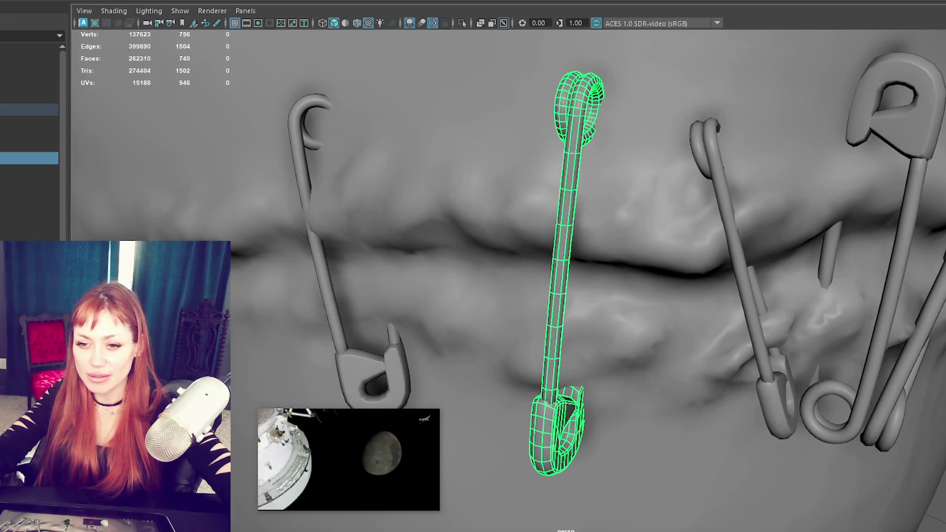
{"action": "key", "text": "Escape"}
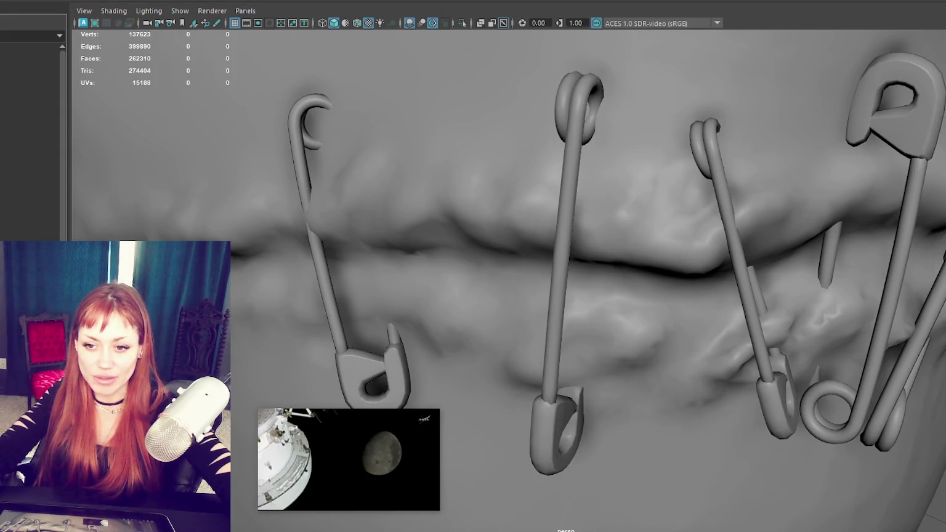
- Select the five safety pins across the mouth, leaving the head mesh unselected
{"action": "left_click", "coordinate": [333, 303]}
{"action": "left_click", "coordinate": [557, 430], "text": "shift"}
{"action": "left_click", "coordinate": [766, 419], "text": "shift"}
{"action": "left_click", "coordinate": [892, 418], "text": "shift"}
{"action": "scroll", "coordinate": [898, 417], "scroll_direction": "down", "scroll_amount": 5}
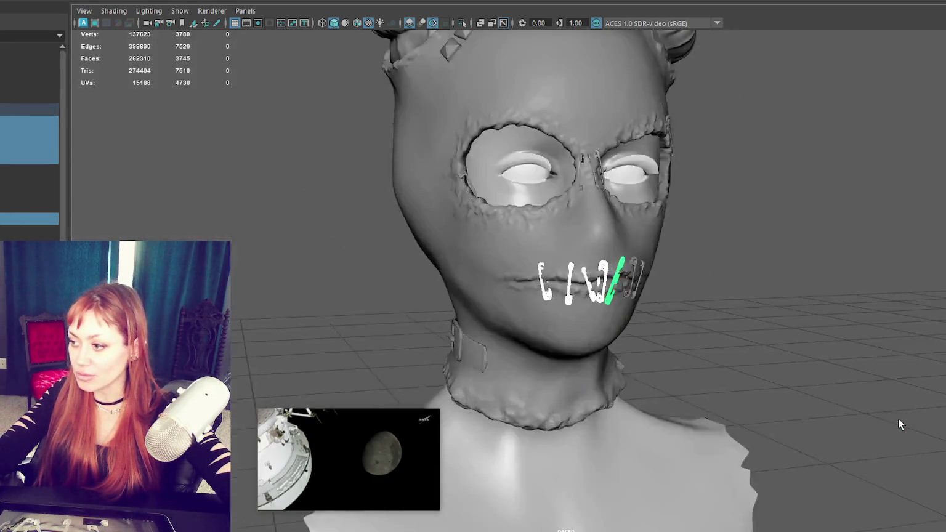
{"action": "left_click_drag", "start_coordinate": [897, 417], "coordinate": [776, 371], "text": "alt"}
{"action": "scroll", "coordinate": [683, 325], "scroll_direction": "up", "scroll_amount": 5}
{"action": "left_click", "coordinate": [697, 309], "text": "shift"}
{"action": "left_click", "coordinate": [729, 318], "text": "shift"}
{"action": "left_click", "coordinate": [726, 319], "text": "shift"}
{"action": "middle_click_drag", "start_coordinate": [727, 319], "coordinate": [558, 321], "text": "alt"}
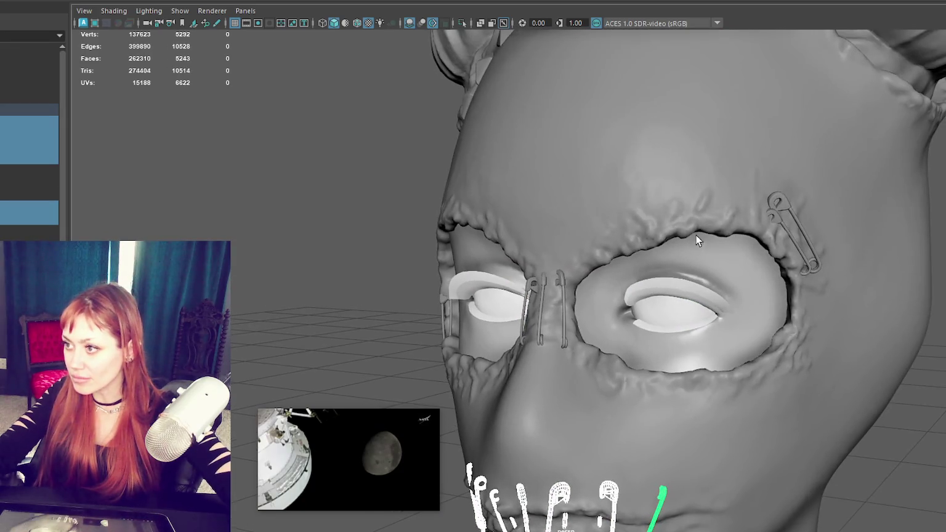
- Add the three nose-bridge pins and both eye pins, then group all pins with Ctrl+G
{"action": "left_click", "coordinate": [563, 322], "text": "shift"}
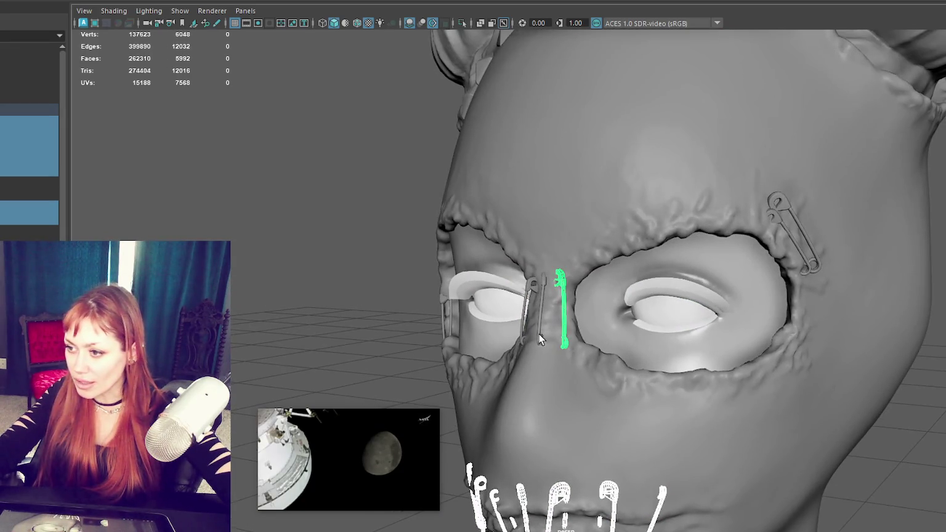
{"action": "left_click", "coordinate": [539, 334], "text": "shift"}
{"action": "left_click", "coordinate": [521, 338], "text": "shift"}
{"action": "left_click", "coordinate": [811, 259], "text": "shift"}
{"action": "mouse_move", "coordinate": [817, 266]}
{"action": "left_mouse_down", "text": "alt"}
{"action": "mouse_move", "coordinate": [361, 356]}
{"action": "mouse_move", "coordinate": [616, 345]}
{"action": "left_mouse_up", "text": "alt"}
{"action": "left_click", "coordinate": [343, 353], "text": "shift"}
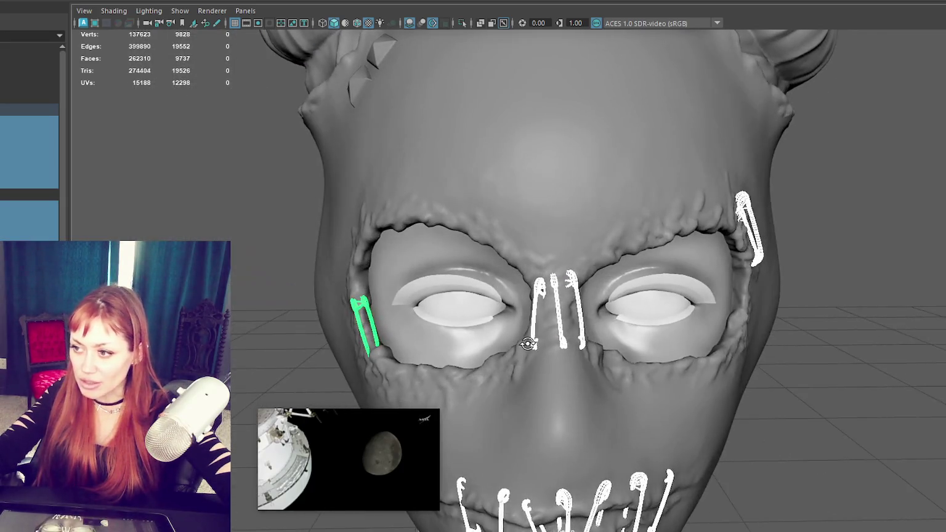
{"action": "key", "text": "ctrl+g"}
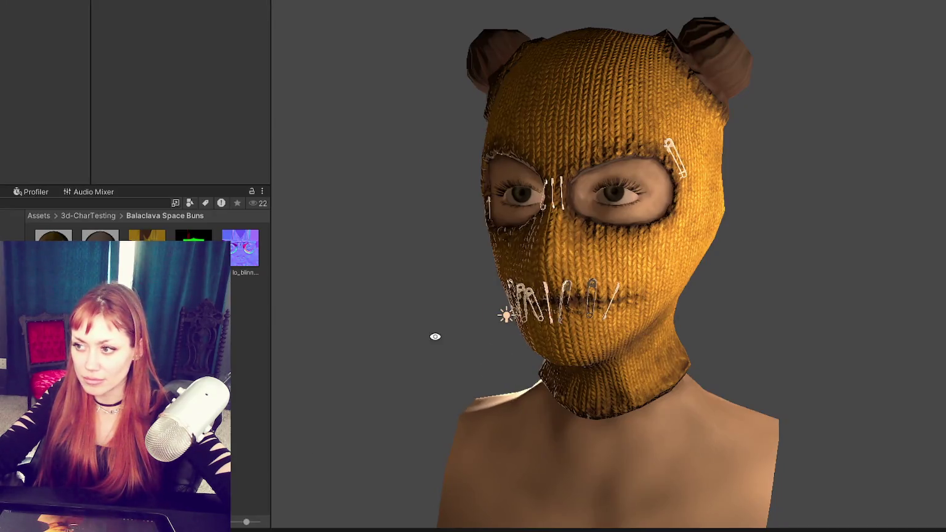
- Orbit the Unity Scene view to a three-quarter angle of the pinned balaclava
{"action": "mouse_move", "coordinate": [433, 334]}
{"action": "left_mouse_down", "text": "alt"}
{"action": "mouse_move", "coordinate": [630, 327]}
{"action": "mouse_move", "coordinate": [531, 226]}
{"action": "mouse_move", "coordinate": [631, 197]}
{"action": "mouse_move", "coordinate": [599, 184]}
{"action": "mouse_move", "coordinate": [582, 238]}
{"action": "mouse_move", "coordinate": [572, 229]}
{"action": "mouse_move", "coordinate": [580, 201]}
{"action": "mouse_move", "coordinate": [608, 194]}
{"action": "mouse_move", "coordinate": [589, 184]}
{"action": "mouse_move", "coordinate": [615, 213]}
{"action": "left_mouse_up", "text": "alt"}
{"action": "scroll", "coordinate": [635, 255], "scroll_direction": "up", "scroll_amount": 1}
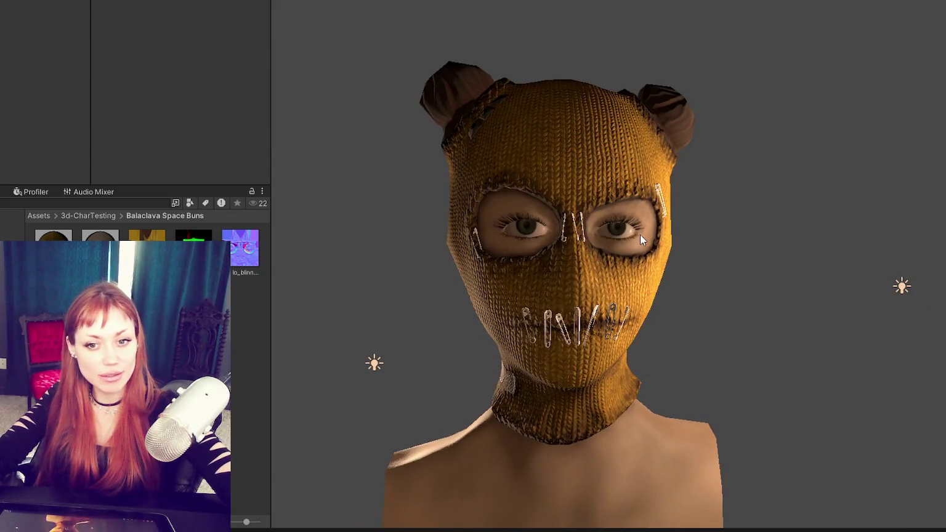
{"action": "scroll", "coordinate": [639, 234], "scroll_direction": "up", "scroll_amount": 1}
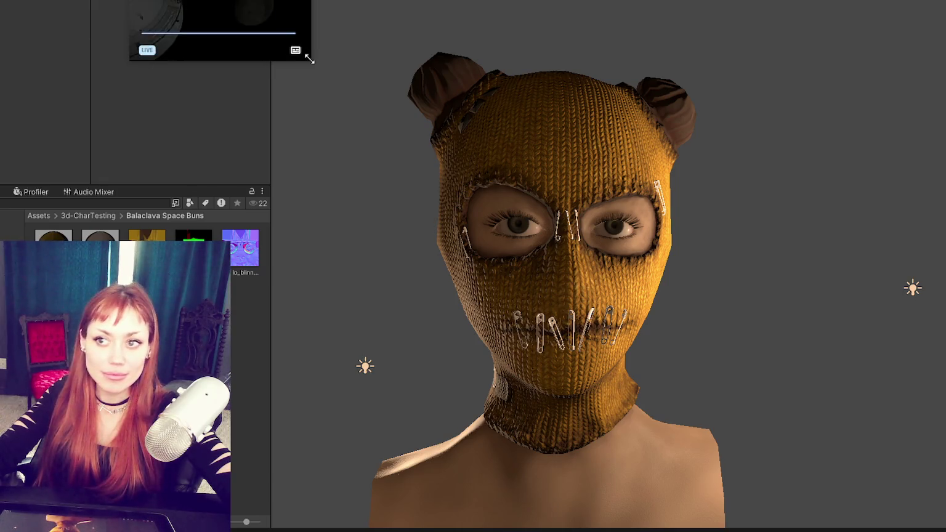
{"action": "left_click_drag", "start_coordinate": [311, 60], "coordinate": [383, 104]}
{"action": "mouse_move", "coordinate": [333, 22]}
{"action": "left_mouse_down"}
{"action": "mouse_move", "coordinate": [214, 78]}
{"action": "mouse_move", "coordinate": [201, 70]}
{"action": "left_mouse_up"}
{"action": "left_click_drag", "start_coordinate": [572, 296], "coordinate": [537, 298], "text": "alt"}
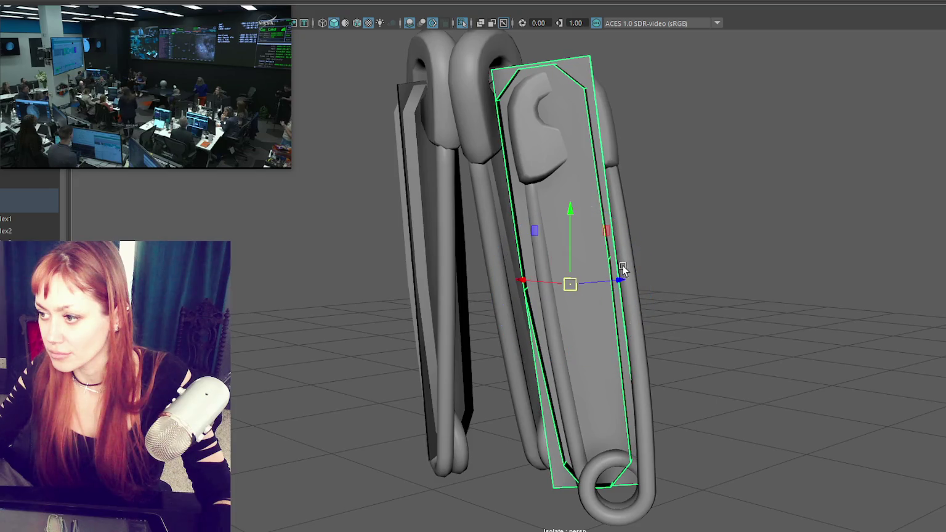
- Shift, rotate, tilt and lower the selected pin part, then enlarge and lengthen it
{"action": "left_click_drag", "start_coordinate": [618, 281], "coordinate": [620, 284]}
{"action": "key", "text": "e"}
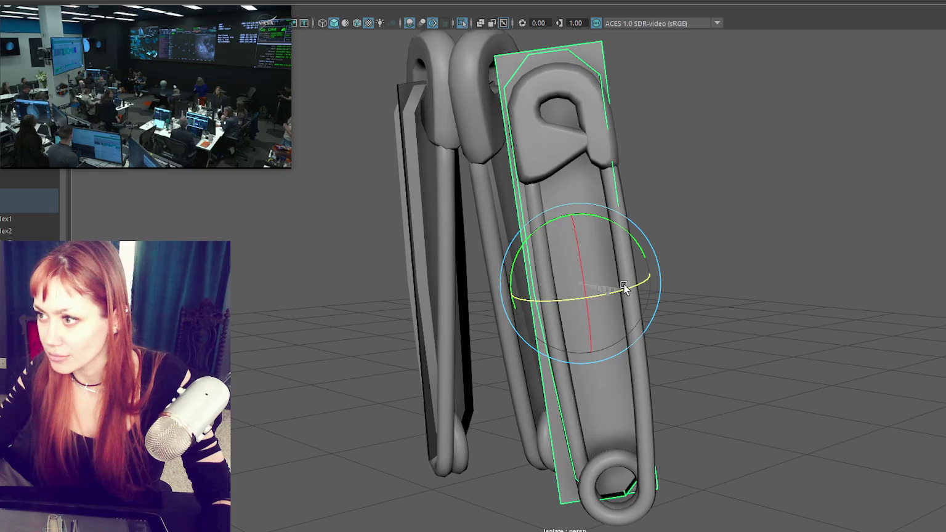
{"action": "mouse_move", "coordinate": [621, 284]}
{"action": "left_mouse_down"}
{"action": "mouse_move", "coordinate": [579, 266]}
{"action": "mouse_move", "coordinate": [500, 280]}
{"action": "left_mouse_up"}
{"action": "mouse_move", "coordinate": [635, 251]}
{"action": "left_mouse_down"}
{"action": "mouse_move", "coordinate": [622, 278]}
{"action": "mouse_move", "coordinate": [610, 260]}
{"action": "mouse_move", "coordinate": [614, 234]}
{"action": "mouse_move", "coordinate": [779, 226]}
{"action": "mouse_move", "coordinate": [660, 252]}
{"action": "left_mouse_up"}
{"action": "key", "text": "w"}
{"action": "left_click_drag", "start_coordinate": [588, 213], "coordinate": [591, 228]}
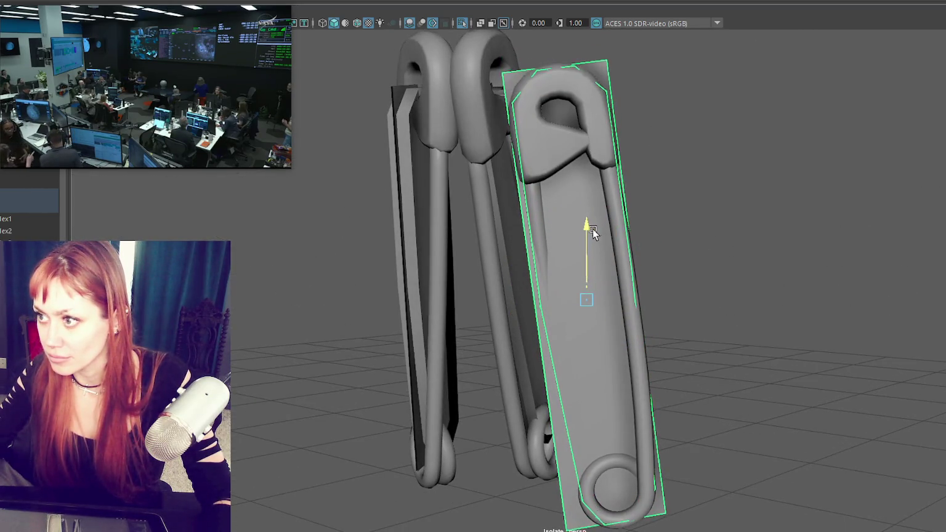
{"action": "left_click_drag", "start_coordinate": [699, 232], "coordinate": [696, 229], "text": "alt"}
{"action": "key", "text": "r"}
{"action": "mouse_move", "coordinate": [690, 278]}
{"action": "left_mouse_down"}
{"action": "mouse_move", "coordinate": [734, 271]}
{"action": "mouse_move", "coordinate": [703, 265]}
{"action": "mouse_move", "coordinate": [675, 306]}
{"action": "left_mouse_up"}
- Give the pin part a new lean and rotate it so its curled end shows
{"action": "key", "text": "w"}
{"action": "key", "text": "e"}
{"action": "left_click_drag", "start_coordinate": [602, 341], "coordinate": [609, 328]}
{"action": "key", "text": "w"}
{"action": "mouse_move", "coordinate": [648, 283]}
{"action": "left_mouse_down"}
{"action": "mouse_move", "coordinate": [656, 312]}
{"action": "mouse_move", "coordinate": [668, 308]}
{"action": "mouse_move", "coordinate": [646, 284]}
{"action": "mouse_move", "coordinate": [751, 263]}
{"action": "mouse_move", "coordinate": [659, 265]}
{"action": "mouse_move", "coordinate": [614, 243]}
{"action": "left_mouse_up"}
{"action": "key", "text": "r"}
{"action": "key", "text": "w"}
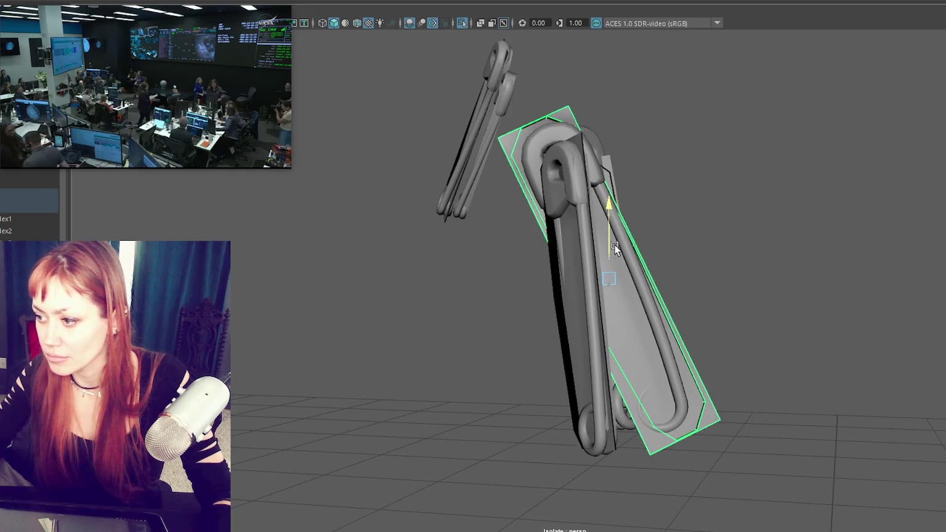
{"action": "key", "text": "e"}
{"action": "left_click_drag", "start_coordinate": [651, 303], "coordinate": [646, 304]}
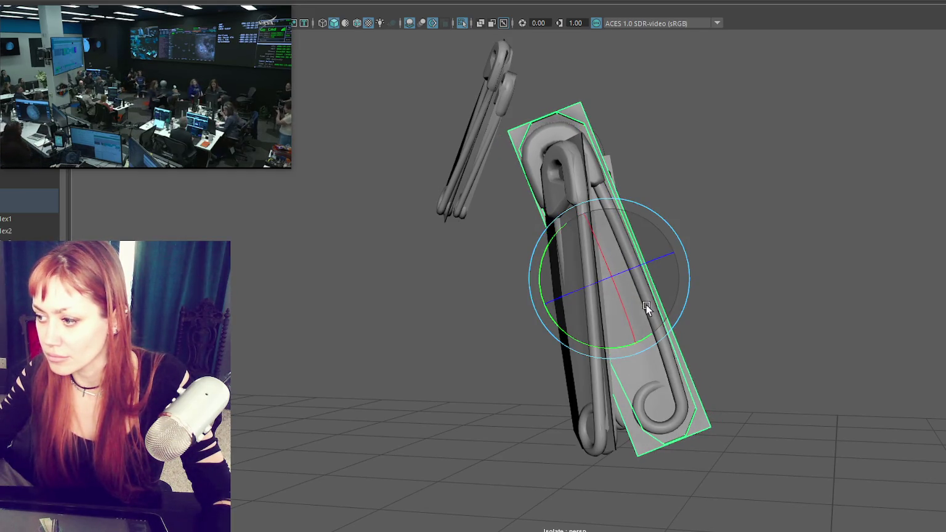
- Tilt the middle pin across and rotate it toward vertical
{"action": "left_click_drag", "start_coordinate": [649, 254], "coordinate": [664, 251], "text": "alt"}
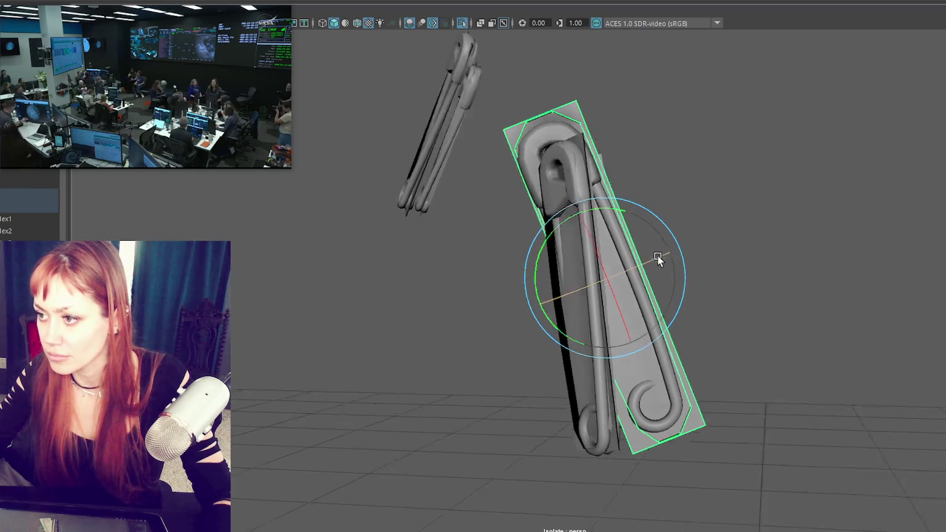
{"action": "key", "text": "r"}
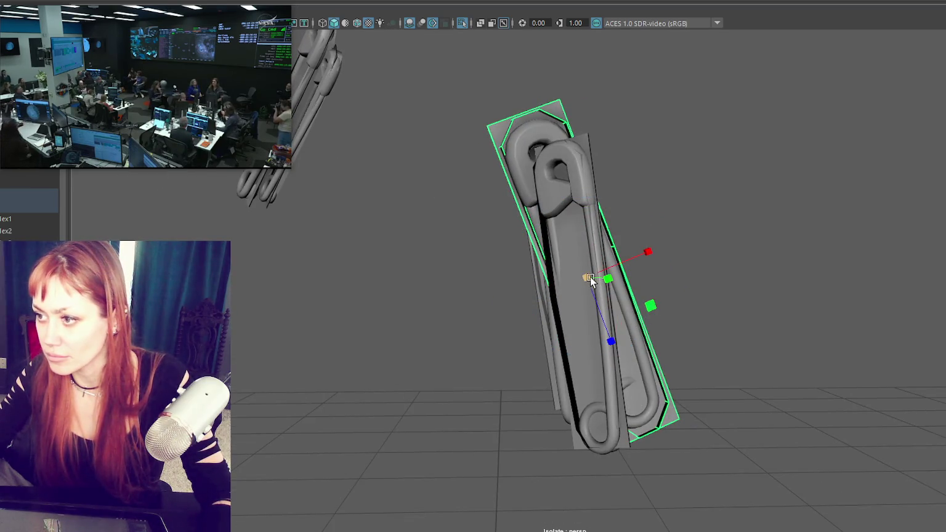
{"action": "key", "text": "w"}
{"action": "mouse_move", "coordinate": [642, 253]}
{"action": "left_mouse_down", "text": "alt"}
{"action": "mouse_move", "coordinate": [597, 283]}
{"action": "mouse_move", "coordinate": [761, 249]}
{"action": "mouse_move", "coordinate": [684, 262]}
{"action": "mouse_move", "coordinate": [676, 352]}
{"action": "left_mouse_up", "text": "alt"}
{"action": "key", "text": "r"}
{"action": "key", "text": "w"}
{"action": "key", "text": "e"}
{"action": "mouse_move", "coordinate": [700, 307]}
{"action": "left_mouse_down"}
{"action": "mouse_move", "coordinate": [698, 324]}
{"action": "mouse_move", "coordinate": [681, 299]}
{"action": "left_mouse_up"}
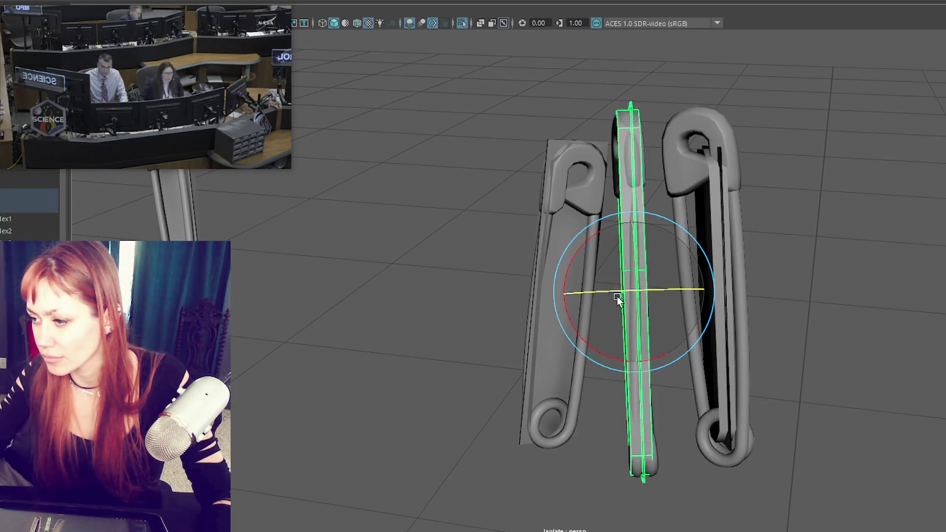
{"action": "left_click_drag", "start_coordinate": [641, 205], "coordinate": [639, 206]}
- Rotate the right safety pin, raise it slightly and frame it
{"action": "left_click", "coordinate": [706, 211]}
{"action": "left_click_drag", "start_coordinate": [759, 292], "coordinate": [739, 294]}
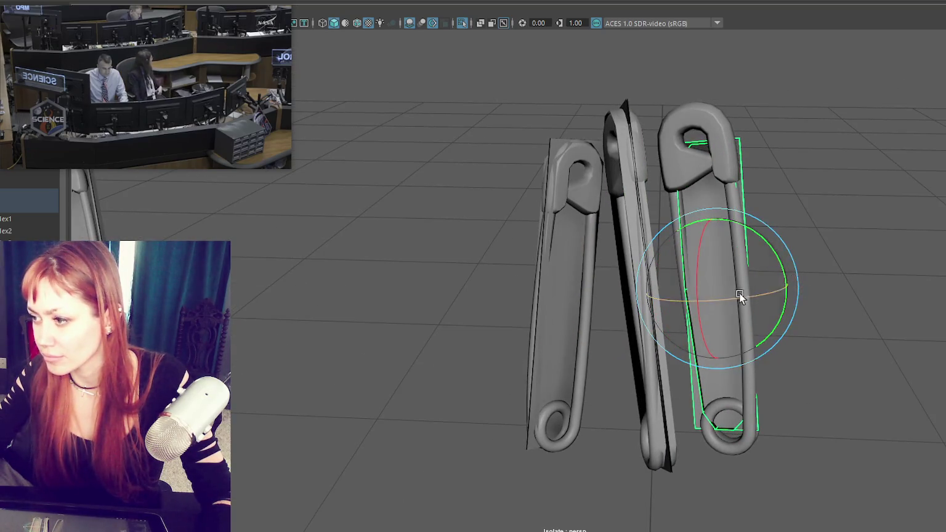
{"action": "key", "text": "w"}
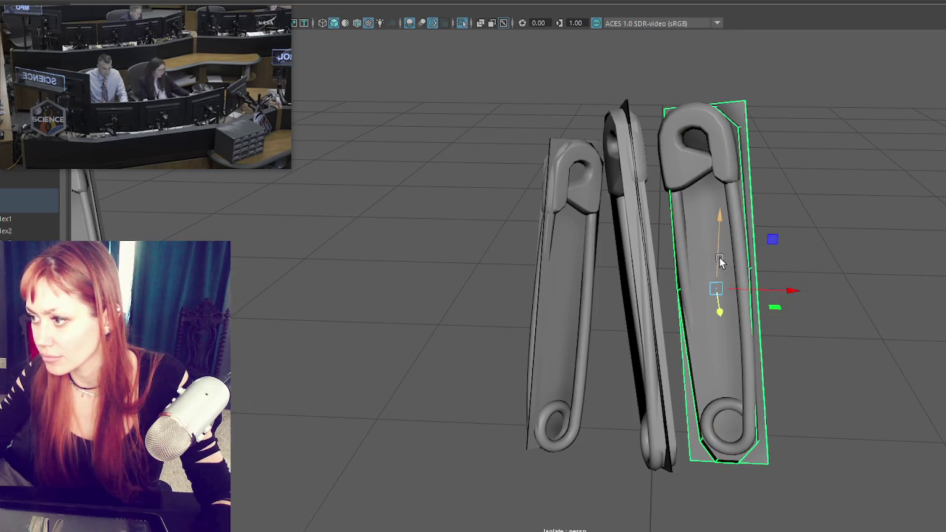
{"action": "left_click_drag", "start_coordinate": [724, 257], "coordinate": [725, 251]}
{"action": "key", "text": "e"}
{"action": "mouse_move", "coordinate": [737, 293]}
{"action": "left_mouse_down"}
{"action": "mouse_move", "coordinate": [767, 289]}
{"action": "mouse_move", "coordinate": [772, 248]}
{"action": "mouse_move", "coordinate": [690, 239]}
{"action": "left_mouse_up"}
{"action": "key", "text": "w"}
{"action": "key", "text": "e"}
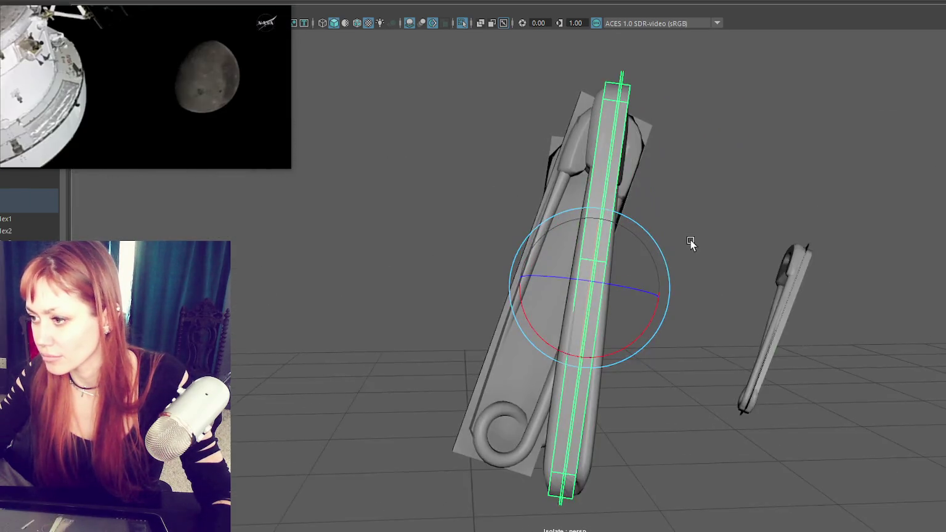
{"action": "key", "text": "r"}
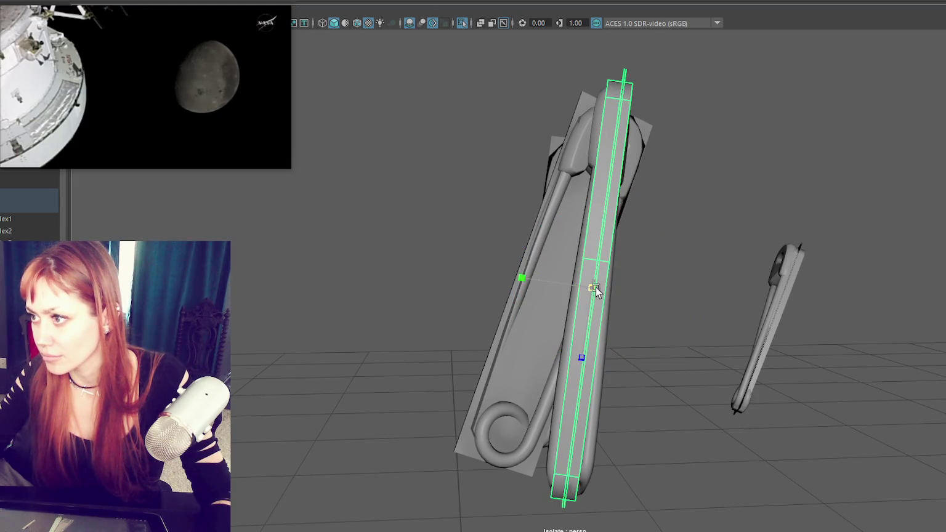
{"action": "key", "text": "w"}
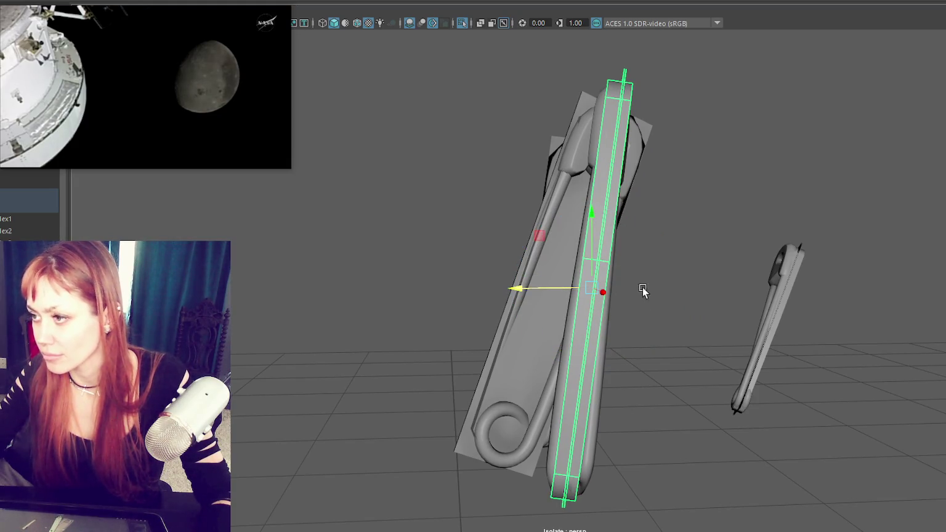
{"action": "scroll", "coordinate": [724, 281], "scroll_direction": "down", "scroll_amount": 8}
{"action": "key", "text": "f"}
{"action": "scroll", "coordinate": [555, 298], "scroll_direction": "down", "scroll_amount": 5}
- Rotate the left safety pin slightly and slide it right and upward
{"action": "left_click", "coordinate": [266, 325]}
{"action": "key", "text": "f"}
{"action": "left_click_drag", "start_coordinate": [423, 327], "coordinate": [473, 317], "text": "alt"}
{"action": "key", "text": "e"}
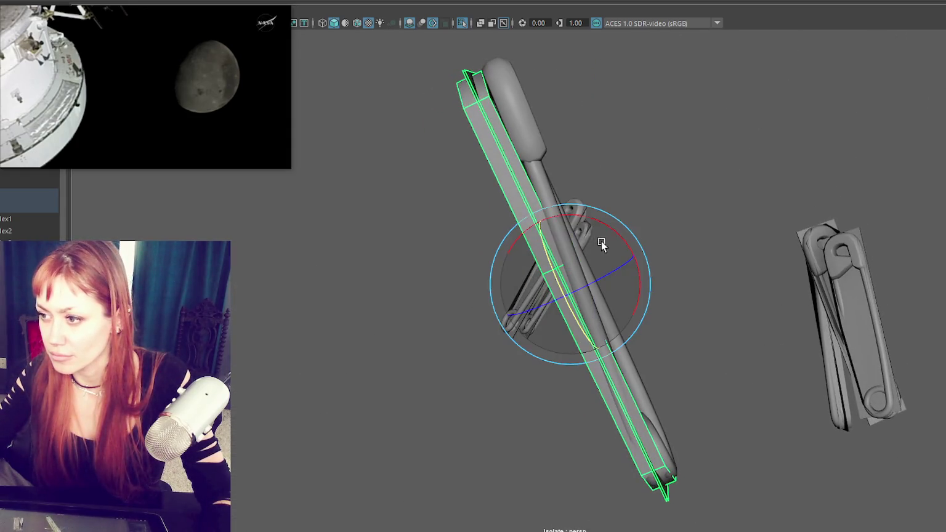
{"action": "left_click_drag", "start_coordinate": [615, 235], "coordinate": [620, 237]}
{"action": "key", "text": "w"}
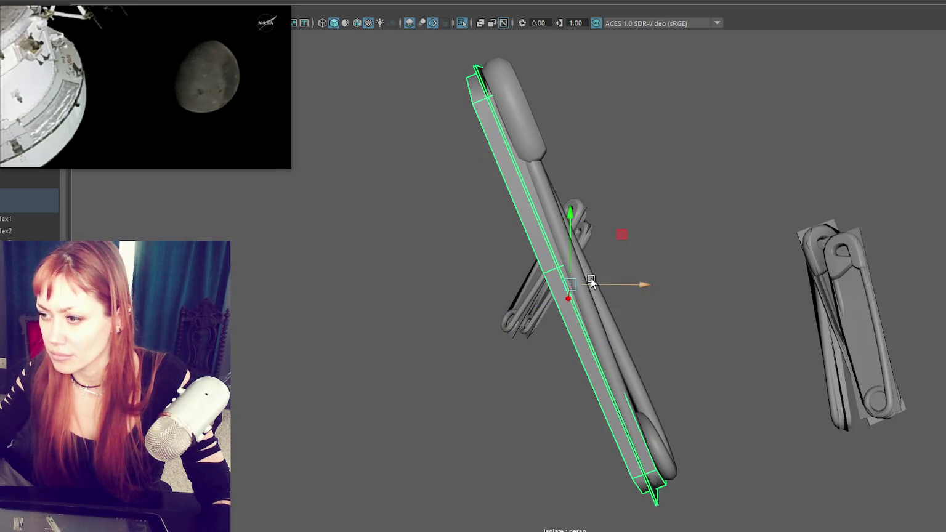
{"action": "left_click_drag", "start_coordinate": [590, 278], "coordinate": [611, 278]}
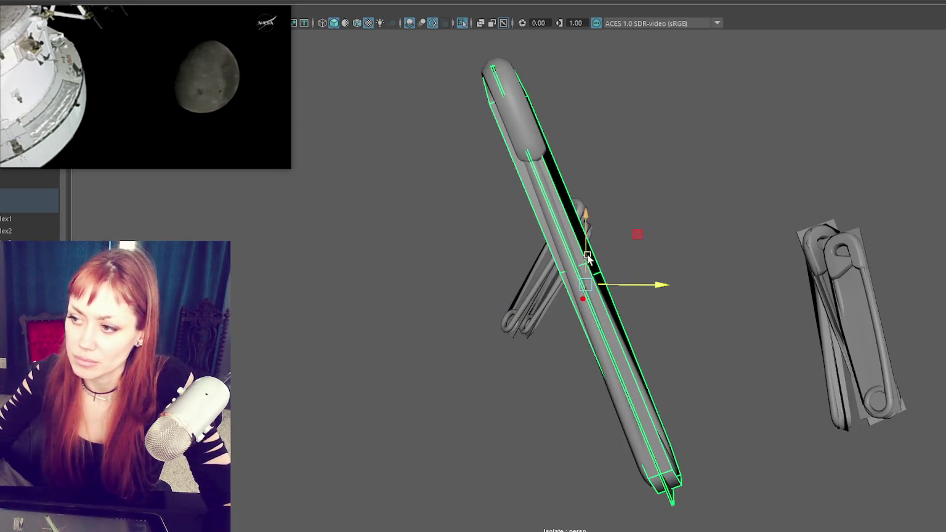
{"action": "left_click_drag", "start_coordinate": [588, 247], "coordinate": [589, 237]}
{"action": "mouse_move", "coordinate": [631, 275]}
{"action": "left_mouse_down"}
{"action": "mouse_move", "coordinate": [658, 248]}
{"action": "mouse_move", "coordinate": [570, 264]}
{"action": "left_mouse_up"}
{"action": "key", "text": "e"}
- Try a slight tilt on the left pin, undo it, check the pins edge-on and deselect
{"action": "key", "text": "f"}
{"action": "mouse_move", "coordinate": [646, 279]}
{"action": "left_mouse_down", "text": "alt"}
{"action": "mouse_move", "coordinate": [645, 302]}
{"action": "mouse_move", "coordinate": [612, 282]}
{"action": "mouse_move", "coordinate": [622, 270]}
{"action": "left_mouse_up", "text": "alt"}
{"action": "key", "text": "w"}
{"action": "key", "text": "e"}
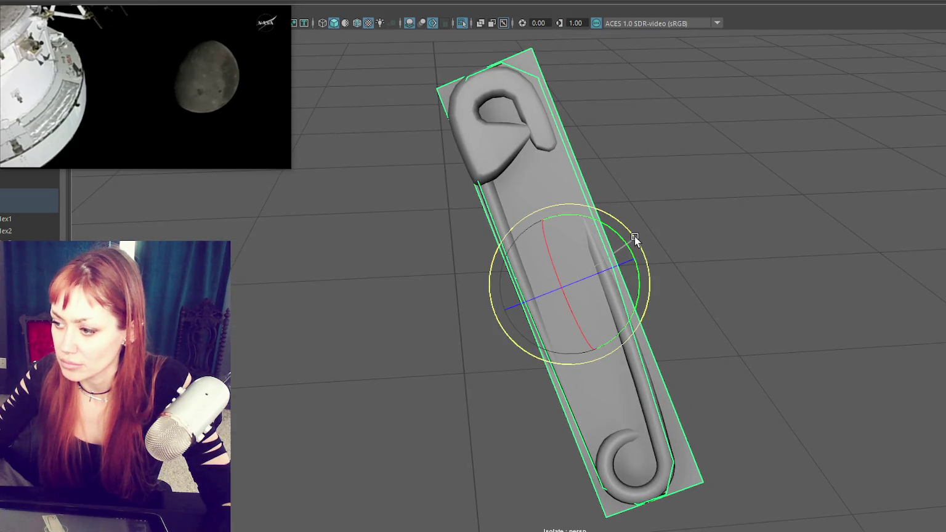
{"action": "left_click_drag", "start_coordinate": [634, 235], "coordinate": [632, 236]}
{"action": "key", "text": "ctrl+z"}
{"action": "key", "text": "ctrl+z"}
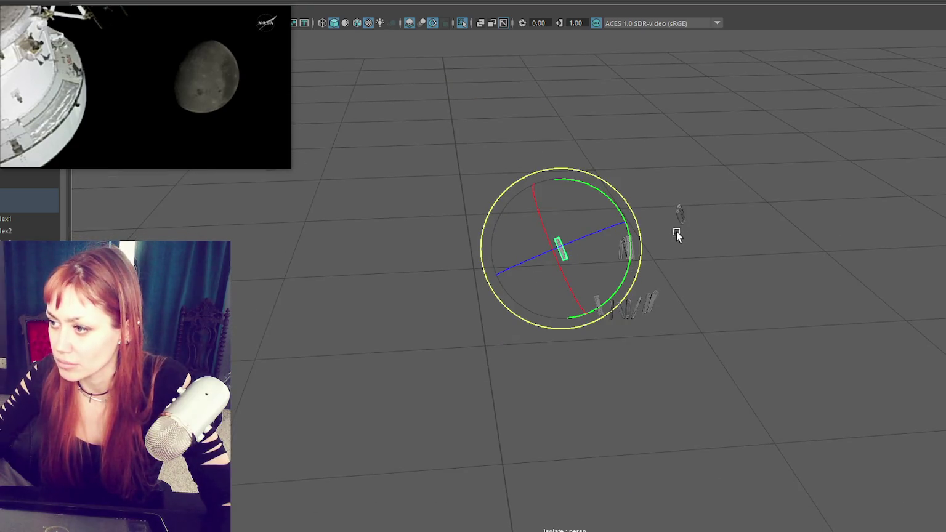
{"action": "key", "text": "ctrl+z"}
{"action": "key", "text": "ctrl+z"}
{"action": "key", "text": "ctrl+z"}
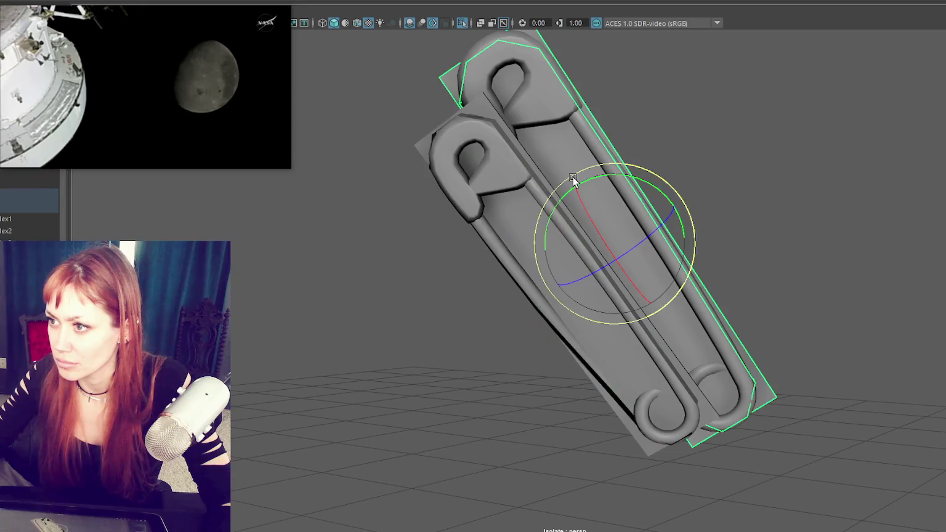
{"action": "mouse_move", "coordinate": [610, 217]}
{"action": "left_mouse_down", "text": "alt"}
{"action": "mouse_move", "coordinate": [644, 257]}
{"action": "mouse_move", "coordinate": [579, 274]}
{"action": "mouse_move", "coordinate": [614, 259]}
{"action": "mouse_move", "coordinate": [640, 313]}
{"action": "left_mouse_up", "text": "alt"}
{"action": "key", "text": "w"}
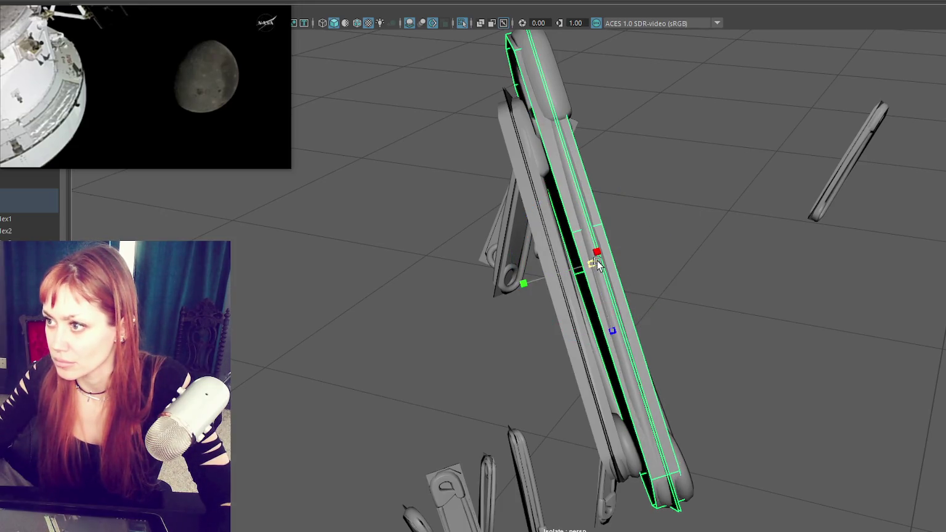
{"action": "left_click_drag", "start_coordinate": [579, 259], "coordinate": [697, 237], "text": "alt"}
{"action": "mouse_move", "coordinate": [597, 327]}
{"action": "left_mouse_down", "text": "alt"}
{"action": "mouse_move", "coordinate": [559, 334]}
{"action": "mouse_move", "coordinate": [550, 318]}
{"action": "left_mouse_up", "text": "alt"}
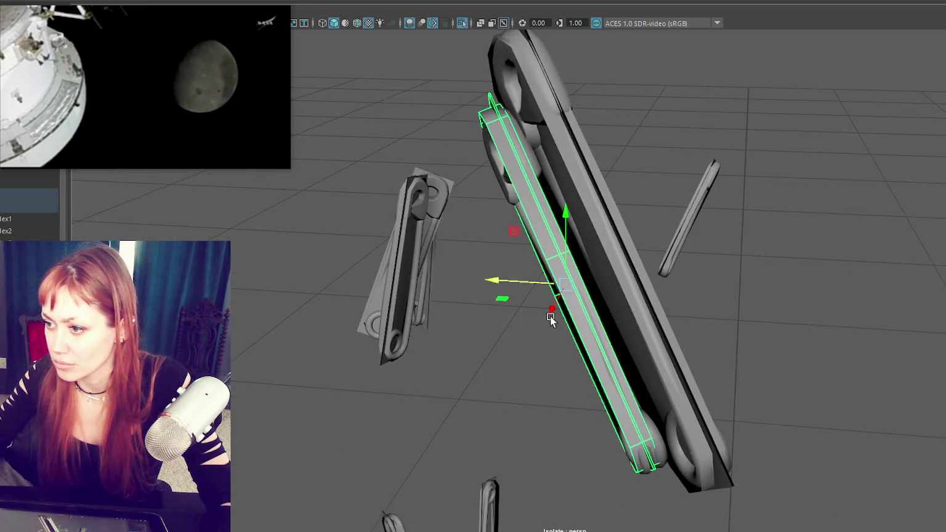
{"action": "left_click", "coordinate": [532, 271]}
- Tilt the lower-cluster pin's backing plate more upright and shift it slightly right and down
{"action": "scroll", "coordinate": [475, 331], "scroll_direction": "down", "scroll_amount": 5}
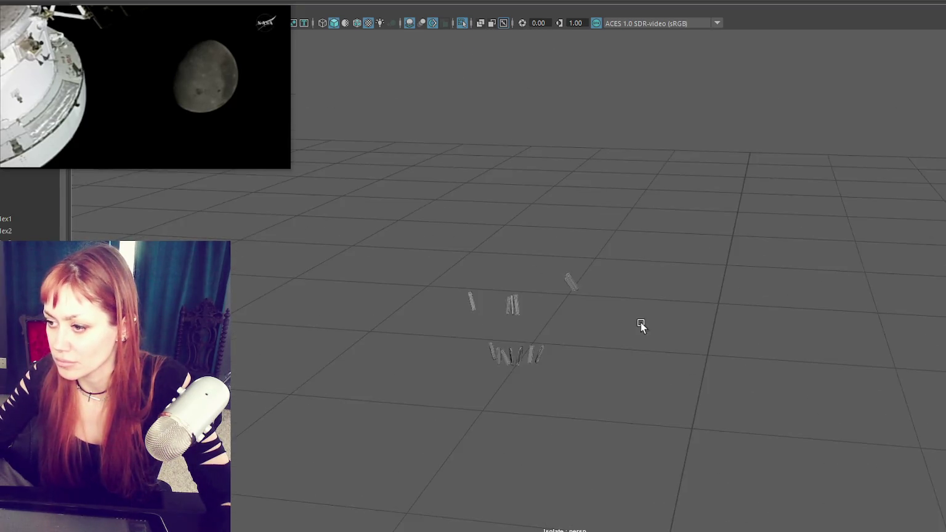
{"action": "left_click", "coordinate": [475, 362]}
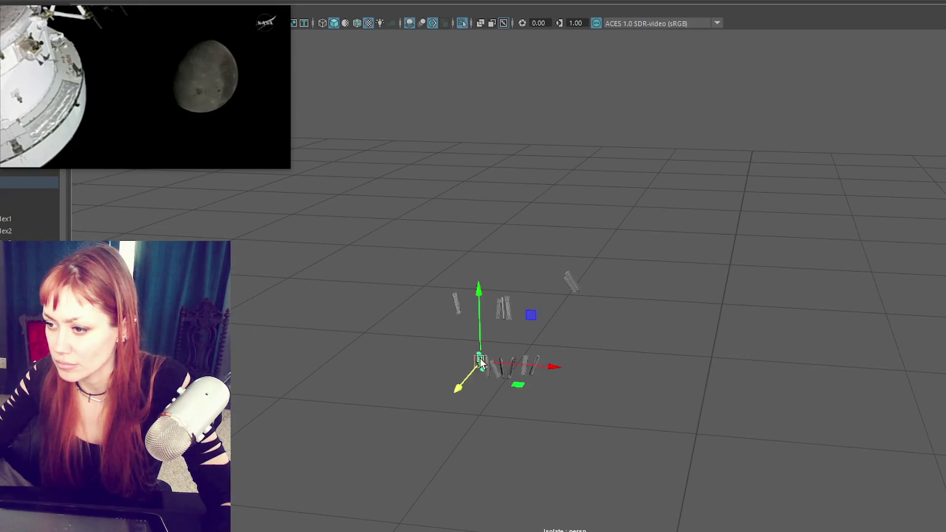
{"action": "key", "text": "f"}
{"action": "left_click", "coordinate": [556, 181]}
{"action": "left_click_drag", "start_coordinate": [556, 181], "coordinate": [597, 185], "text": "alt"}
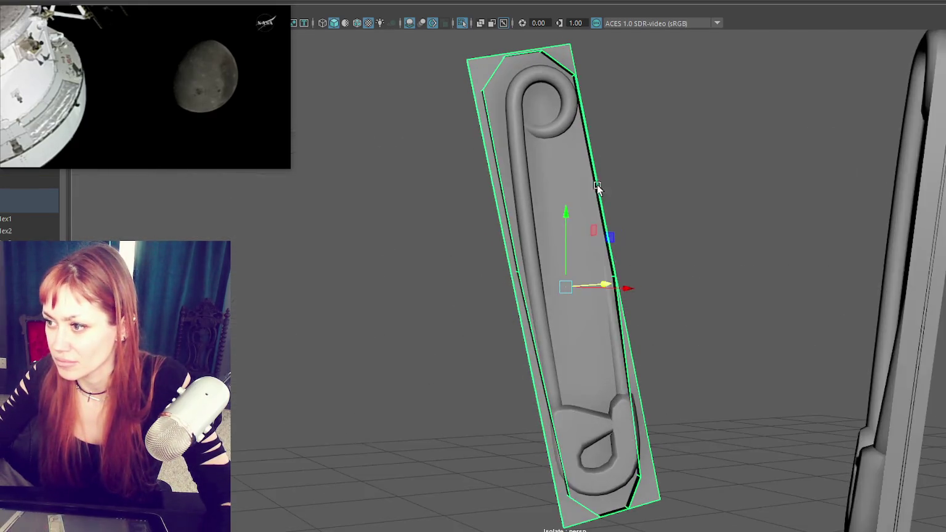
{"action": "key", "text": "e"}
{"action": "left_click_drag", "start_coordinate": [586, 220], "coordinate": [587, 217]}
{"action": "key", "text": "w"}
{"action": "left_click_drag", "start_coordinate": [599, 269], "coordinate": [612, 277]}
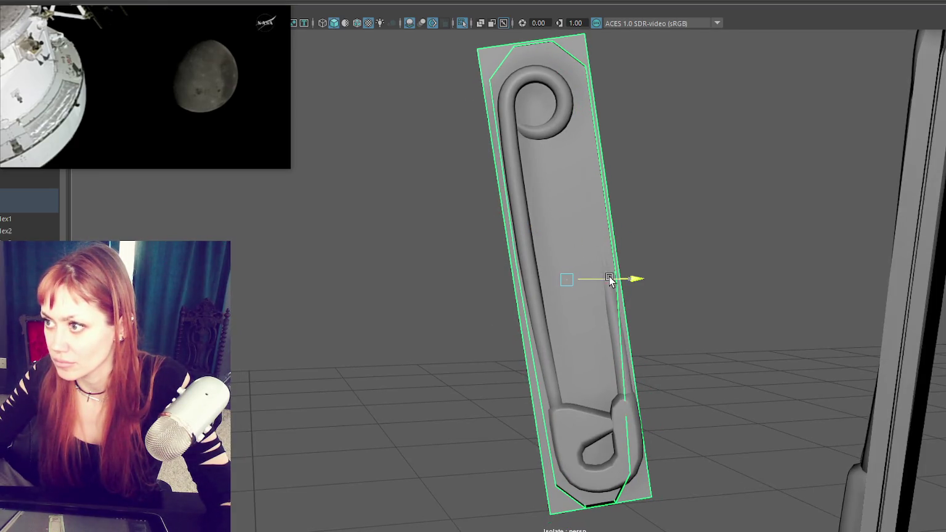
{"action": "left_click_drag", "start_coordinate": [565, 237], "coordinate": [566, 247]}
- Shorten and slightly shrink the plate, then rotate it a little further
{"action": "key", "text": "r"}
{"action": "left_click_drag", "start_coordinate": [576, 325], "coordinate": [775, 328]}
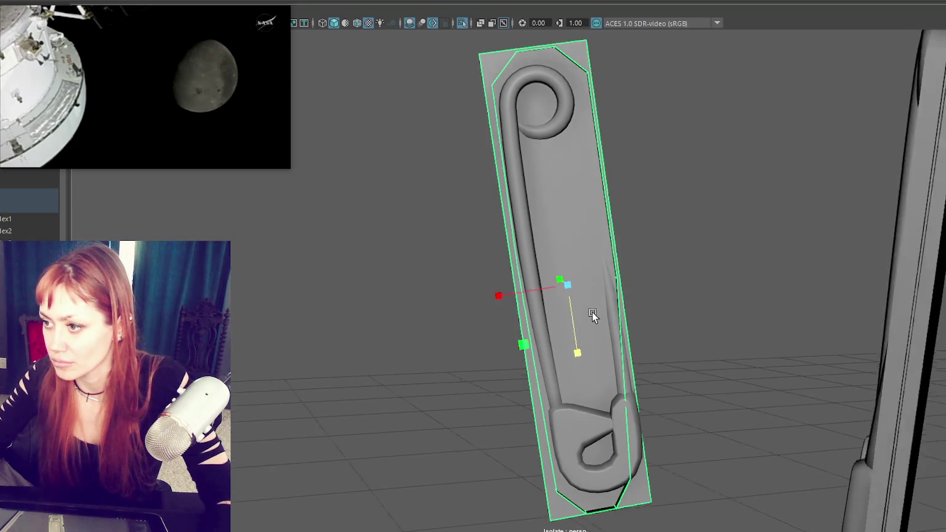
{"action": "left_click_drag", "start_coordinate": [573, 284], "coordinate": [562, 287]}
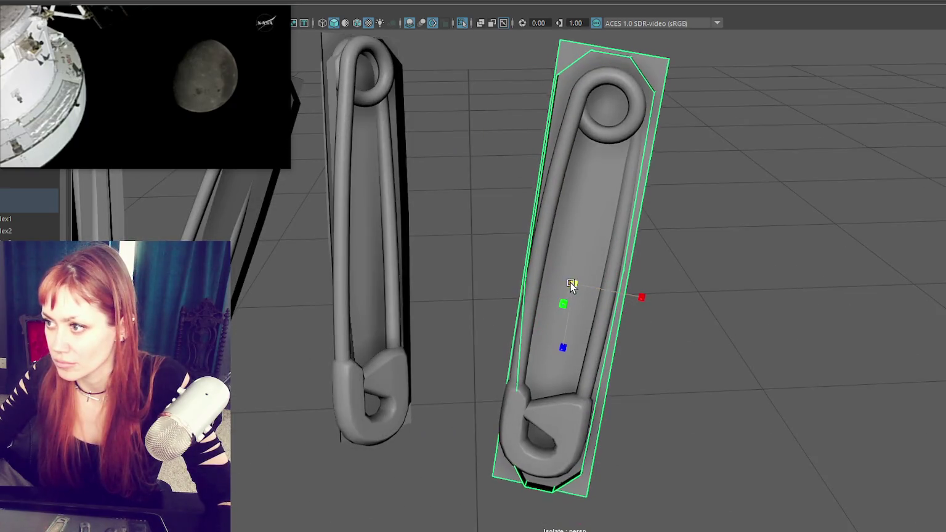
{"action": "key", "text": "e"}
{"action": "mouse_move", "coordinate": [634, 265]}
{"action": "left_mouse_down"}
{"action": "mouse_move", "coordinate": [631, 248]}
{"action": "mouse_move", "coordinate": [661, 225]}
{"action": "left_mouse_up"}
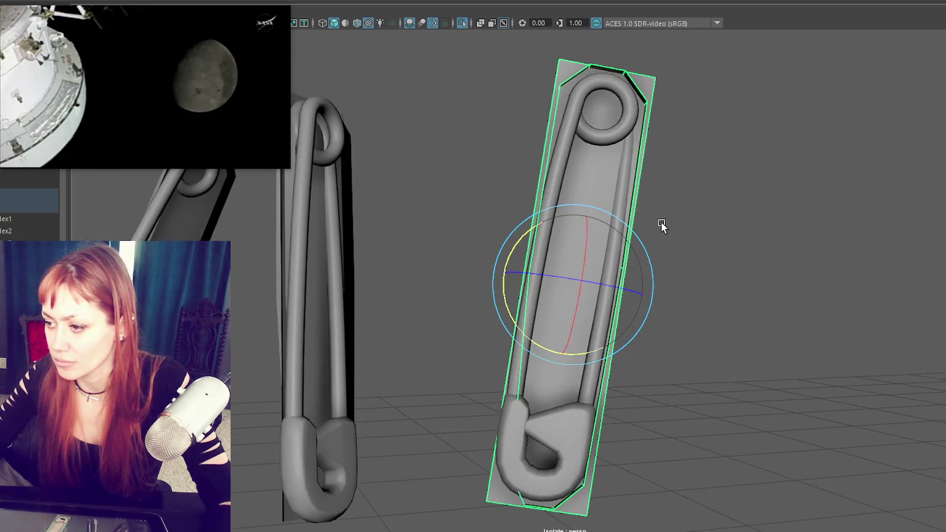
{"action": "left_click_drag", "start_coordinate": [646, 259], "coordinate": [656, 255]}
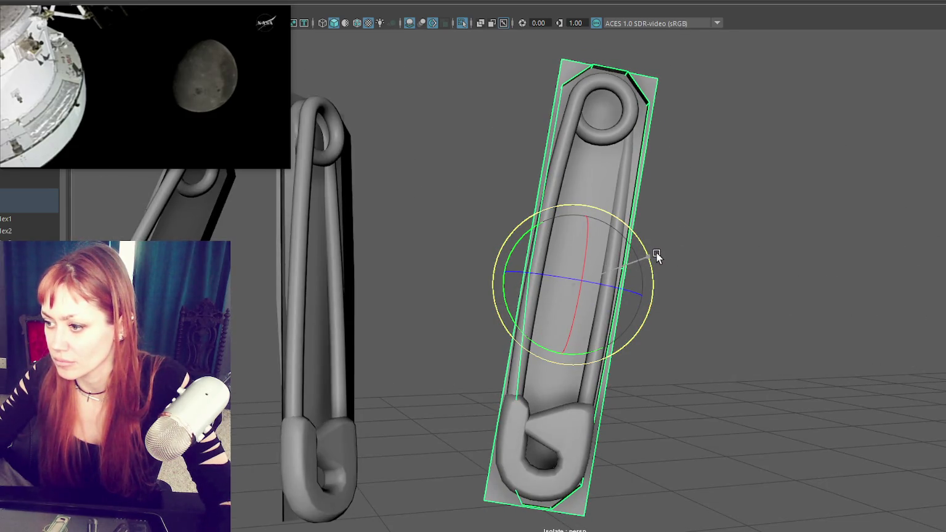
{"action": "key", "text": "w"}
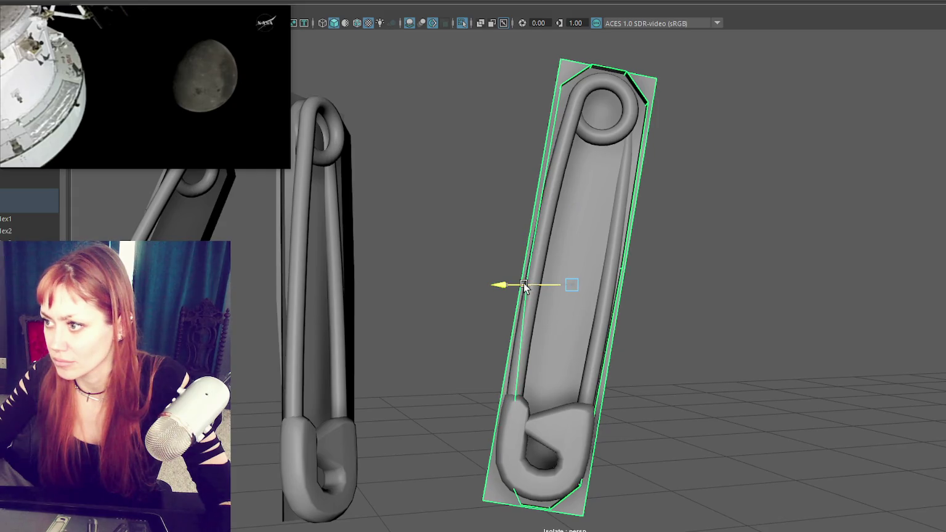
- Rotate a neighbouring pin in the cluster to a new angle
{"action": "mouse_move", "coordinate": [524, 286]}
{"action": "left_mouse_down", "text": "alt"}
{"action": "mouse_move", "coordinate": [629, 295]}
{"action": "mouse_move", "coordinate": [379, 291]}
{"action": "left_mouse_up", "text": "alt"}
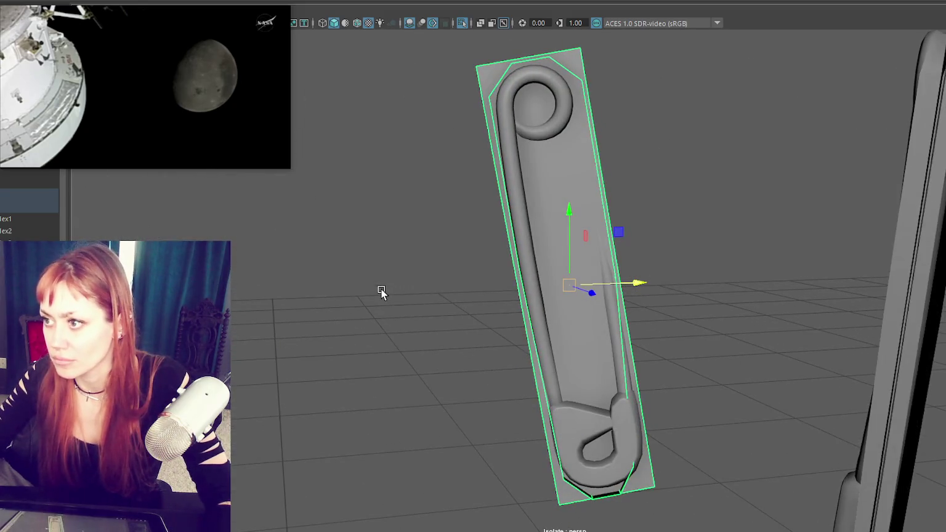
{"action": "key", "text": "e"}
{"action": "mouse_move", "coordinate": [838, 205]}
{"action": "left_mouse_down", "text": "alt"}
{"action": "mouse_move", "coordinate": [855, 207]}
{"action": "mouse_move", "coordinate": [762, 239]}
{"action": "mouse_move", "coordinate": [694, 217]}
{"action": "mouse_move", "coordinate": [727, 230]}
{"action": "mouse_move", "coordinate": [705, 285]}
{"action": "mouse_move", "coordinate": [644, 254]}
{"action": "mouse_move", "coordinate": [634, 217]}
{"action": "mouse_move", "coordinate": [647, 221]}
{"action": "mouse_move", "coordinate": [640, 224]}
{"action": "left_mouse_up", "text": "alt"}
{"action": "left_click_drag", "start_coordinate": [486, 298], "coordinate": [472, 303]}
- Slide the pin along one axis, then undo a rotation that swung its lower end left
{"action": "key", "text": "w"}
{"action": "left_click_drag", "start_coordinate": [462, 358], "coordinate": [467, 345]}
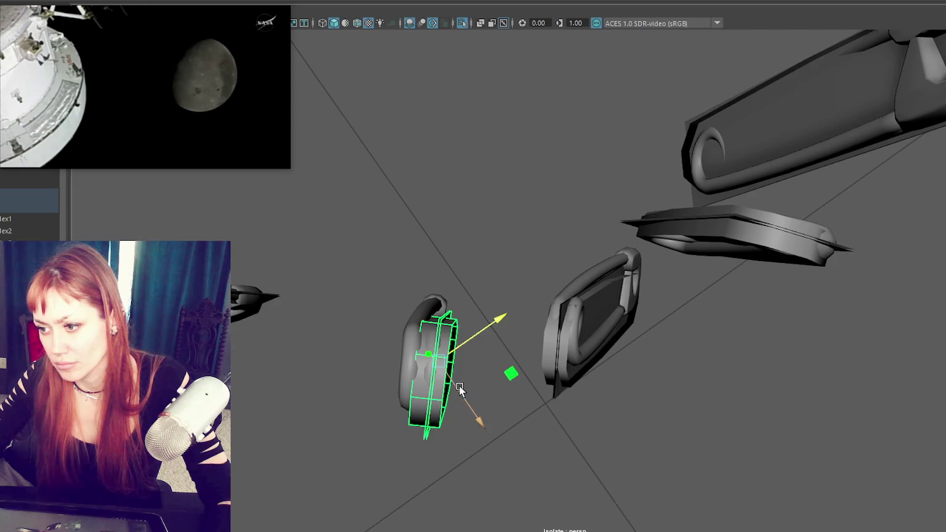
{"action": "left_click_drag", "start_coordinate": [459, 388], "coordinate": [483, 188]}
{"action": "key", "text": "e"}
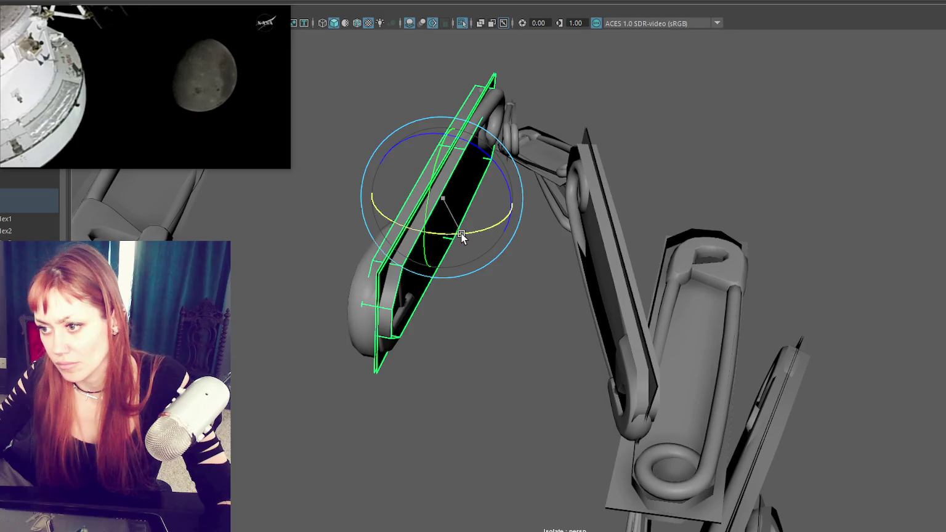
{"action": "left_click_drag", "start_coordinate": [462, 235], "coordinate": [460, 235]}
{"action": "key", "text": "w"}
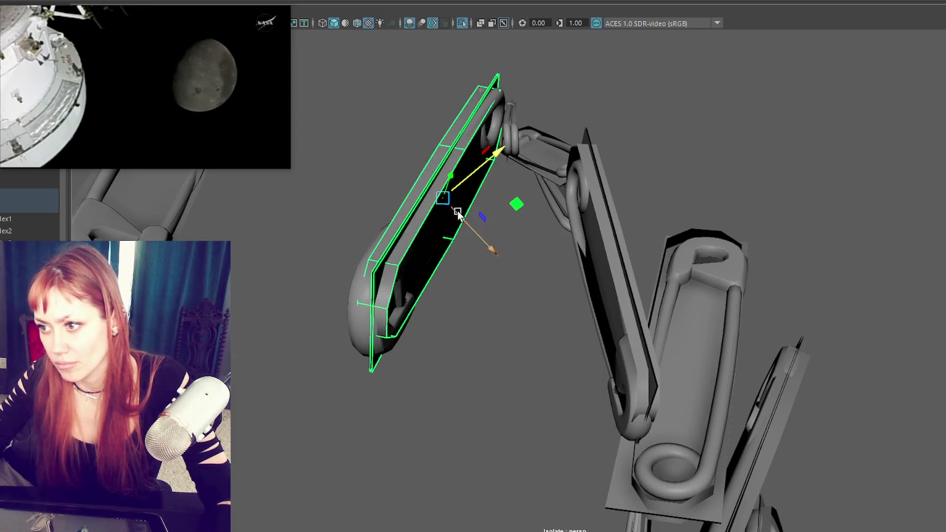
{"action": "key", "text": "ctrl+z"}
- Try a slight rotation on the pin and undo it back to its earlier pose
{"action": "key", "text": "w"}
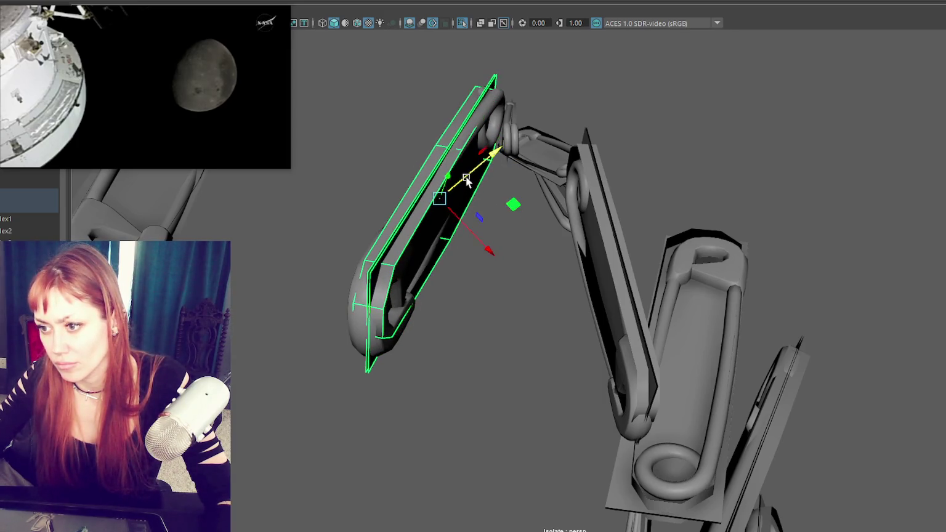
{"action": "key", "text": "f"}
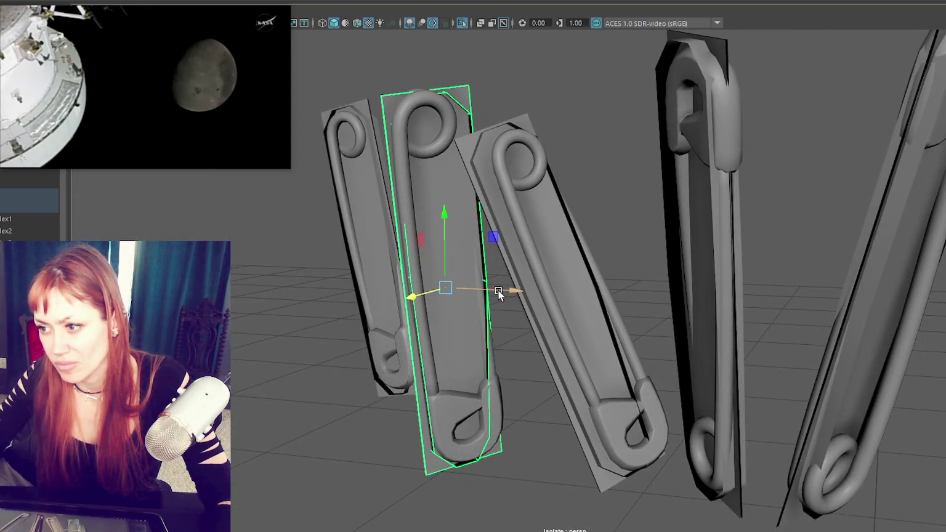
{"action": "key", "text": "e"}
{"action": "left_click_drag", "start_coordinate": [416, 232], "coordinate": [408, 230]}
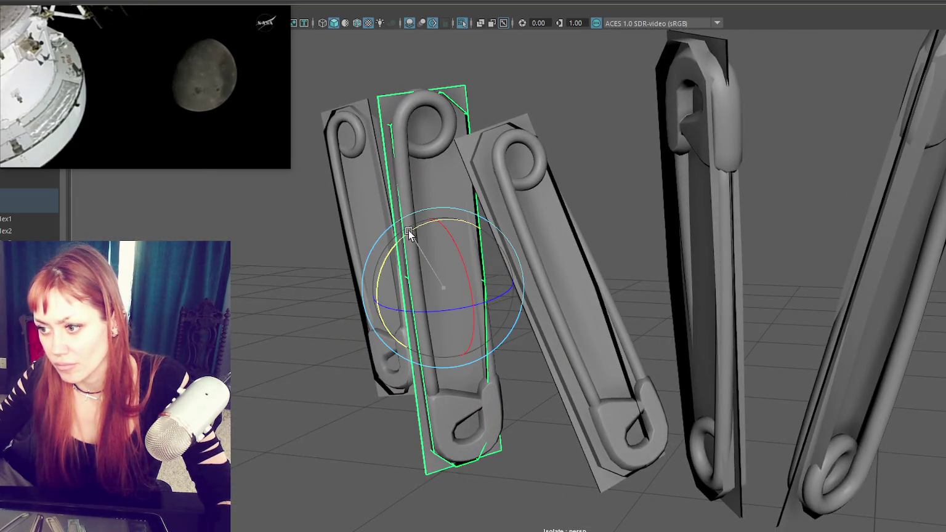
{"action": "key", "text": "ctrl+z"}
{"action": "key", "text": "f"}
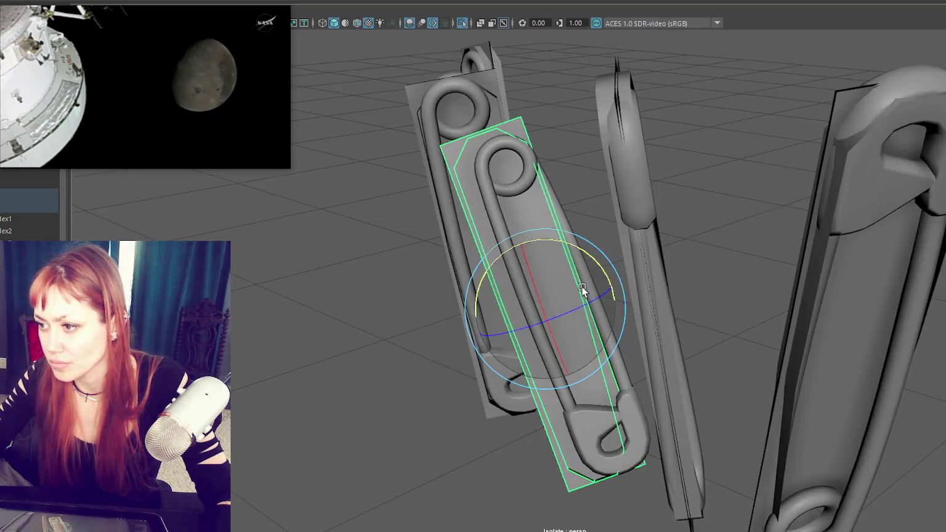
{"action": "key", "text": "w"}
- Move the pin up and right, rotate it, and slide the large pin sideways
{"action": "left_click_drag", "start_coordinate": [540, 317], "coordinate": [563, 308]}
{"action": "key", "text": "e"}
{"action": "mouse_move", "coordinate": [570, 242]}
{"action": "left_mouse_down"}
{"action": "mouse_move", "coordinate": [675, 210]}
{"action": "mouse_move", "coordinate": [728, 227]}
{"action": "left_mouse_up"}
{"action": "left_click", "coordinate": [727, 226]}
{"action": "key", "text": "w"}
{"action": "left_click_drag", "start_coordinate": [750, 284], "coordinate": [807, 281]}
- Raise the rightmost pin, shift it right and rotate it toward vertical
{"action": "left_click", "coordinate": [823, 280]}
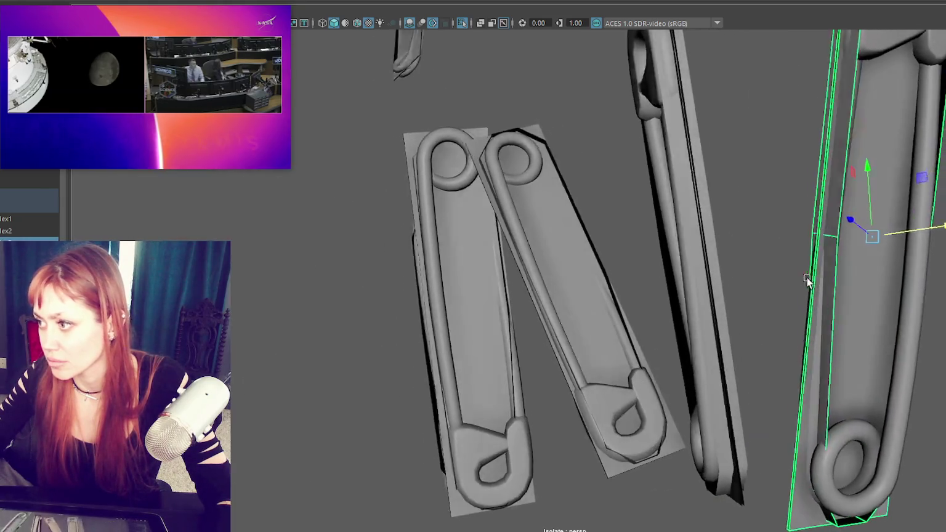
{"action": "scroll", "coordinate": [806, 264], "scroll_direction": "down", "scroll_amount": 5}
{"action": "key", "text": "f"}
{"action": "left_click_drag", "start_coordinate": [766, 243], "coordinate": [609, 285], "text": "alt"}
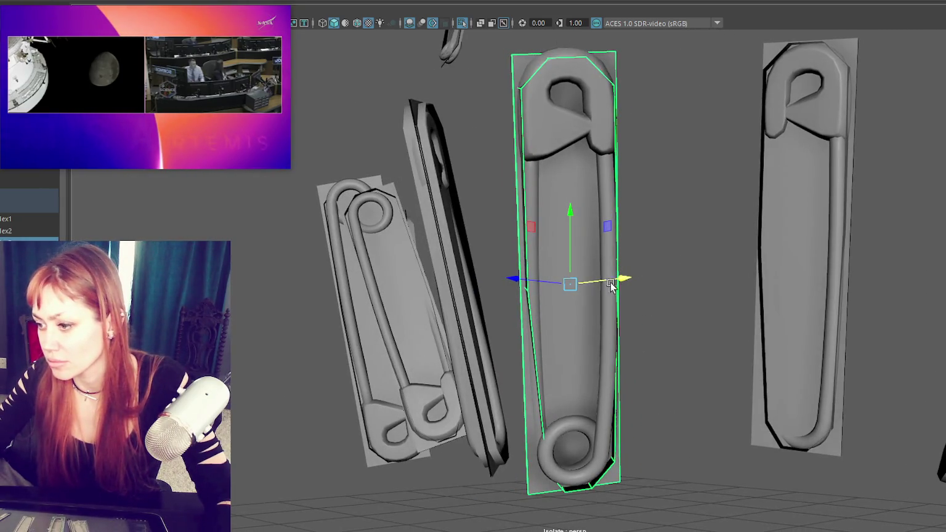
{"action": "left_click_drag", "start_coordinate": [570, 249], "coordinate": [576, 243]}
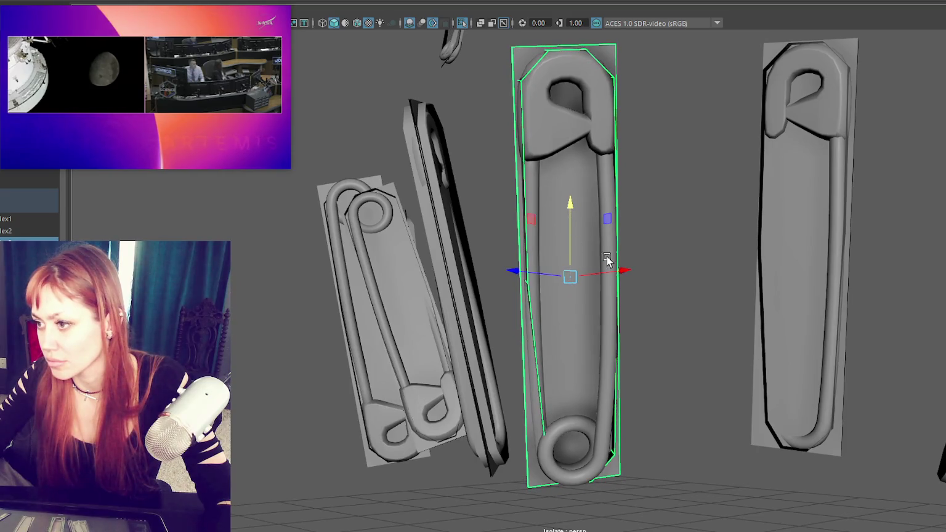
{"action": "left_click_drag", "start_coordinate": [610, 275], "coordinate": [613, 274]}
{"action": "key", "text": "e"}
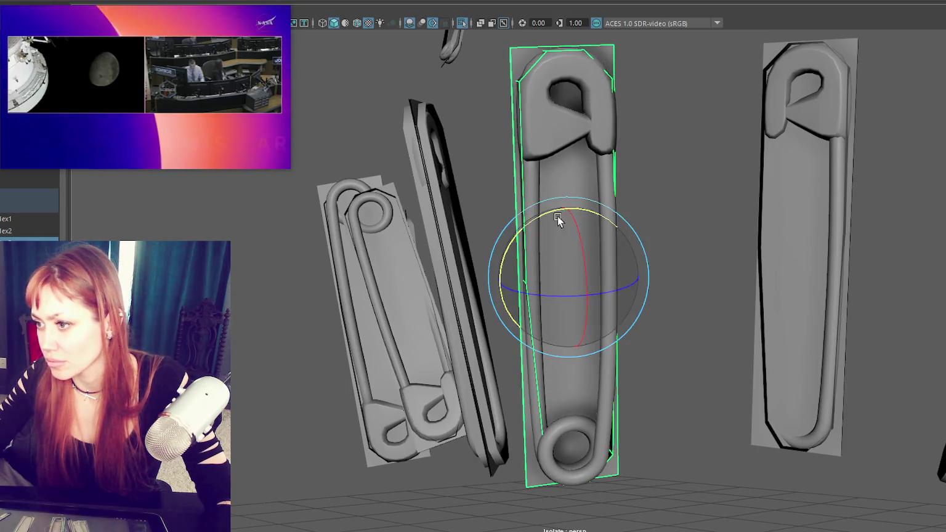
{"action": "left_click_drag", "start_coordinate": [557, 215], "coordinate": [548, 209]}
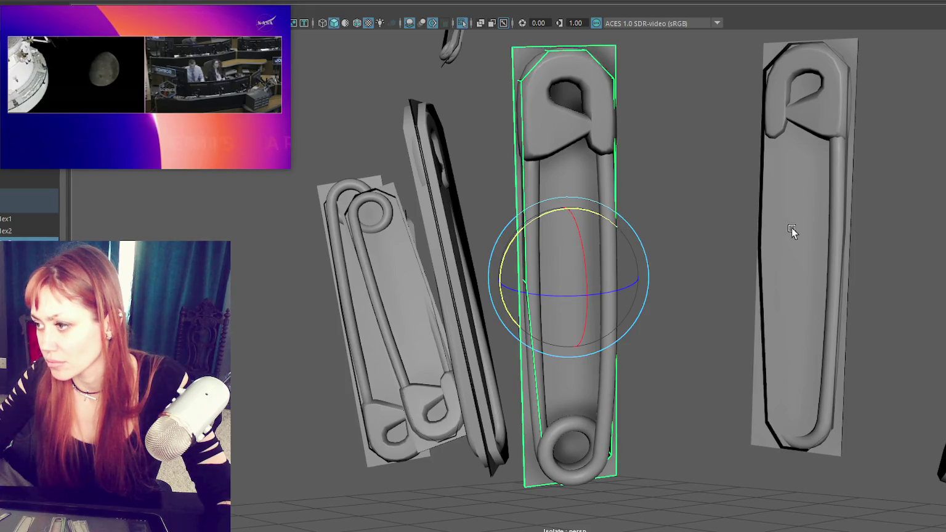
- Zoom out over the cluster, clear the selection and select all the pins
{"action": "left_click", "coordinate": [794, 233]}
{"action": "left_click_drag", "start_coordinate": [793, 234], "coordinate": [816, 246], "text": "alt"}
{"action": "right_click_drag", "start_coordinate": [836, 247], "coordinate": [786, 234], "text": "alt"}
{"action": "mouse_move", "coordinate": [785, 234]}
{"action": "left_mouse_down", "text": "alt"}
{"action": "mouse_move", "coordinate": [744, 256]}
{"action": "mouse_move", "coordinate": [696, 226]}
{"action": "left_mouse_up", "text": "alt"}
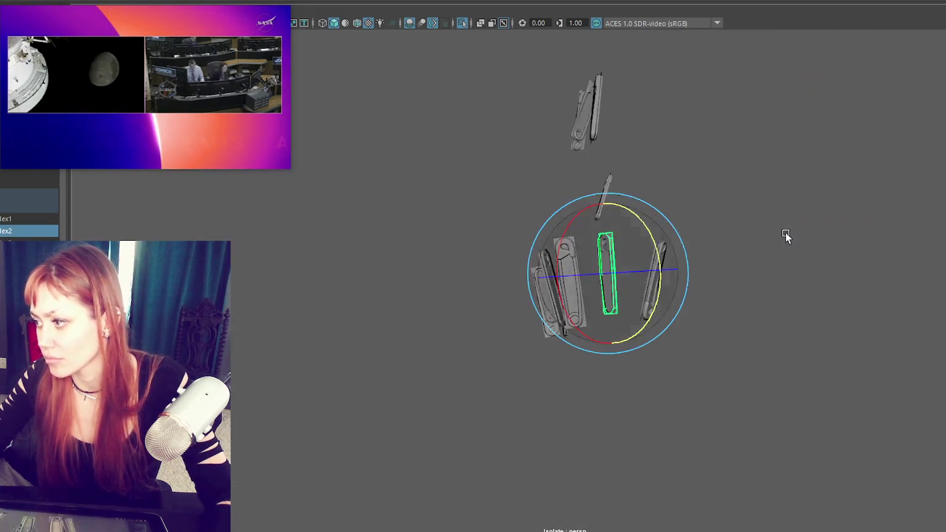
{"action": "left_click", "coordinate": [203, 213]}
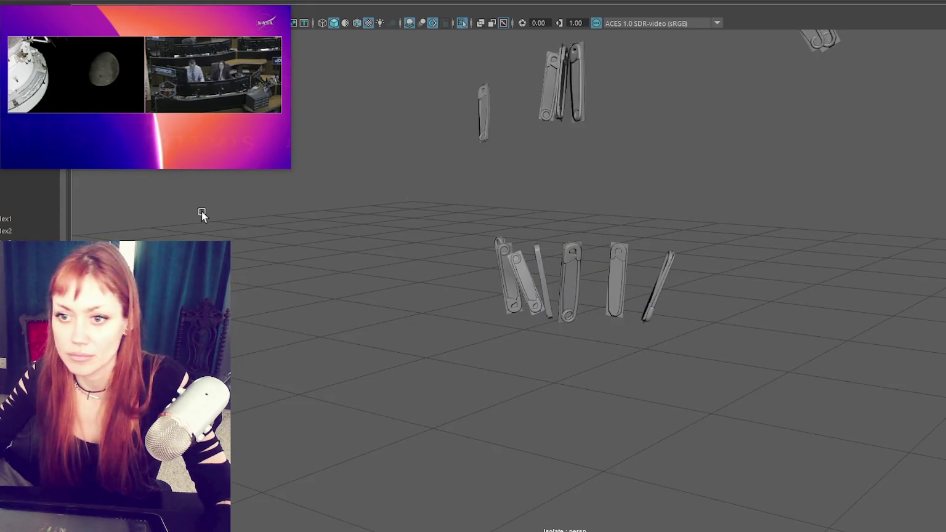
{"action": "key", "text": "ctrl+shift+a"}
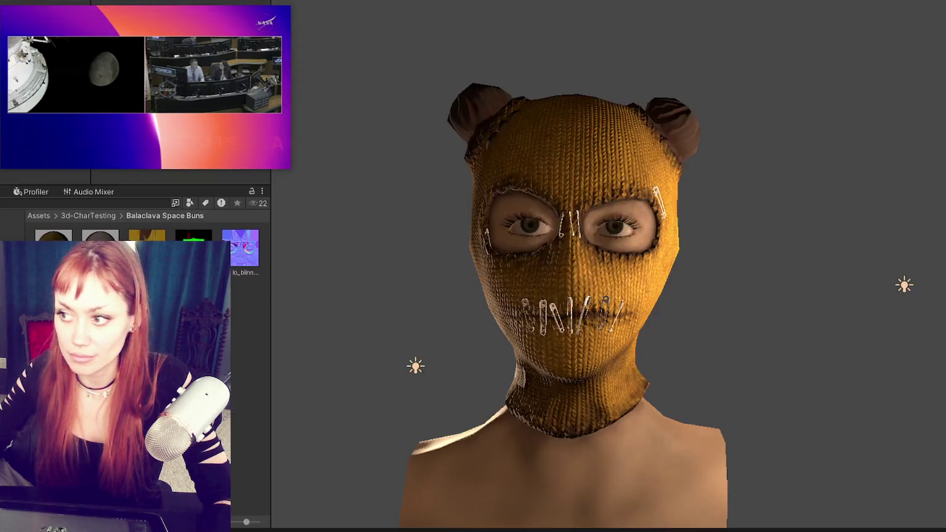
- Orbit in close on the balaclava face in Unity, then switch to Substance 3D Painter
{"action": "mouse_move", "coordinate": [616, 302]}
{"action": "left_mouse_down", "text": "alt"}
{"action": "mouse_move", "coordinate": [688, 303]}
{"action": "mouse_move", "coordinate": [436, 299]}
{"action": "mouse_move", "coordinate": [494, 352]}
{"action": "mouse_move", "coordinate": [648, 209]}
{"action": "mouse_move", "coordinate": [649, 233]}
{"action": "left_mouse_up", "text": "alt"}
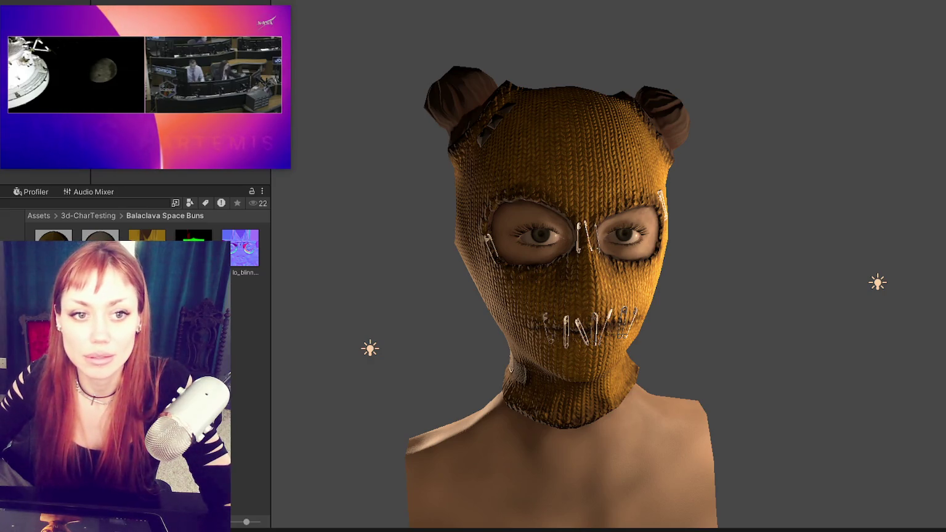
{"action": "key", "text": "alt+Tab"}
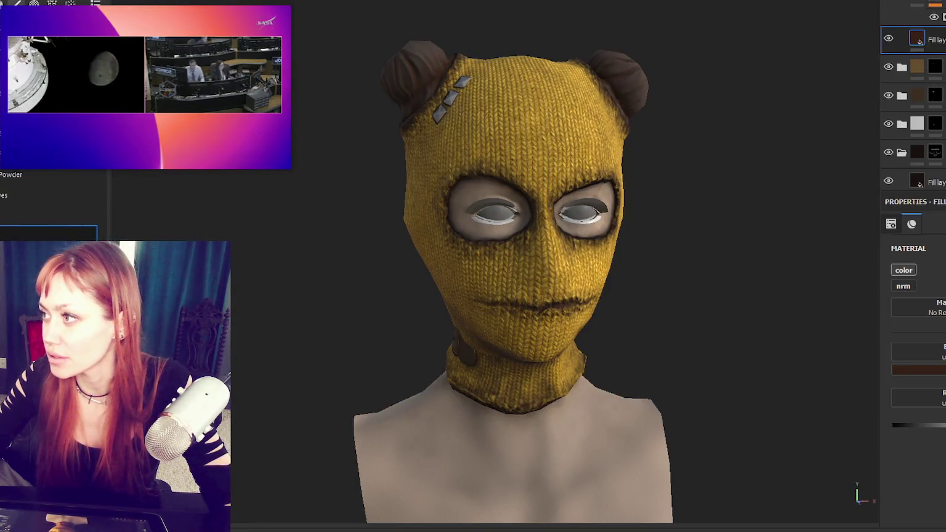
- Switch to the SKIN texture set
{"action": "left_click", "coordinate": [921, 43]}
{"action": "left_click", "coordinate": [919, 41]}
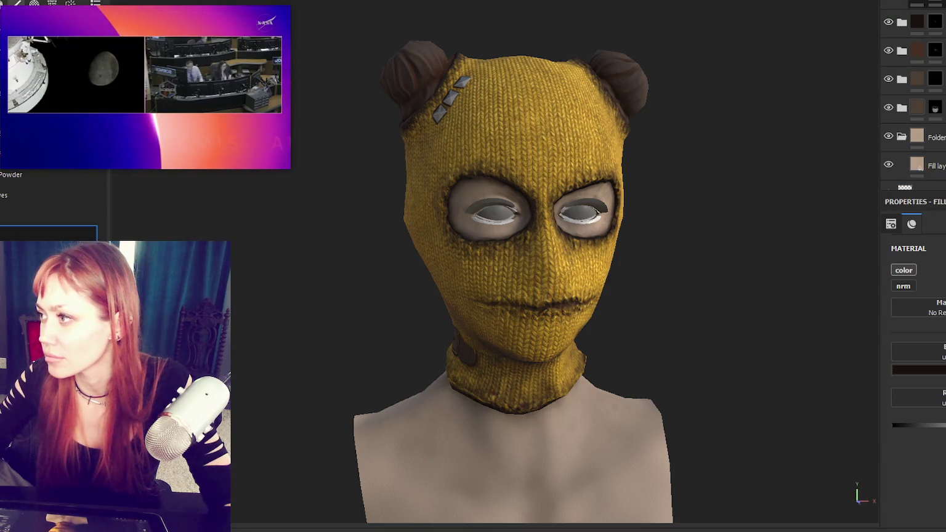
{"action": "scroll", "coordinate": [714, 185], "scroll_direction": "up", "scroll_amount": 5}
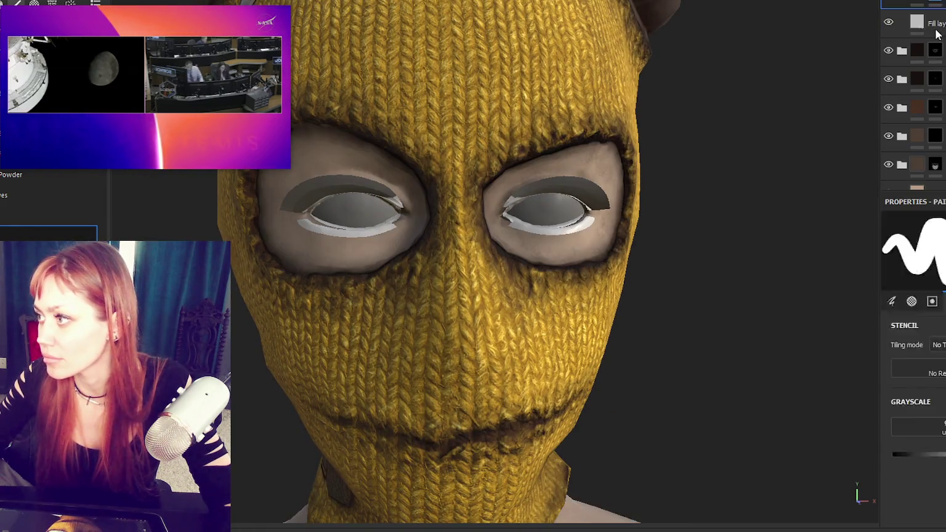
- Set the fill layer's base colour to dark brown 210A0A
{"action": "left_click", "coordinate": [918, 370]}
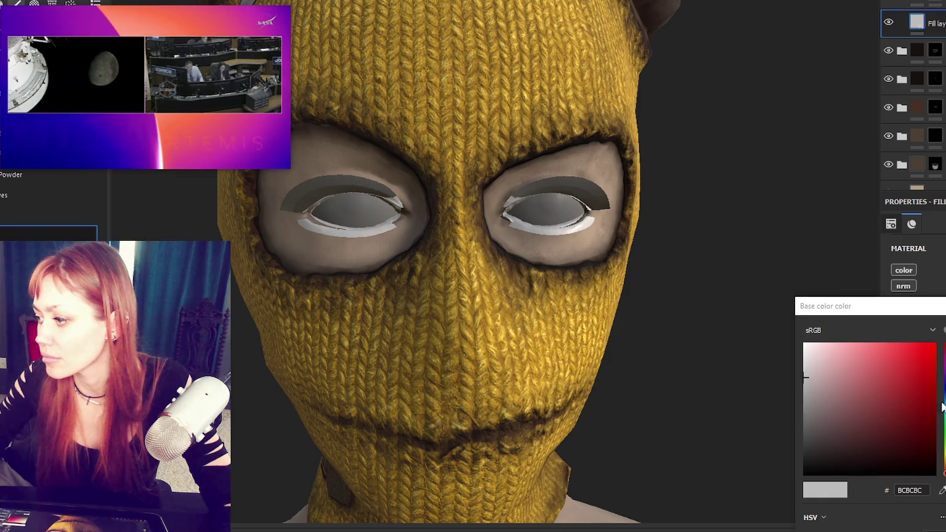
{"action": "left_click", "coordinate": [899, 455]}
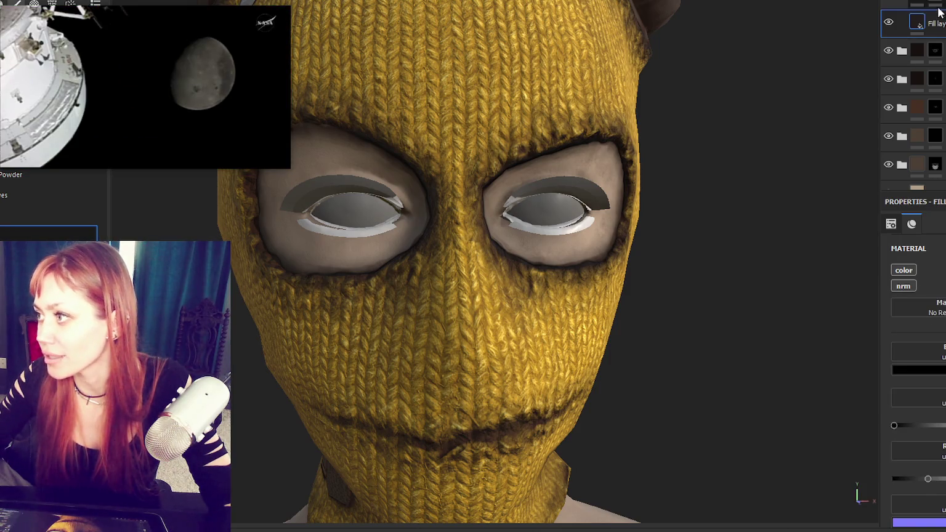
{"action": "left_click", "coordinate": [917, 370]}
{"action": "left_click", "coordinate": [897, 458]}
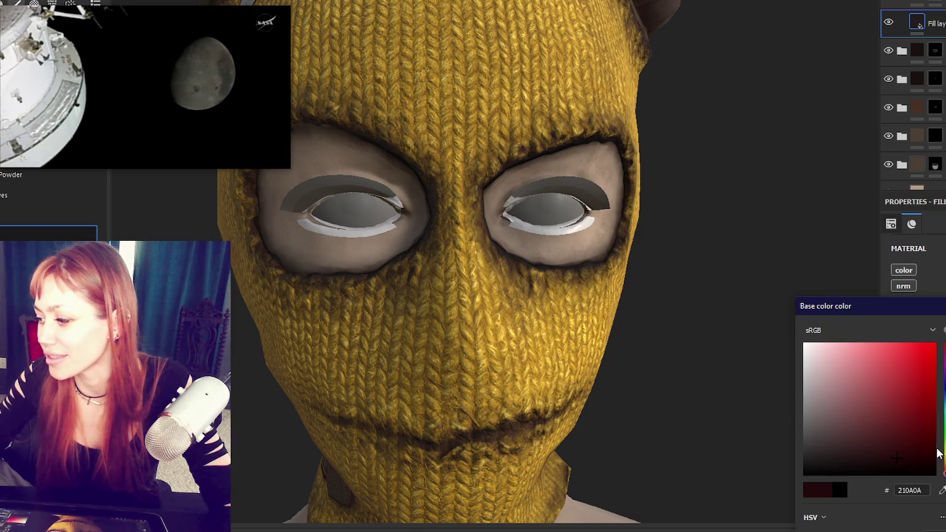
{"action": "left_click", "coordinate": [938, 469]}
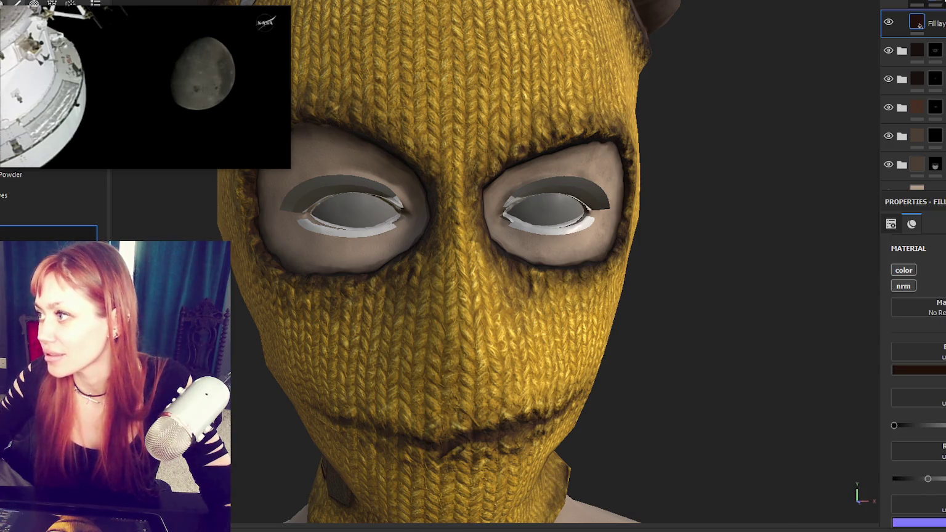
{"action": "left_click_drag", "start_coordinate": [527, 95], "coordinate": [526, 146], "text": "alt"}
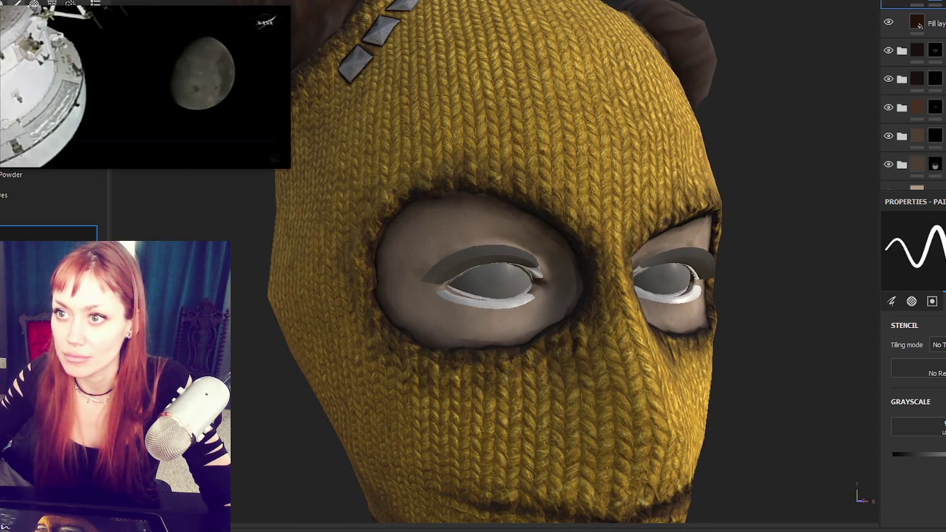
- Frame the whole bust and orbit around the head to inspect its sides
{"action": "scroll", "coordinate": [517, 205], "scroll_direction": "down", "scroll_amount": 2}
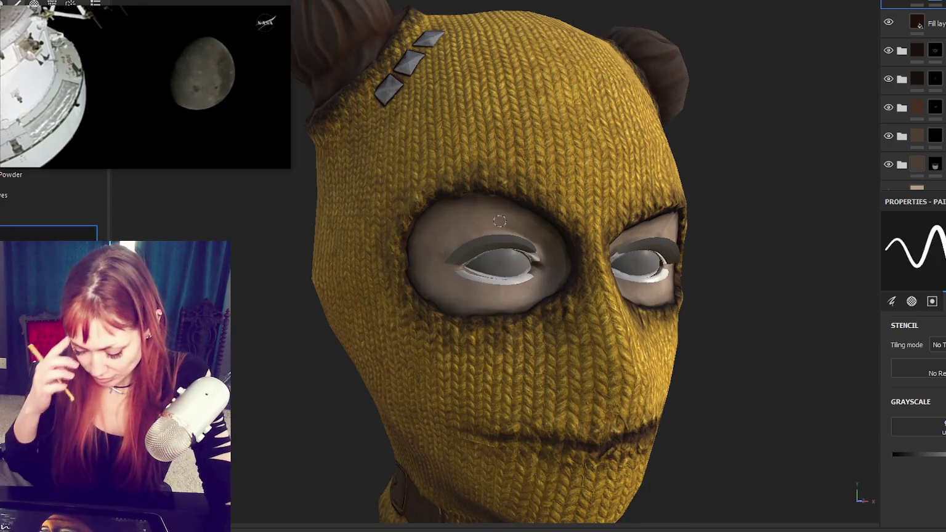
{"action": "key", "text": "f"}
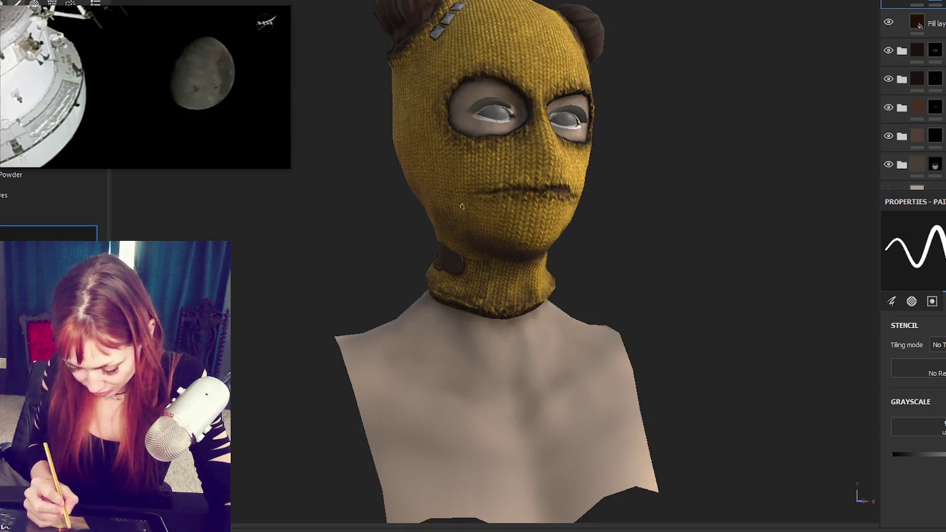
{"action": "scroll", "coordinate": [604, 75], "scroll_direction": "up", "scroll_amount": 5}
{"action": "left_click_drag", "start_coordinate": [604, 75], "coordinate": [613, 152], "text": "alt"}
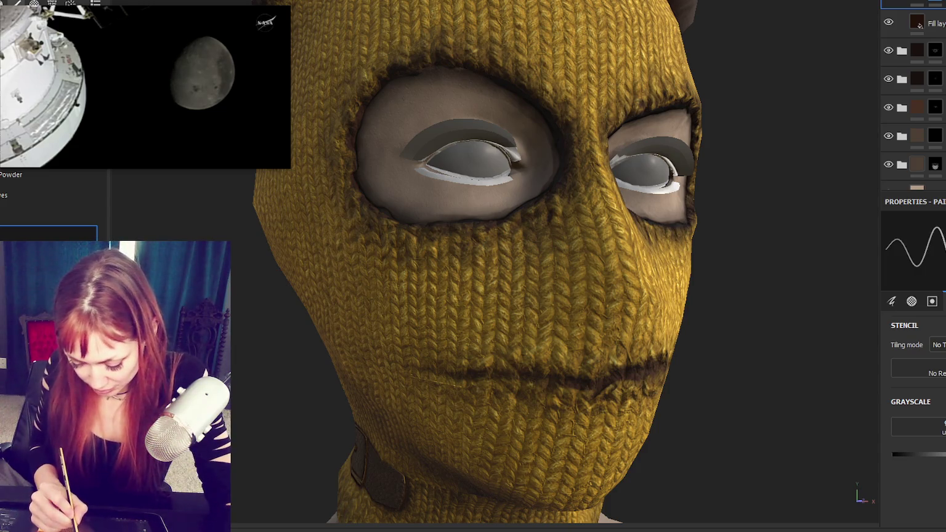
{"action": "mouse_move", "coordinate": [608, 200]}
{"action": "left_mouse_down", "text": "alt"}
{"action": "mouse_move", "coordinate": [553, 184]}
{"action": "mouse_move", "coordinate": [598, 21]}
{"action": "left_mouse_up", "text": "alt"}
{"action": "mouse_move", "coordinate": [729, 179]}
{"action": "left_mouse_down", "text": "alt"}
{"action": "mouse_move", "coordinate": [777, 160]}
{"action": "mouse_move", "coordinate": [728, 102]}
{"action": "left_mouse_up", "text": "alt"}
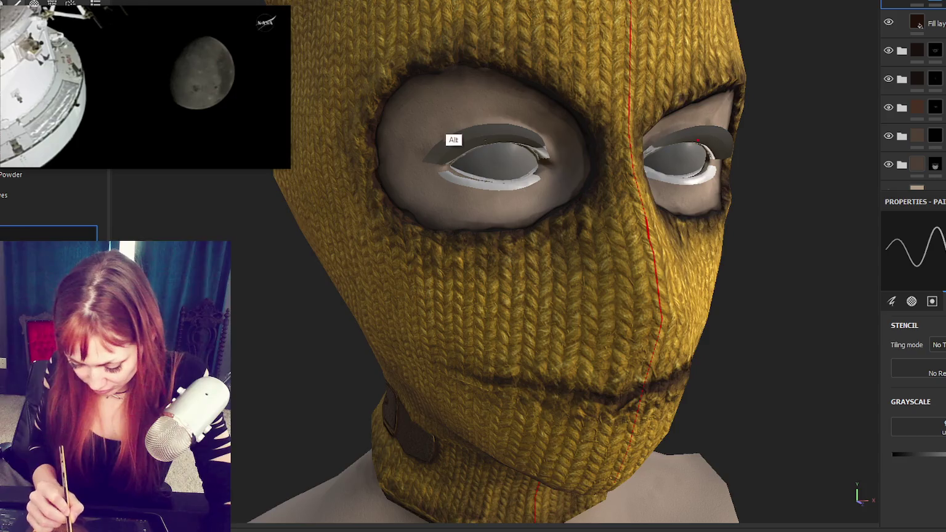
{"action": "left_click_drag", "start_coordinate": [446, 135], "coordinate": [425, 137], "text": "alt"}
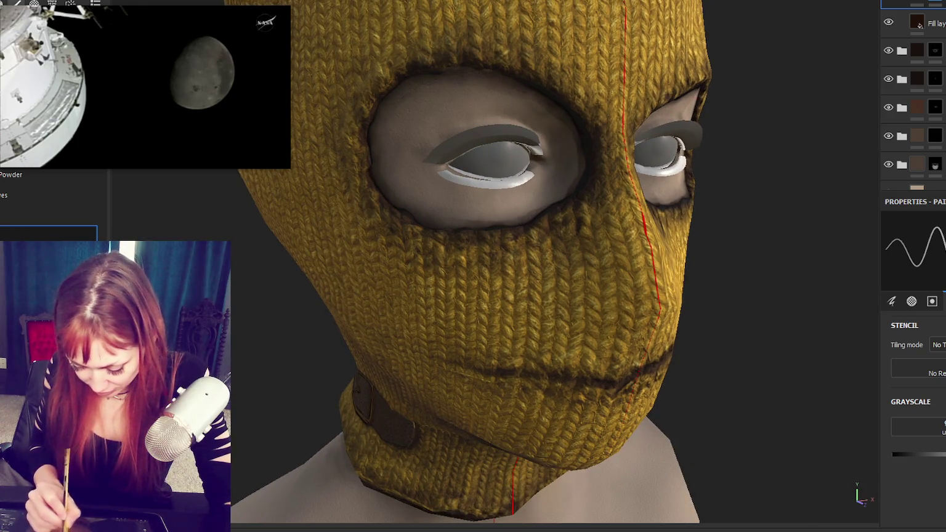
- Orbit under and around the face, ending zoomed in on a near-frontal view
{"action": "mouse_move", "coordinate": [685, 119]}
{"action": "left_mouse_down", "text": "alt"}
{"action": "mouse_move", "coordinate": [528, 179]}
{"action": "mouse_move", "coordinate": [580, 186]}
{"action": "left_mouse_up", "text": "alt"}
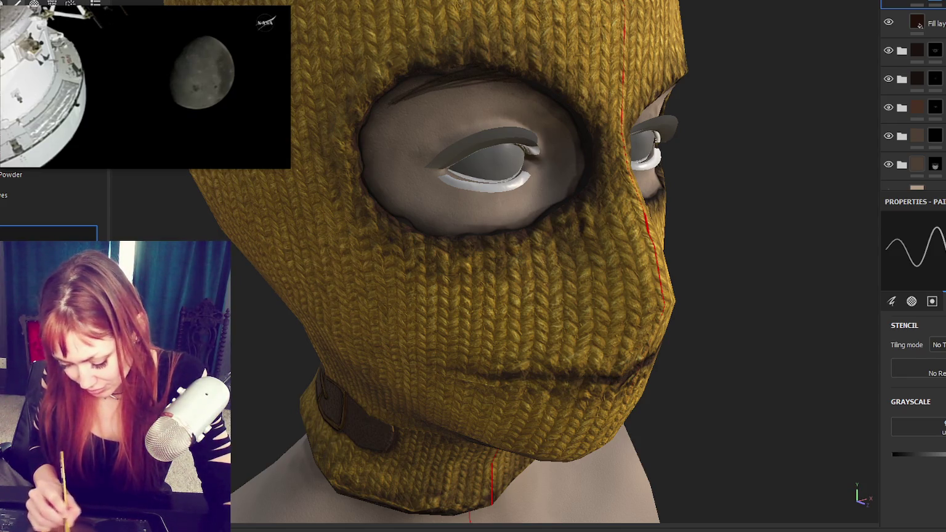
{"action": "left_click_drag", "start_coordinate": [626, 154], "coordinate": [562, 143], "text": "alt"}
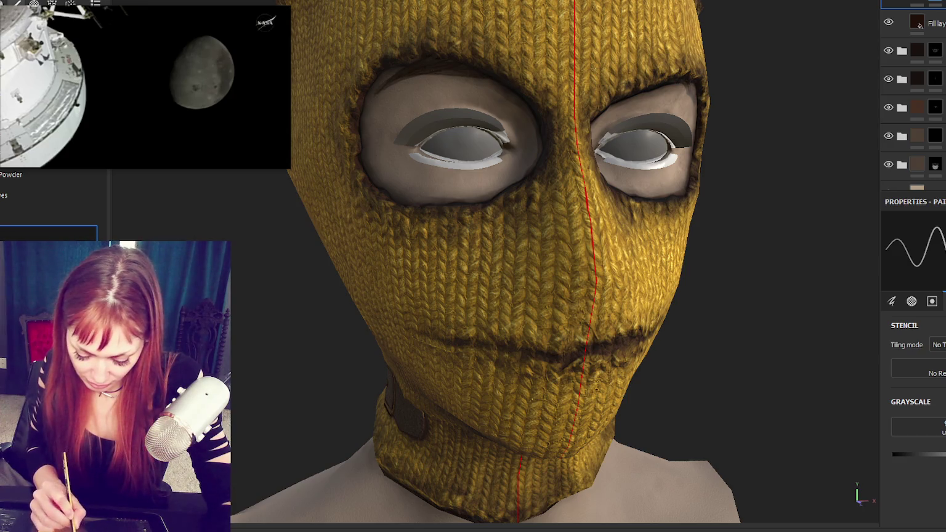
{"action": "mouse_move", "coordinate": [770, 208]}
{"action": "left_mouse_down", "text": "alt"}
{"action": "mouse_move", "coordinate": [675, 203]}
{"action": "mouse_move", "coordinate": [634, 211]}
{"action": "left_mouse_up", "text": "alt"}
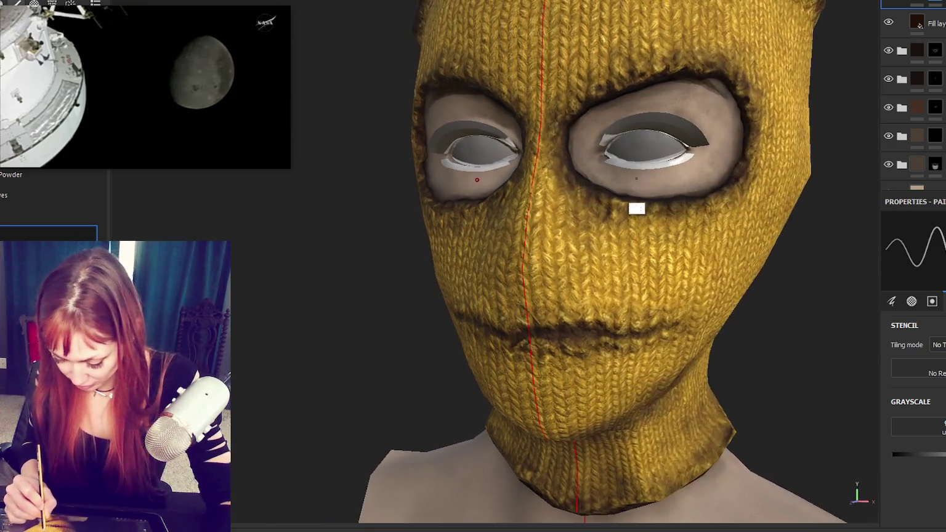
{"action": "left_click_drag", "start_coordinate": [715, 94], "coordinate": [671, 94], "text": "alt"}
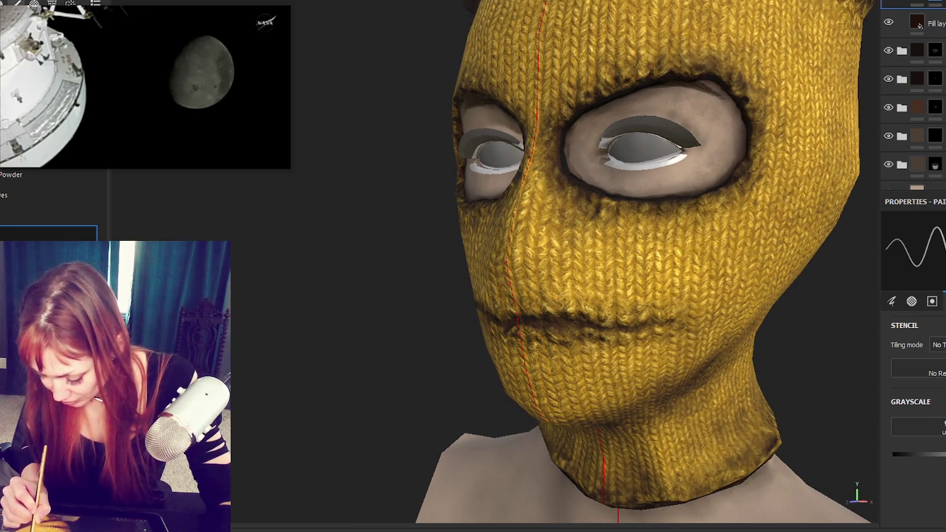
{"action": "left_click_drag", "start_coordinate": [530, 158], "coordinate": [787, 164], "text": "alt"}
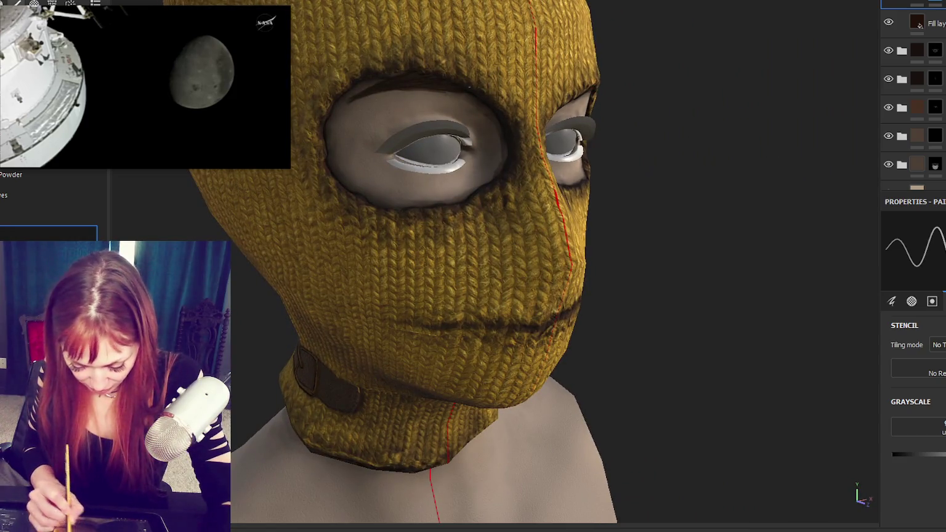
{"action": "mouse_move", "coordinate": [671, 124]}
{"action": "left_mouse_down", "text": "alt"}
{"action": "mouse_move", "coordinate": [619, 116]}
{"action": "mouse_move", "coordinate": [626, 96]}
{"action": "left_mouse_up", "text": "alt"}
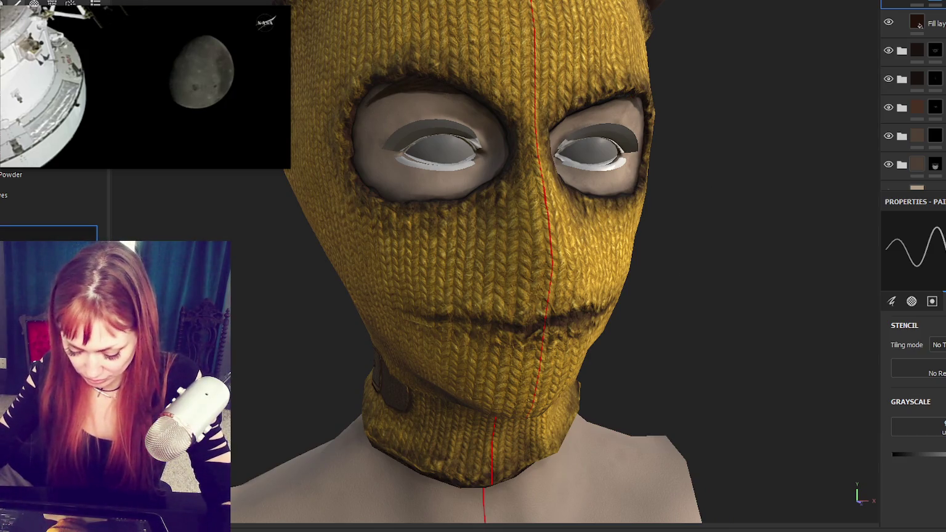
{"action": "scroll", "coordinate": [474, 88], "scroll_direction": "up", "scroll_amount": 3}
{"action": "scroll", "coordinate": [474, 88], "scroll_direction": "up", "scroll_amount": 3}
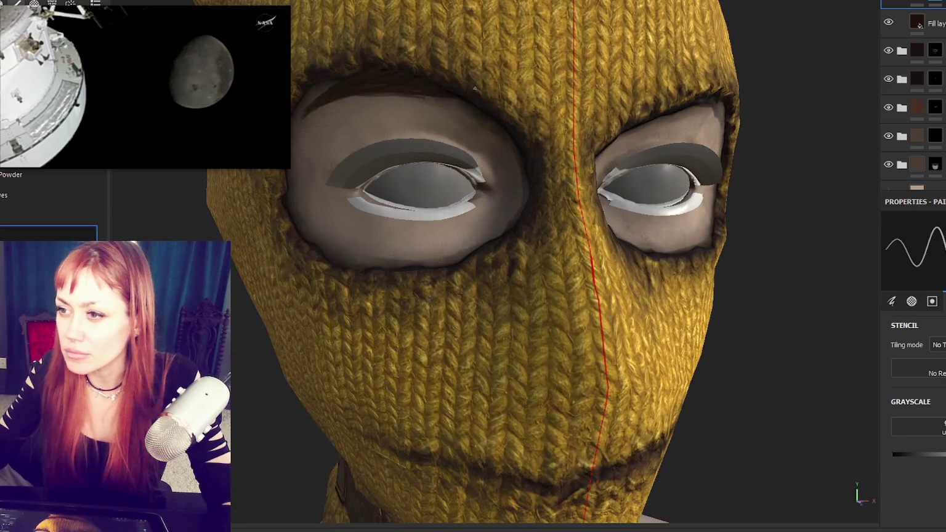
- Orbit around the eye holes and add a new fill layer at the top of the stack
{"action": "left_click_drag", "start_coordinate": [474, 88], "coordinate": [569, 219], "text": "alt"}
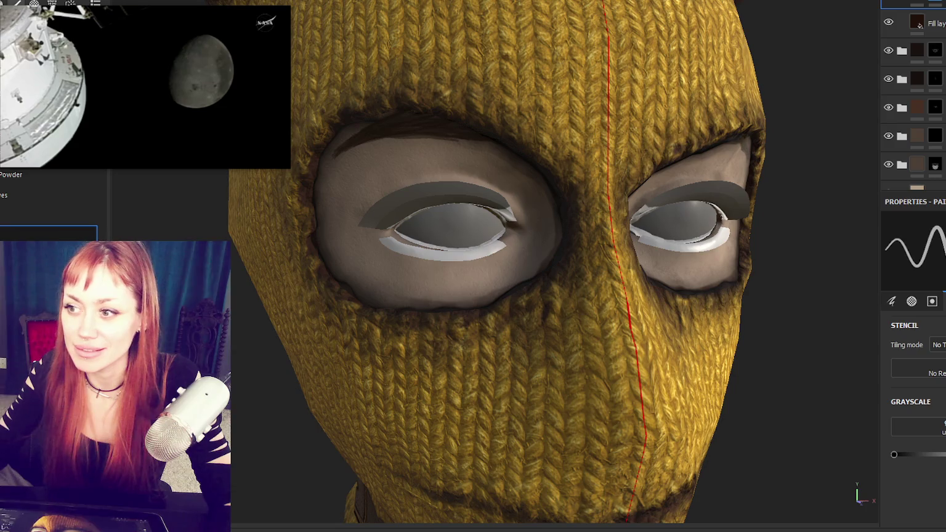
{"action": "left_click_drag", "start_coordinate": [399, 185], "coordinate": [579, 178], "text": "alt"}
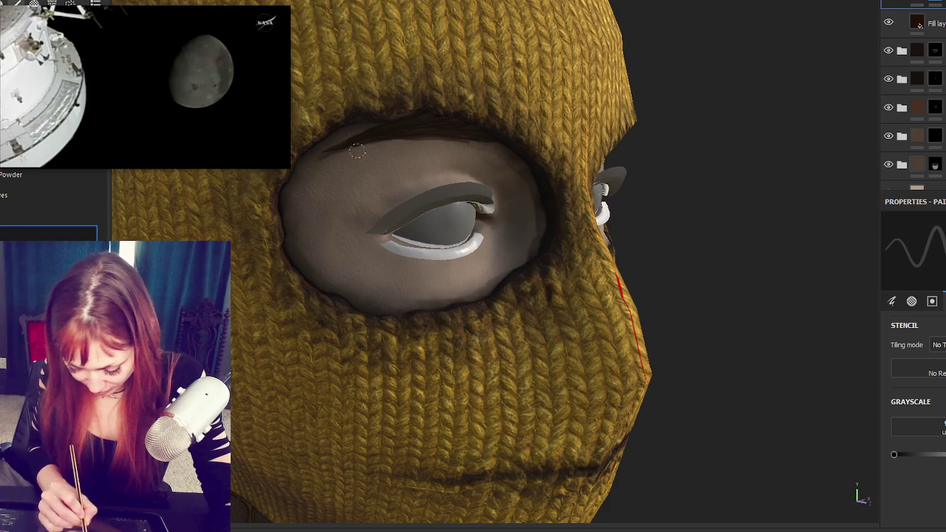
{"action": "mouse_move", "coordinate": [466, 148]}
{"action": "left_mouse_down", "text": "alt"}
{"action": "mouse_move", "coordinate": [503, 143]}
{"action": "mouse_move", "coordinate": [398, 129]}
{"action": "left_mouse_up", "text": "alt"}
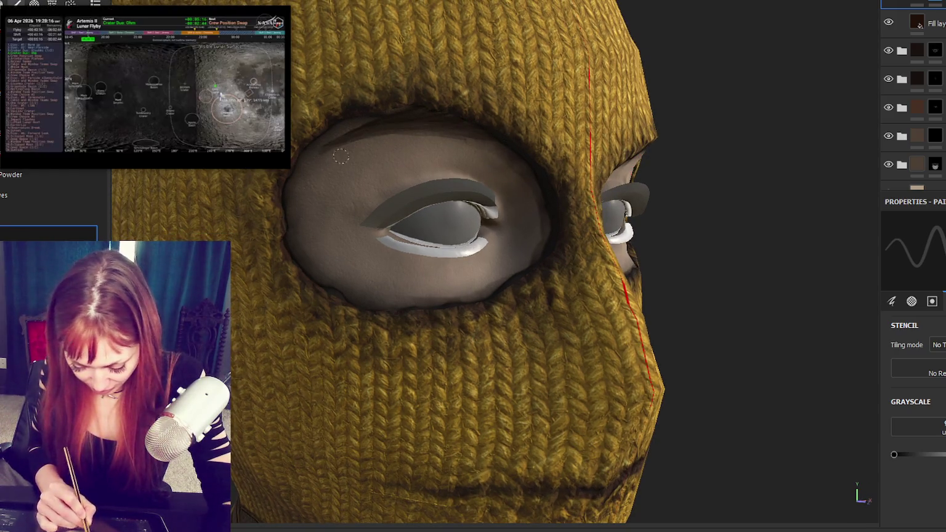
{"action": "mouse_move", "coordinate": [430, 141]}
{"action": "left_mouse_down", "text": "alt"}
{"action": "mouse_move", "coordinate": [528, 202]}
{"action": "mouse_move", "coordinate": [714, 194]}
{"action": "mouse_move", "coordinate": [719, 163]}
{"action": "left_mouse_up", "text": "alt"}
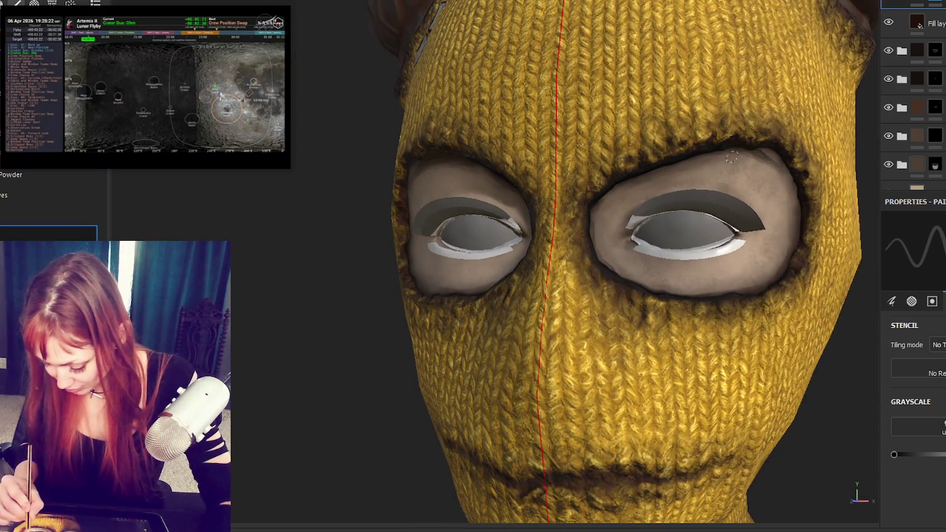
{"action": "key", "text": "ctrl+d"}
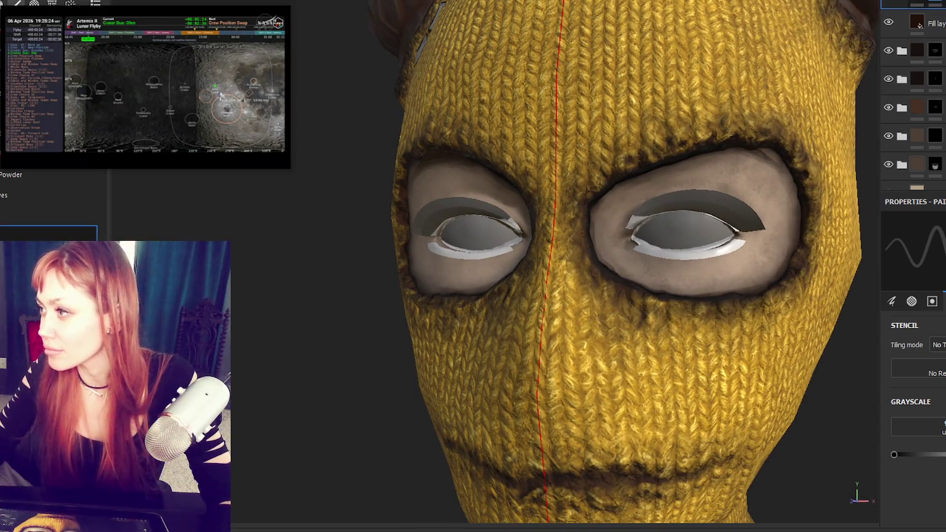
{"action": "right_click", "coordinate": [918, 22]}
- Give the new fill layer a black mask, select it, and work around the eye opening
{"action": "left_click", "coordinate": [917, 22]}
{"action": "scroll", "coordinate": [615, 258], "scroll_direction": "up", "scroll_amount": 3}
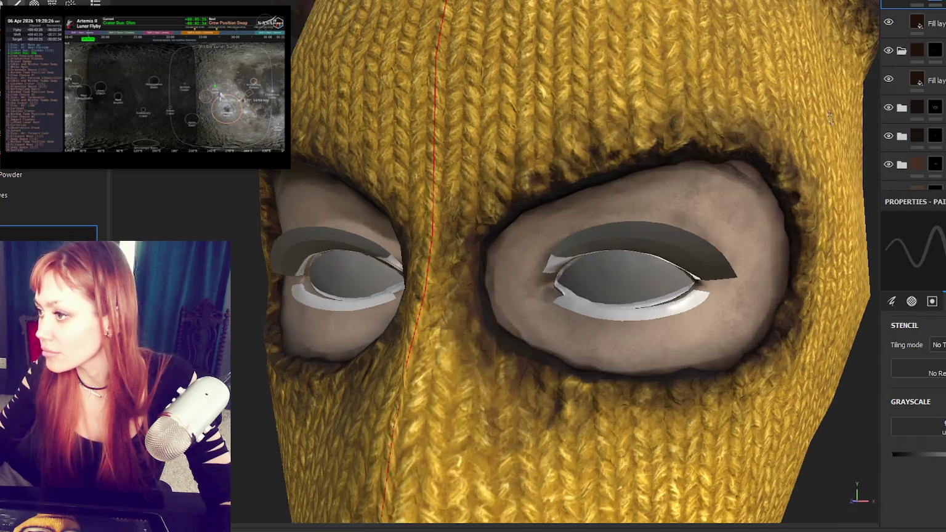
{"action": "left_click", "coordinate": [927, 22]}
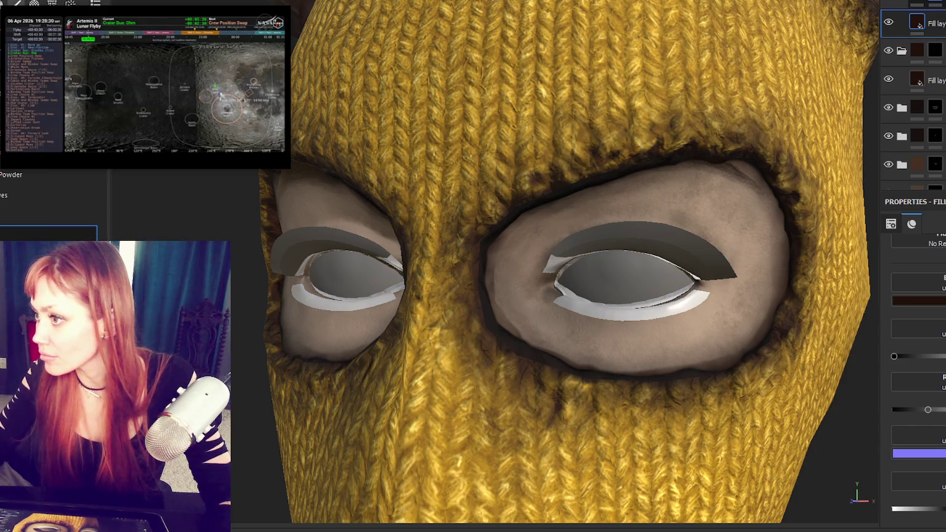
{"action": "scroll", "coordinate": [616, 277], "scroll_direction": "up", "scroll_amount": 3}
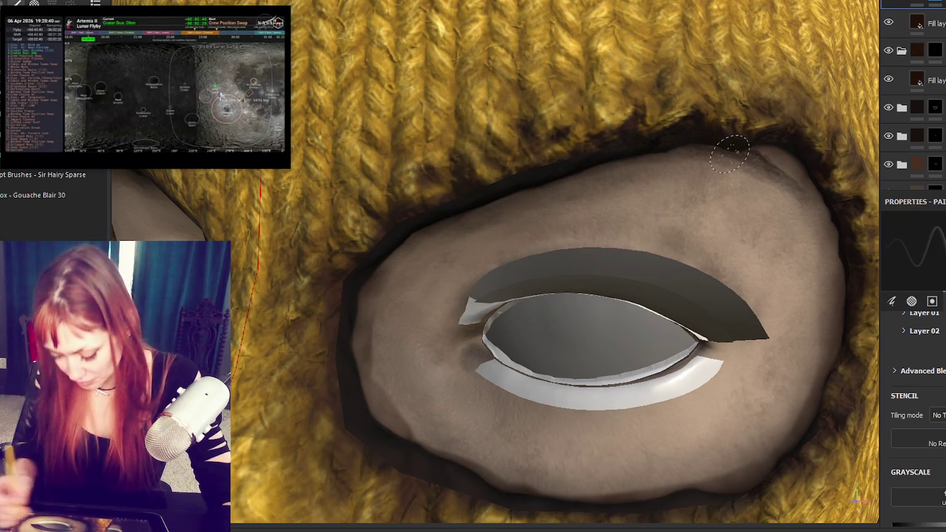
{"action": "left_click_drag", "start_coordinate": [706, 210], "coordinate": [646, 178], "text": "alt"}
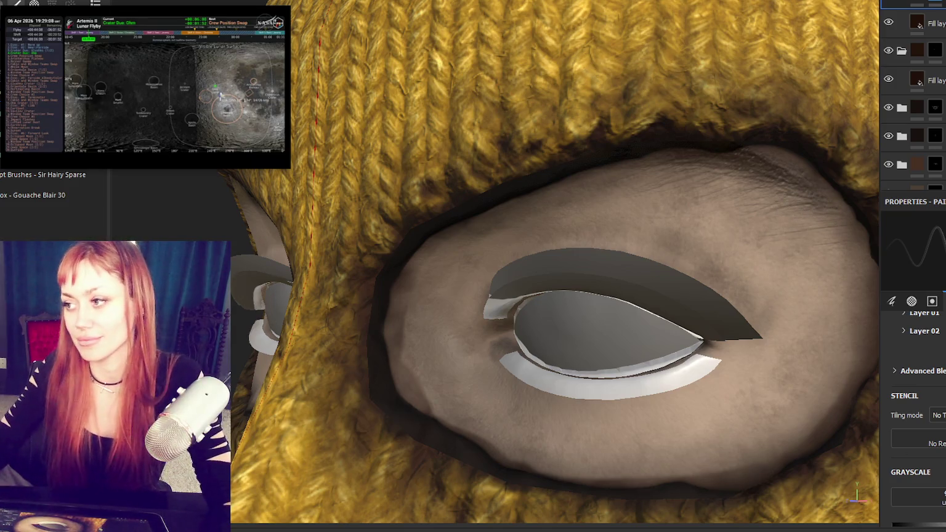
{"action": "scroll", "coordinate": [554, 265], "scroll_direction": "down", "scroll_amount": 5}
{"action": "mouse_move", "coordinate": [608, 201]}
{"action": "left_mouse_down", "text": "alt"}
{"action": "mouse_move", "coordinate": [546, 234]}
{"action": "mouse_move", "coordinate": [519, 217]}
{"action": "left_mouse_up", "text": "alt"}
{"action": "scroll", "coordinate": [578, 233], "scroll_direction": "up", "scroll_amount": 3}
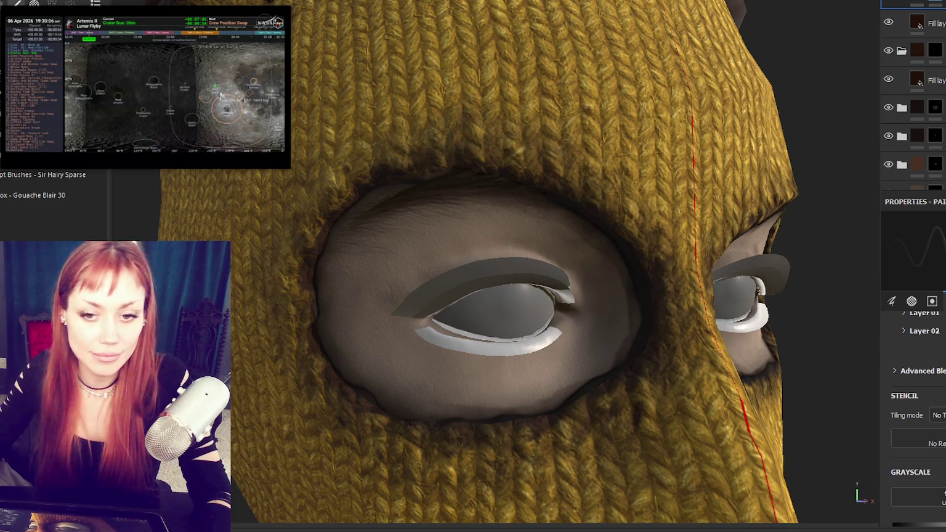
- Frame the mask and orbit between three-quarter and frontal views to check the eye shading
{"action": "scroll", "coordinate": [530, 455], "scroll_direction": "down", "scroll_amount": 3}
{"action": "mouse_move", "coordinate": [644, 327]}
{"action": "left_mouse_down", "text": "alt"}
{"action": "mouse_move", "coordinate": [544, 236]}
{"action": "mouse_move", "coordinate": [437, 209]}
{"action": "left_mouse_up", "text": "alt"}
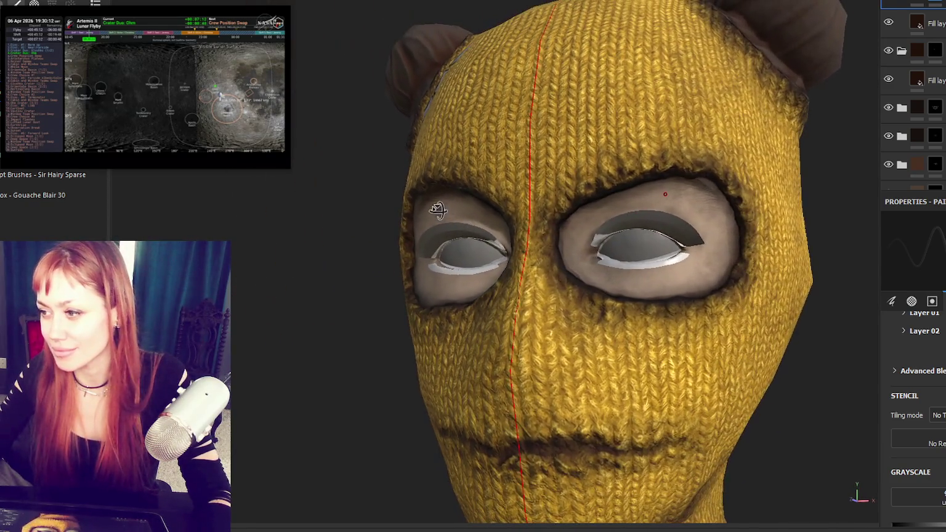
{"action": "scroll", "coordinate": [591, 219], "scroll_direction": "up", "scroll_amount": 3}
{"action": "scroll", "coordinate": [591, 220], "scroll_direction": "up", "scroll_amount": 2}
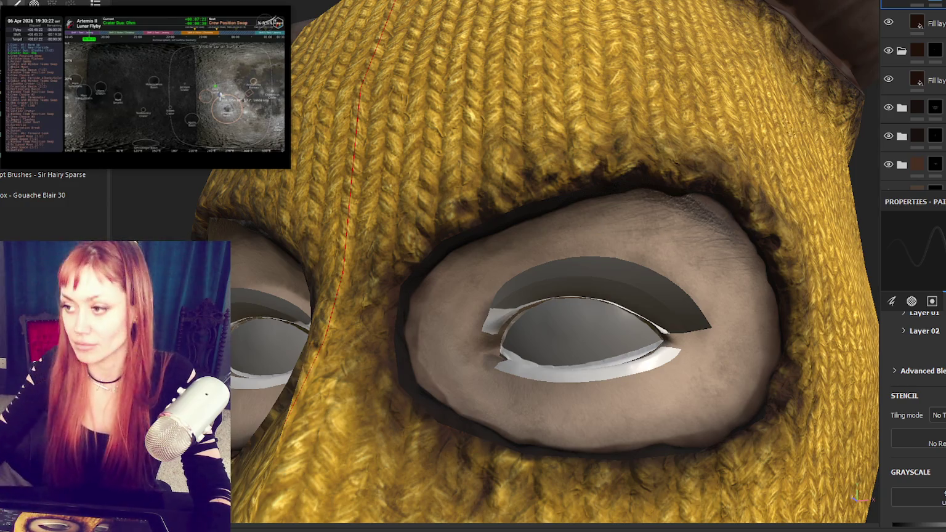
{"action": "key", "text": "f"}
{"action": "scroll", "coordinate": [915, 384], "scroll_direction": "down", "scroll_amount": 5}
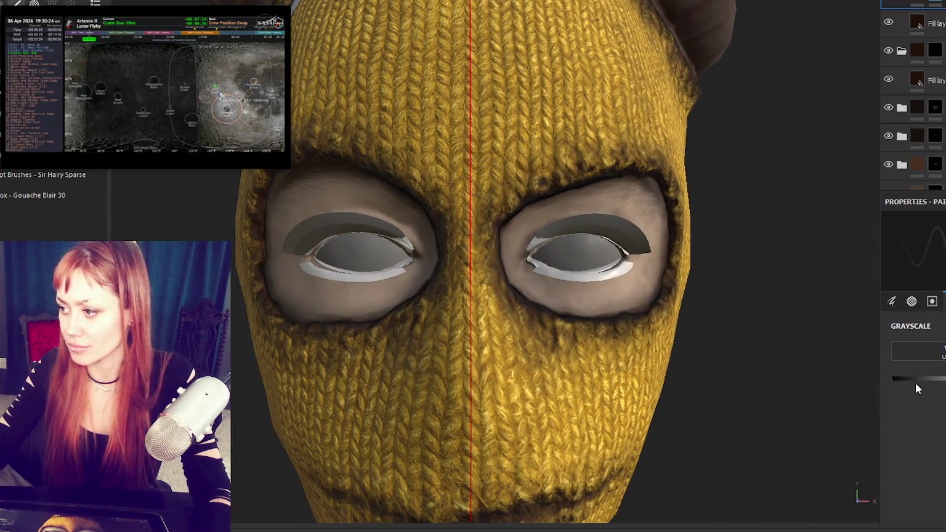
{"action": "left_click_drag", "start_coordinate": [641, 243], "coordinate": [647, 212], "text": "alt"}
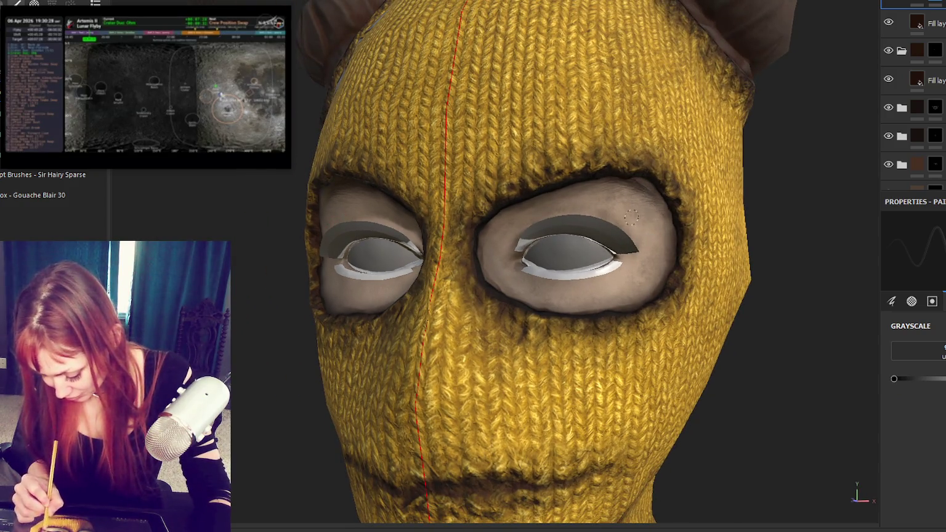
{"action": "left_click_drag", "start_coordinate": [632, 216], "coordinate": [604, 242], "text": "alt"}
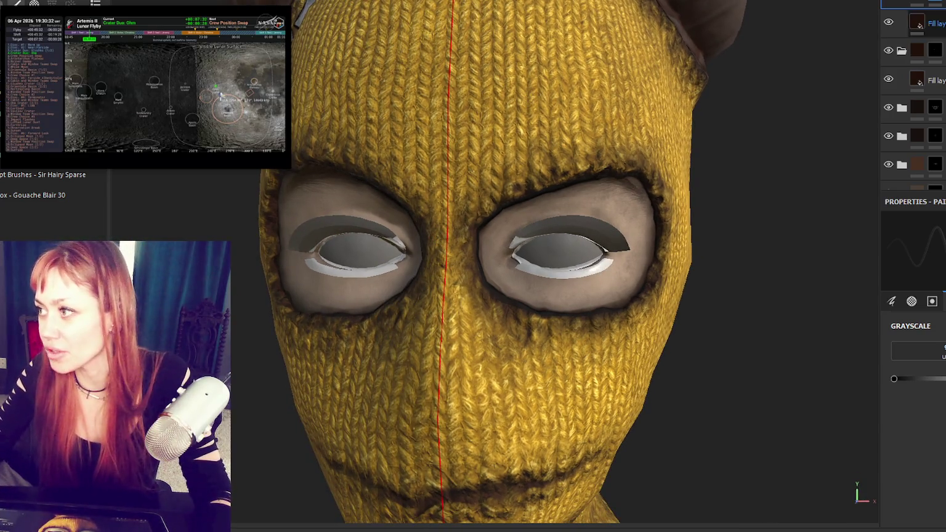
- Hide the eyelashes and add a black mask to the top fill layer
{"action": "left_click", "coordinate": [886, 27]}
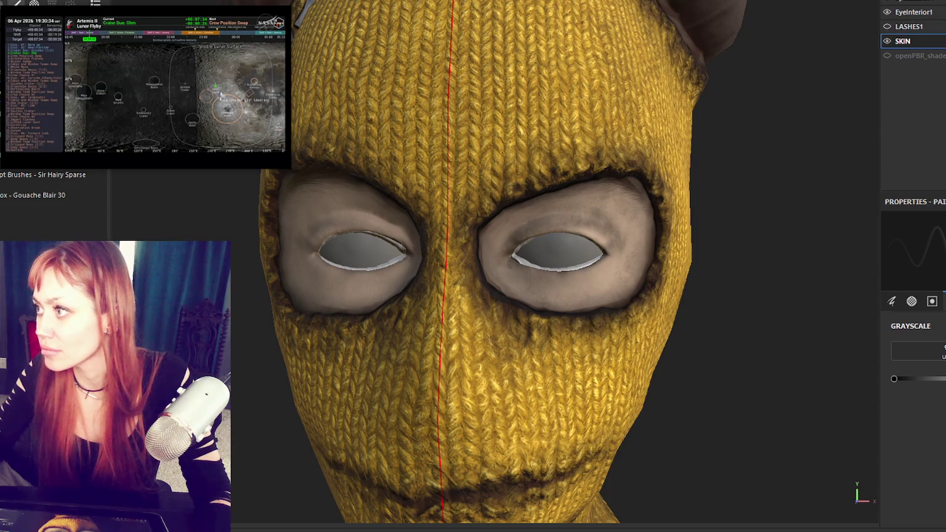
{"action": "scroll", "coordinate": [917, 92], "scroll_direction": "down", "scroll_amount": 3}
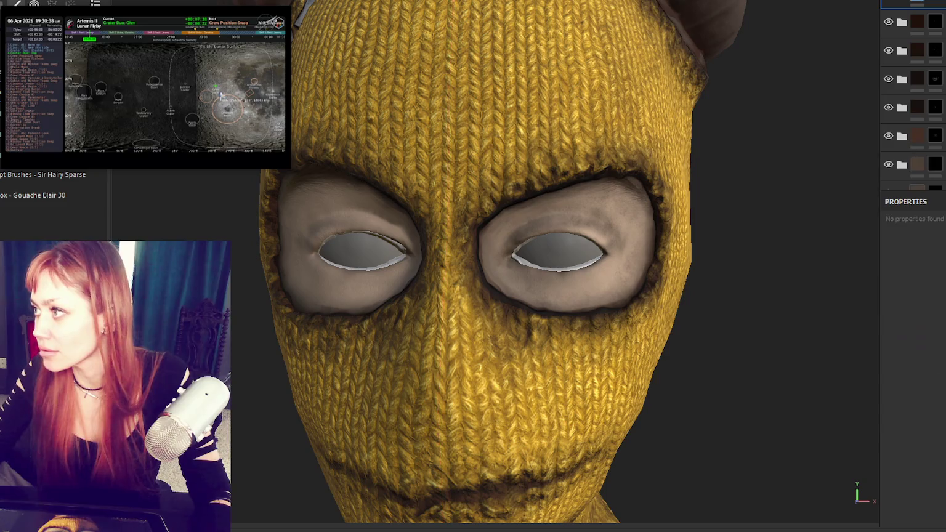
{"action": "right_click", "coordinate": [911, 15]}
{"action": "left_click", "coordinate": [923, 15]}
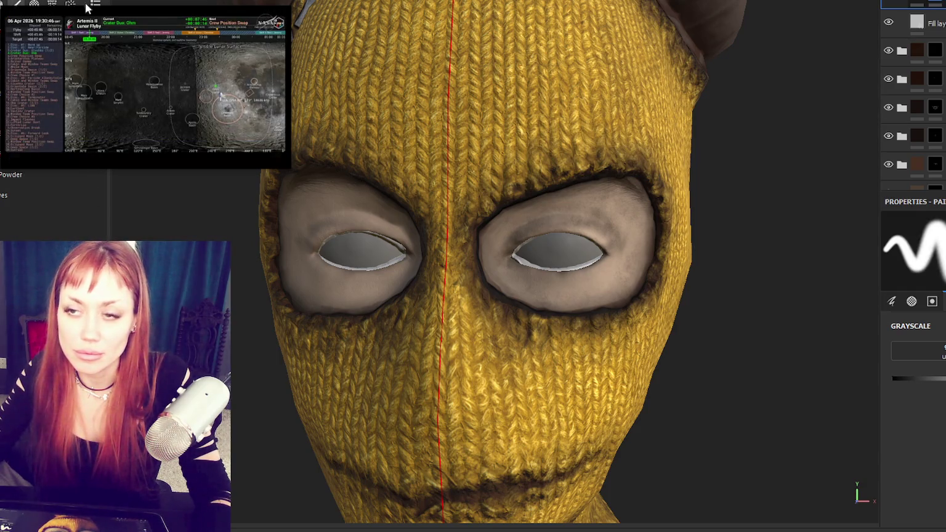
- Set the fill layer's base colour to near-black and zoom onto the right eye for painting
{"action": "left_click", "coordinate": [916, 23]}
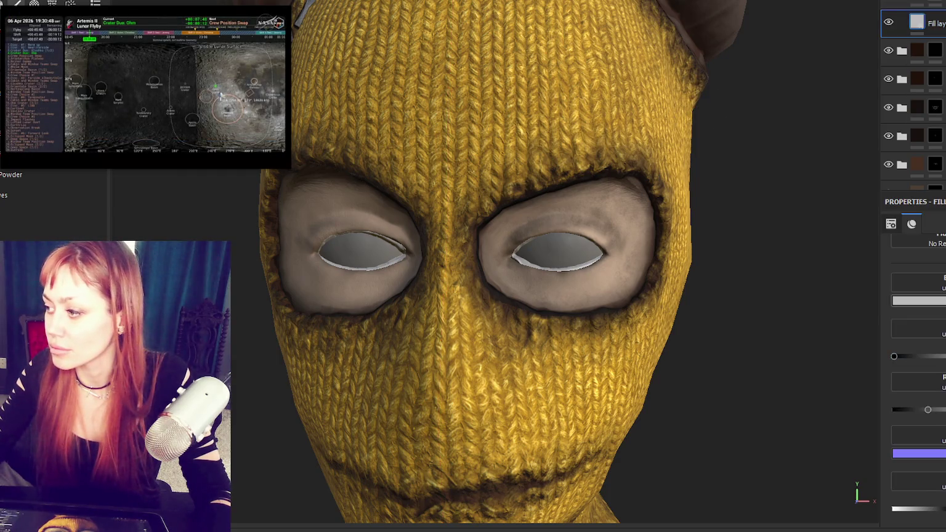
{"action": "left_click", "coordinate": [917, 300]}
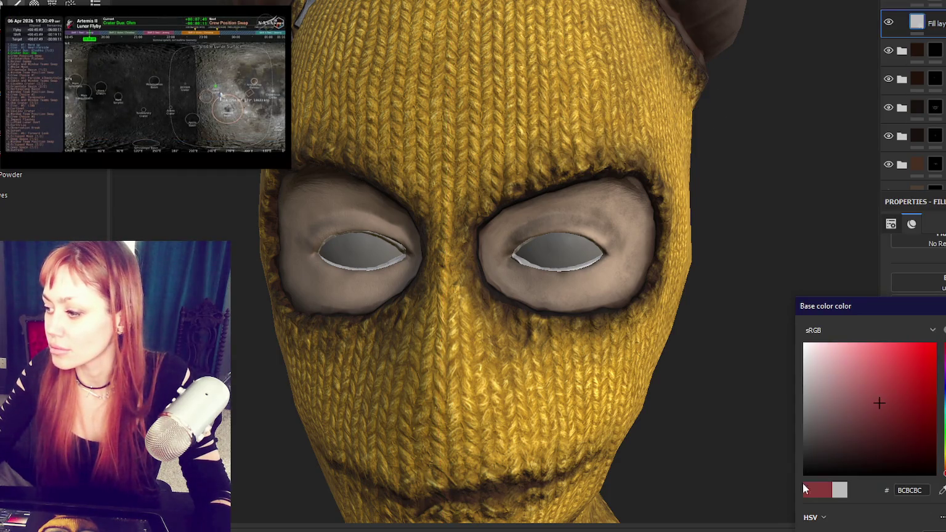
{"action": "left_click", "coordinate": [917, 24]}
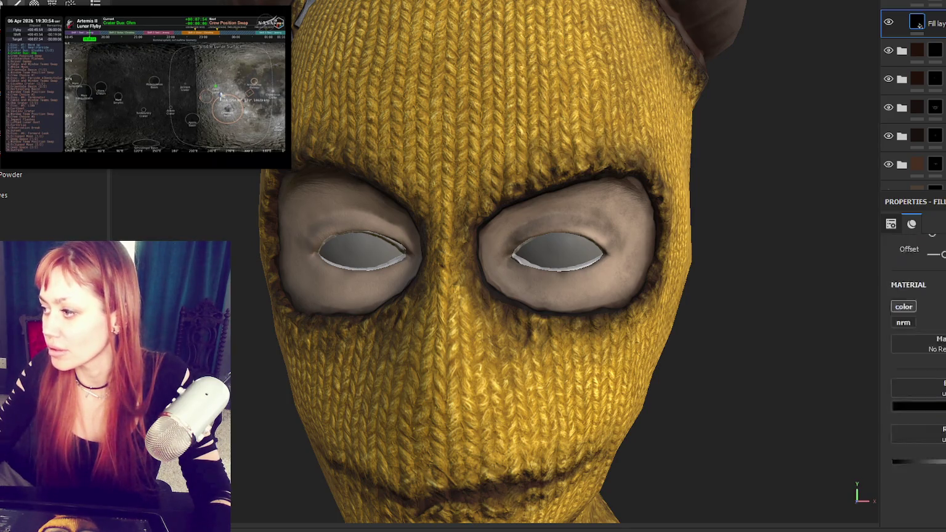
{"action": "key", "text": "1"}
{"action": "scroll", "coordinate": [582, 234], "scroll_direction": "up", "scroll_amount": 3}
{"action": "scroll", "coordinate": [582, 234], "scroll_direction": "up", "scroll_amount": 2}
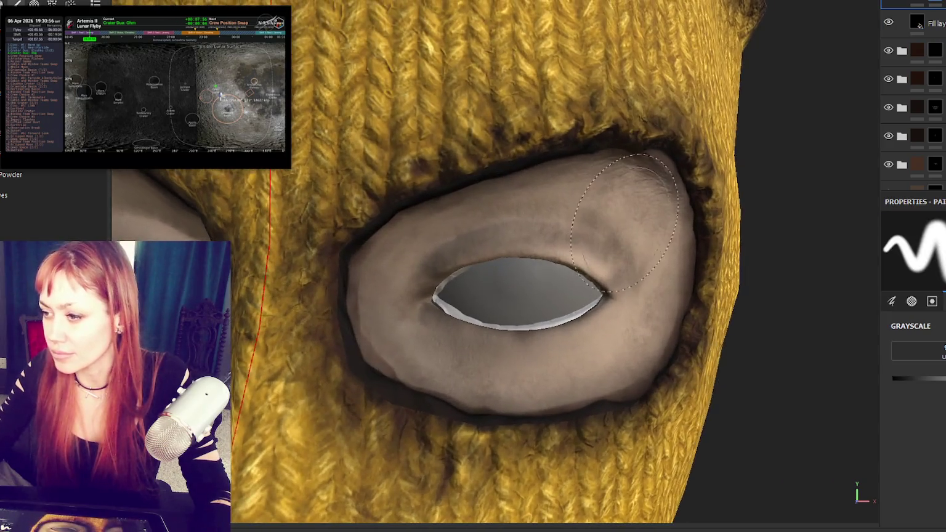
{"action": "scroll", "coordinate": [582, 234], "scroll_direction": "up", "scroll_amount": 2}
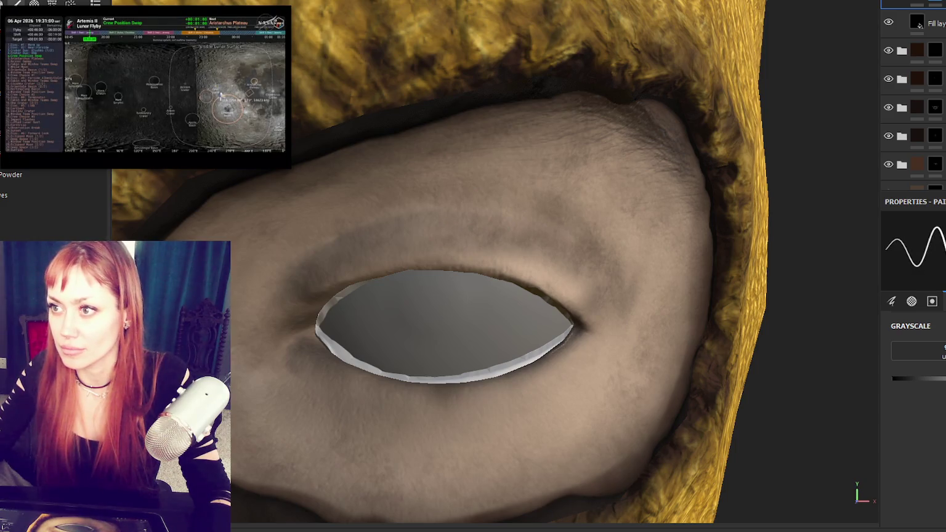
- Paint a dark brow line above the eye, darkening and extending both halves
{"action": "mouse_move", "coordinate": [276, 292]}
{"action": "left_mouse_down"}
{"action": "mouse_move", "coordinate": [429, 211]}
{"action": "mouse_move", "coordinate": [619, 280]}
{"action": "mouse_move", "coordinate": [550, 277]}
{"action": "mouse_move", "coordinate": [462, 215]}
{"action": "mouse_move", "coordinate": [600, 277]}
{"action": "left_mouse_up"}
{"action": "left_click_drag", "start_coordinate": [467, 218], "coordinate": [613, 288]}
{"action": "left_click_drag", "start_coordinate": [485, 216], "coordinate": [394, 233]}
{"action": "mouse_move", "coordinate": [394, 233]}
{"action": "left_mouse_down", "text": "alt"}
{"action": "mouse_move", "coordinate": [595, 257]}
{"action": "mouse_move", "coordinate": [431, 222]}
{"action": "mouse_move", "coordinate": [278, 286]}
{"action": "left_mouse_up", "text": "alt"}
{"action": "left_click_drag", "start_coordinate": [406, 212], "coordinate": [277, 299]}
{"action": "left_click_drag", "start_coordinate": [361, 231], "coordinate": [271, 295]}
{"action": "left_click_drag", "start_coordinate": [312, 258], "coordinate": [498, 229]}
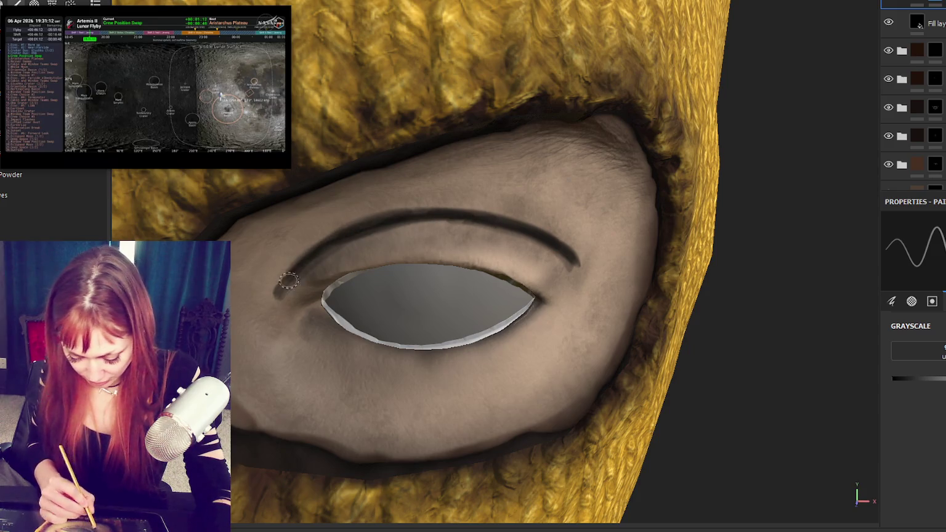
{"action": "mouse_move", "coordinate": [423, 224]}
{"action": "left_mouse_down"}
{"action": "mouse_move", "coordinate": [432, 211]}
{"action": "mouse_move", "coordinate": [535, 223]}
{"action": "left_mouse_up"}
{"action": "left_click_drag", "start_coordinate": [535, 223], "coordinate": [785, 375], "text": "alt"}
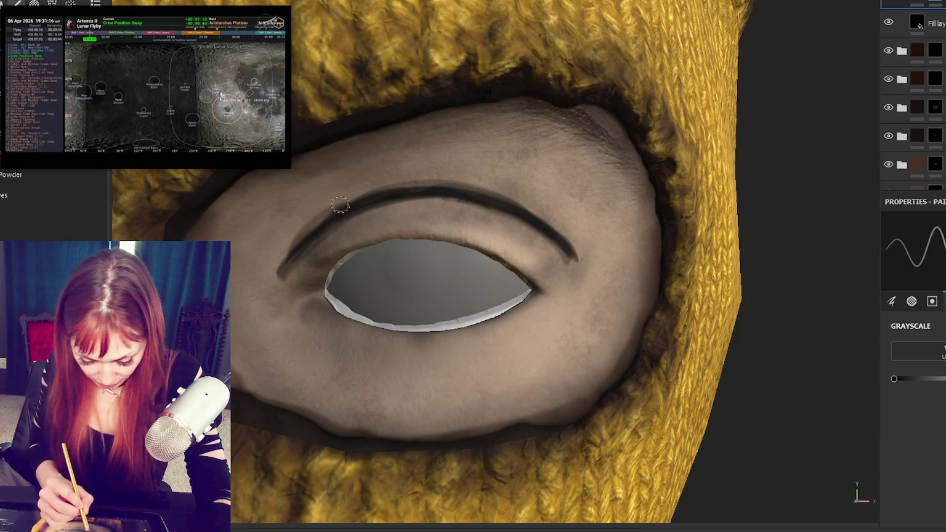
- With a much larger brush, soften the eyelid crease and lighten the band above the upper lid
{"action": "key", "text": "bracketright"}
{"action": "key", "text": "bracketright"}
{"action": "key", "text": "bracketright"}
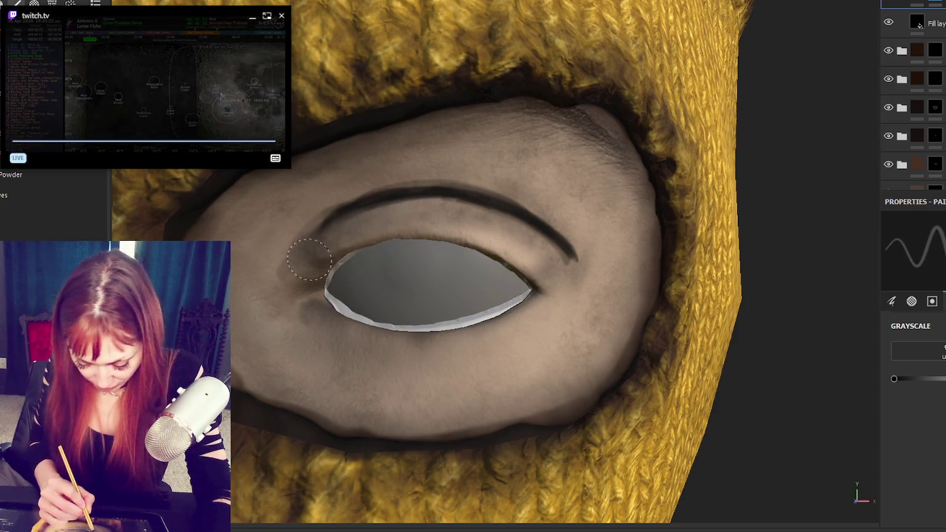
{"action": "left_click_drag", "start_coordinate": [440, 206], "coordinate": [531, 235]}
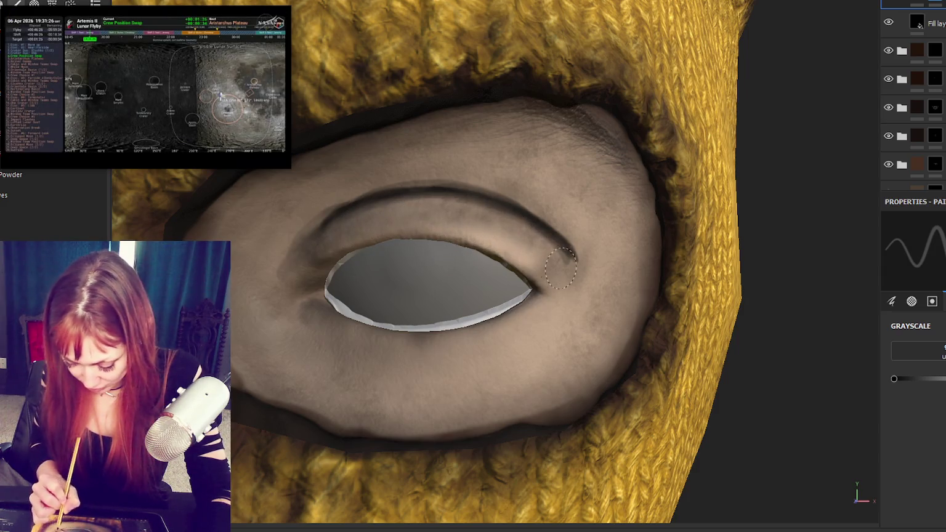
{"action": "left_click_drag", "start_coordinate": [527, 242], "coordinate": [515, 233]}
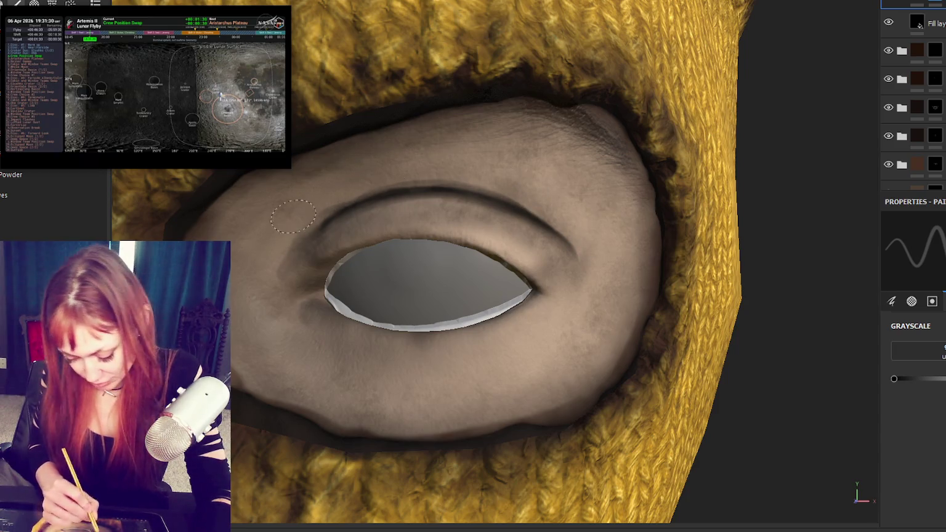
{"action": "mouse_move", "coordinate": [443, 185]}
{"action": "left_mouse_down"}
{"action": "mouse_move", "coordinate": [604, 251]}
{"action": "mouse_move", "coordinate": [520, 193]}
{"action": "left_mouse_up"}
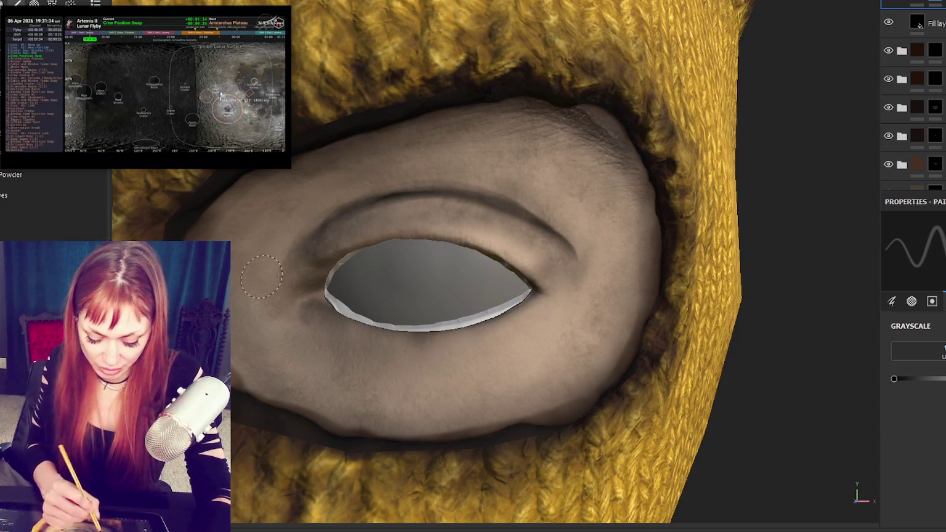
{"action": "left_click_drag", "start_coordinate": [375, 196], "coordinate": [486, 190]}
{"action": "left_click_drag", "start_coordinate": [354, 200], "coordinate": [523, 196]}
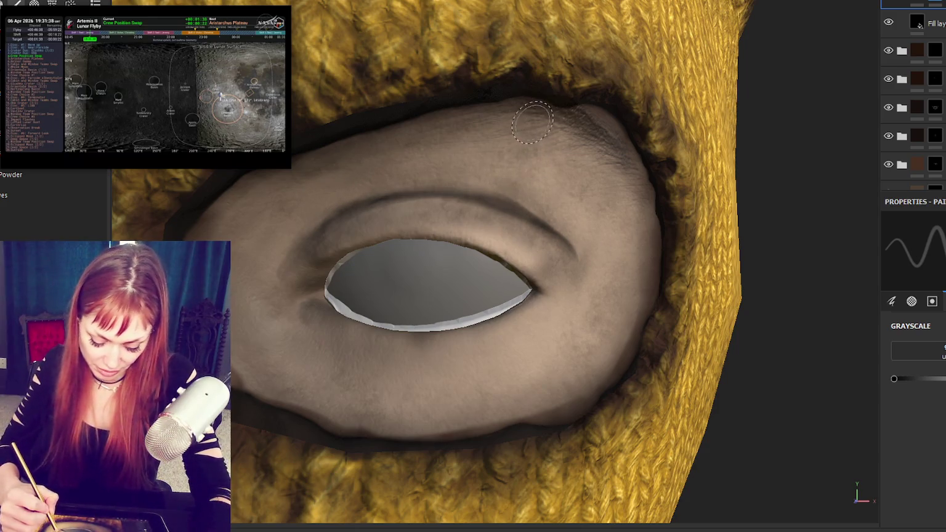
- Select the fill layer, drop its value to minimum then back to full, and view the whole mask
{"action": "mouse_move", "coordinate": [523, 308]}
{"action": "left_mouse_down", "text": "alt"}
{"action": "mouse_move", "coordinate": [530, 320]}
{"action": "mouse_move", "coordinate": [539, 252]}
{"action": "left_mouse_up", "text": "alt"}
{"action": "scroll", "coordinate": [529, 320], "scroll_direction": "down", "scroll_amount": 2}
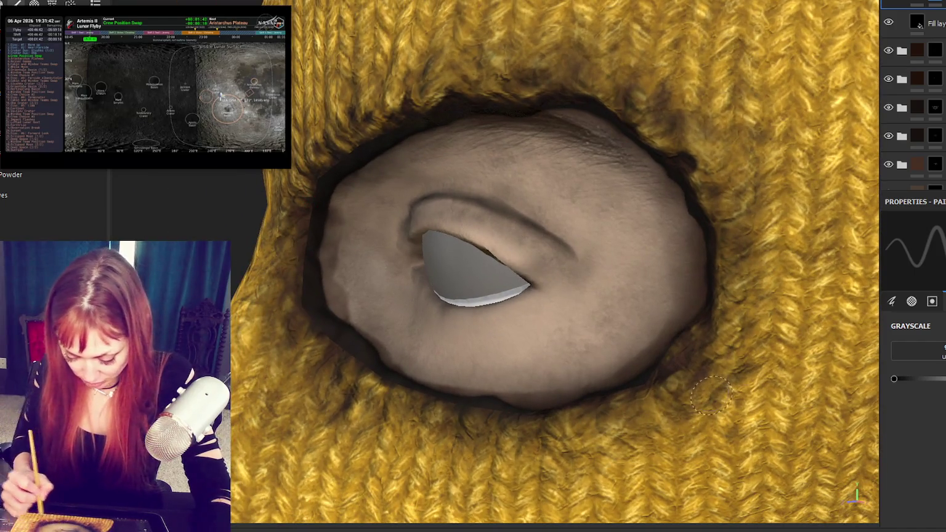
{"action": "left_click", "coordinate": [917, 24]}
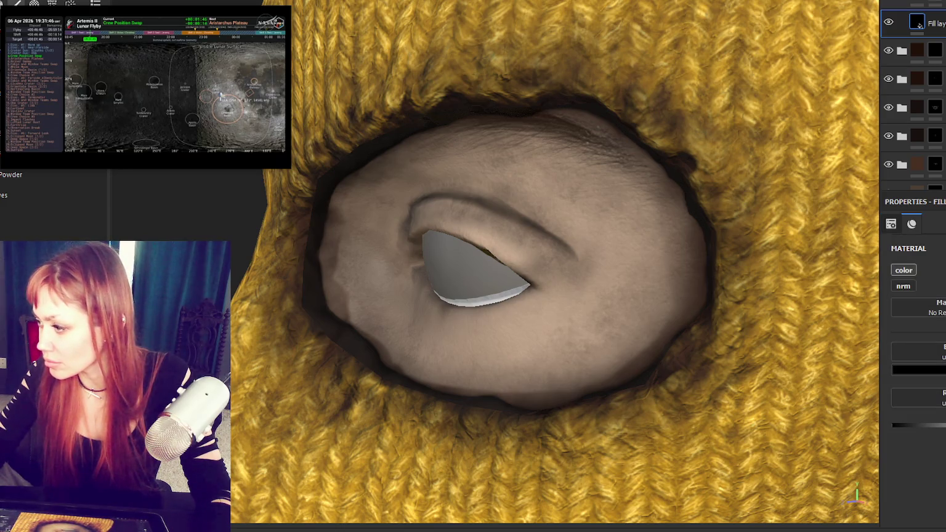
{"action": "mouse_move", "coordinate": [942, 479]}
{"action": "left_mouse_down"}
{"action": "mouse_move", "coordinate": [867, 470]}
{"action": "mouse_move", "coordinate": [942, 478]}
{"action": "left_mouse_up"}
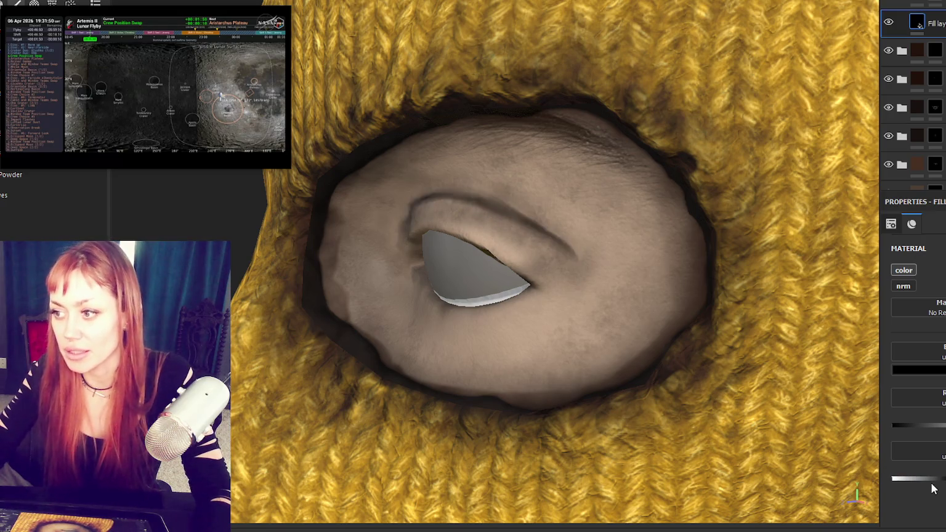
{"action": "left_click_drag", "start_coordinate": [431, 265], "coordinate": [481, 272], "text": "alt"}
{"action": "scroll", "coordinate": [481, 272], "scroll_direction": "down", "scroll_amount": 5}
{"action": "left_click_drag", "start_coordinate": [571, 247], "coordinate": [558, 250], "text": "alt"}
{"action": "scroll", "coordinate": [559, 250], "scroll_direction": "down", "scroll_amount": 2}
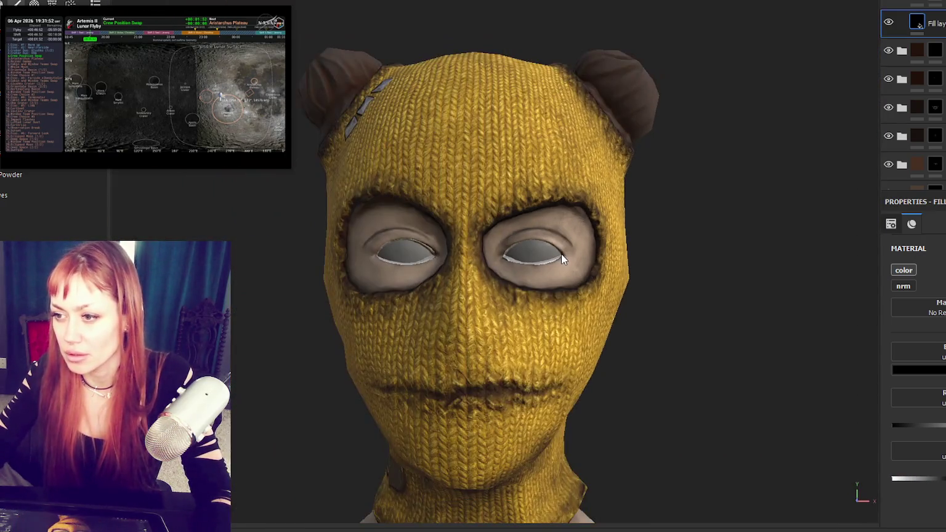
- Add a paint layer above the fill, then zoom and orbit around the balaclava face
{"action": "left_click", "coordinate": [892, 2]}
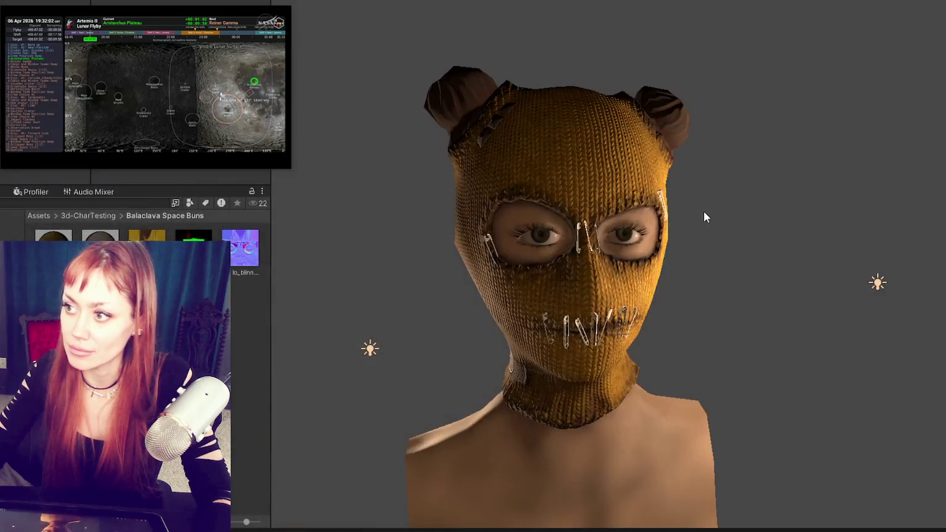
{"action": "scroll", "coordinate": [699, 203], "scroll_direction": "up", "scroll_amount": 2}
{"action": "scroll", "coordinate": [697, 203], "scroll_direction": "up", "scroll_amount": 2}
{"action": "scroll", "coordinate": [696, 200], "scroll_direction": "up", "scroll_amount": 3}
{"action": "scroll", "coordinate": [695, 200], "scroll_direction": "down", "scroll_amount": 3}
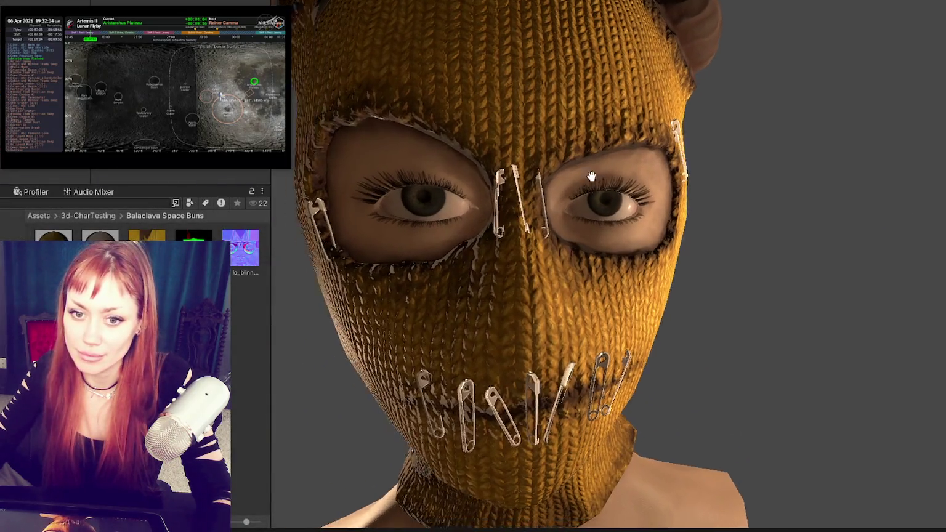
{"action": "mouse_move", "coordinate": [696, 201]}
{"action": "left_mouse_down", "text": "alt"}
{"action": "mouse_move", "coordinate": [731, 151]}
{"action": "mouse_move", "coordinate": [831, 165]}
{"action": "mouse_move", "coordinate": [800, 172]}
{"action": "left_mouse_up", "text": "alt"}
{"action": "scroll", "coordinate": [842, 162], "scroll_direction": "down", "scroll_amount": 2}
- Back in Maya, leave isolate view, hide the head mesh and frame the balaclava
{"action": "key", "text": "alt+Tab"}
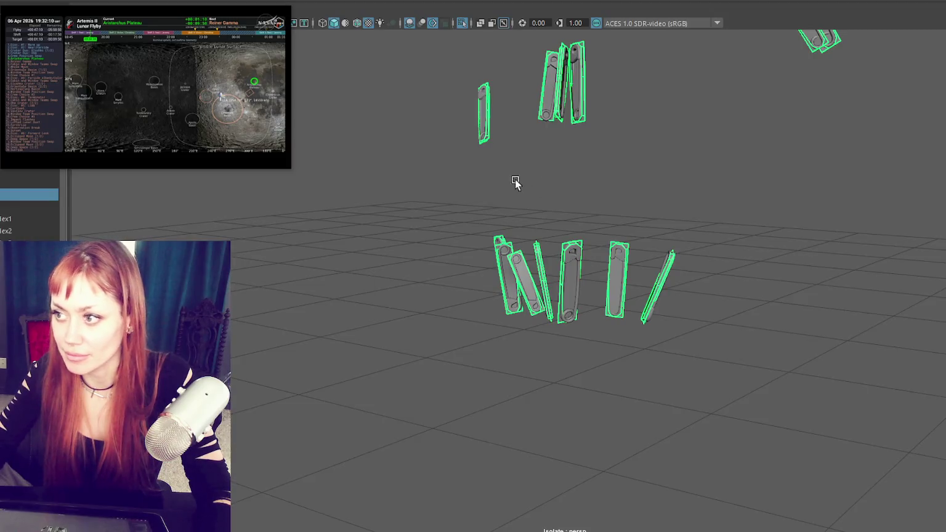
{"action": "left_click", "coordinate": [524, 191]}
{"action": "key", "text": "ctrl+1"}
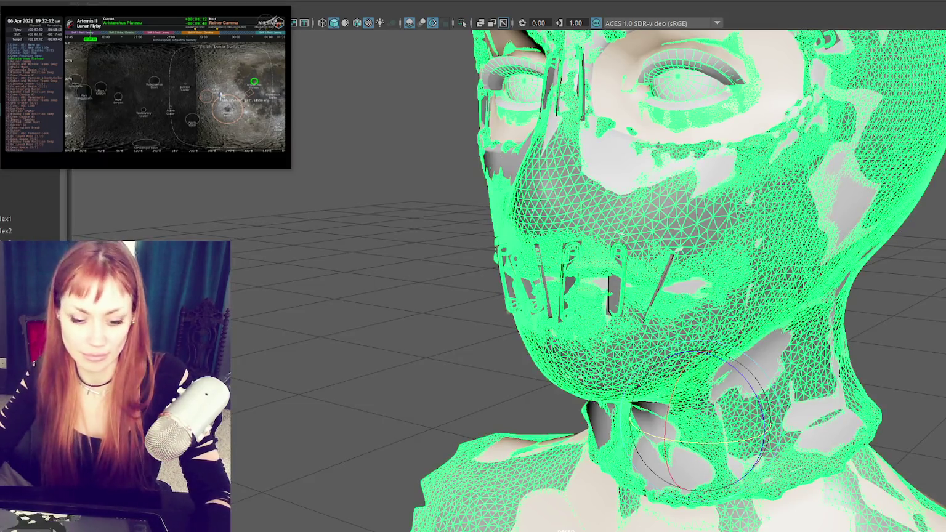
{"action": "key", "text": "ctrl+h"}
{"action": "left_click", "coordinate": [644, 158]}
{"action": "key", "text": "f"}
{"action": "scroll", "coordinate": [620, 174], "scroll_direction": "down", "scroll_amount": 3}
{"action": "mouse_move", "coordinate": [606, 149]}
{"action": "left_mouse_down", "text": "alt"}
{"action": "mouse_move", "coordinate": [740, 142]}
{"action": "mouse_move", "coordinate": [602, 190]}
{"action": "mouse_move", "coordinate": [517, 188]}
{"action": "mouse_move", "coordinate": [556, 188]}
{"action": "mouse_move", "coordinate": [542, 196]}
{"action": "mouse_move", "coordinate": [605, 242]}
{"action": "left_mouse_up", "text": "alt"}
{"action": "scroll", "coordinate": [602, 191], "scroll_direction": "up", "scroll_amount": 2}
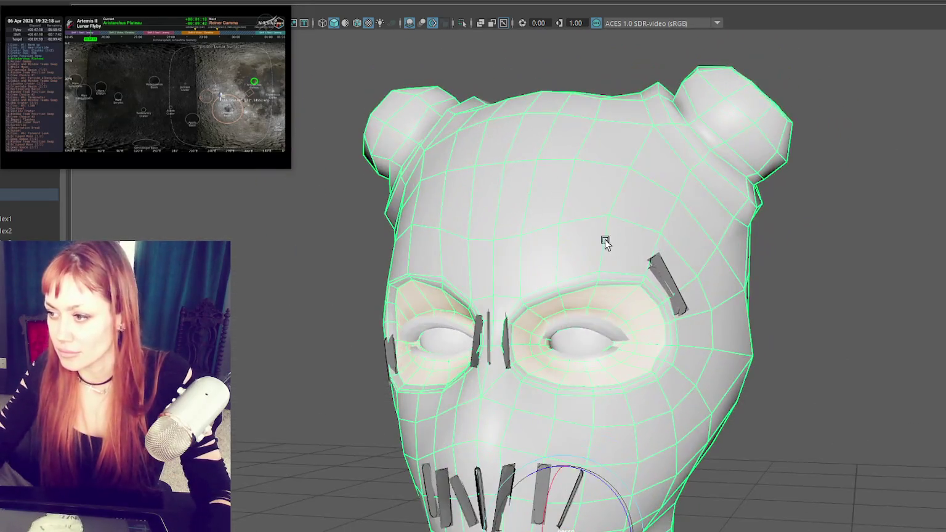
- Nudge the upper-right face strip sideways along X and rotate it
{"action": "left_click", "coordinate": [658, 277]}
{"action": "key", "text": "f"}
{"action": "scroll", "coordinate": [657, 274], "scroll_direction": "down", "scroll_amount": 5}
{"action": "key", "text": "w"}
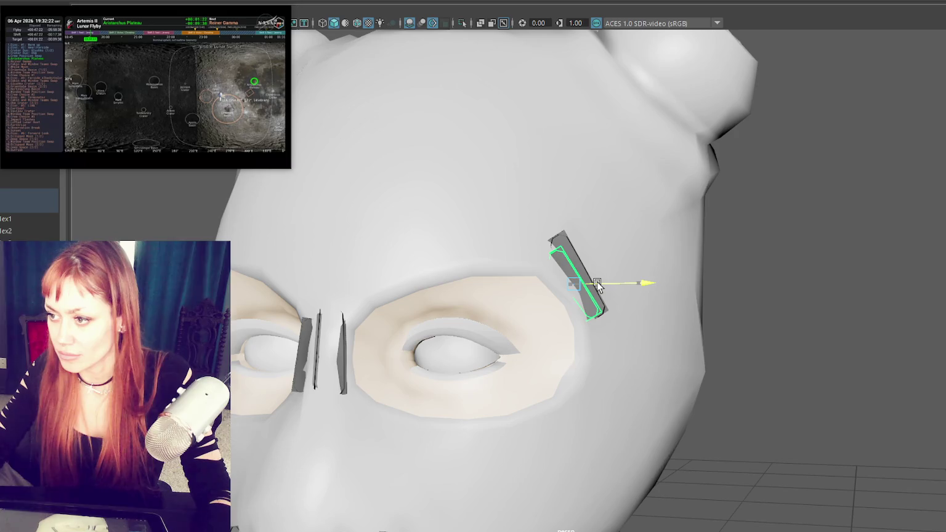
{"action": "left_click_drag", "start_coordinate": [598, 281], "coordinate": [601, 280]}
{"action": "key", "text": "e"}
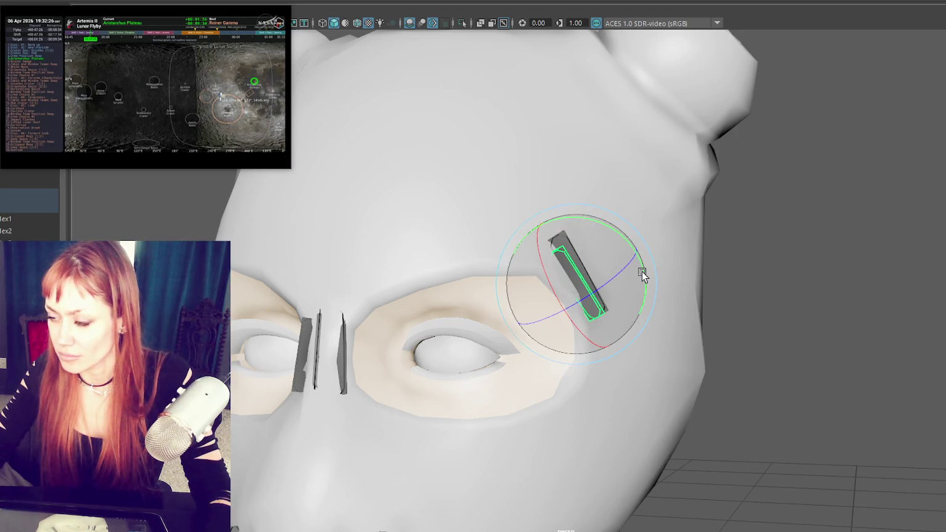
{"action": "scroll", "coordinate": [642, 275], "scroll_direction": "down", "scroll_amount": 2}
{"action": "scroll", "coordinate": [472, 287], "scroll_direction": "down", "scroll_amount": 3}
- Widen the strip between the eyes by scaling it along X
{"action": "left_click", "coordinate": [461, 273]}
{"action": "key", "text": "f"}
{"action": "key", "text": "r"}
{"action": "mouse_move", "coordinate": [612, 281]}
{"action": "left_mouse_down"}
{"action": "mouse_move", "coordinate": [629, 281]}
{"action": "mouse_move", "coordinate": [626, 295]}
{"action": "mouse_move", "coordinate": [412, 274]}
{"action": "mouse_move", "coordinate": [487, 279]}
{"action": "mouse_move", "coordinate": [447, 311]}
{"action": "mouse_move", "coordinate": [421, 312]}
{"action": "left_mouse_up"}
{"action": "scroll", "coordinate": [422, 313], "scroll_direction": "down", "scroll_amount": 10}
{"action": "scroll", "coordinate": [551, 333], "scroll_direction": "up", "scroll_amount": 4}
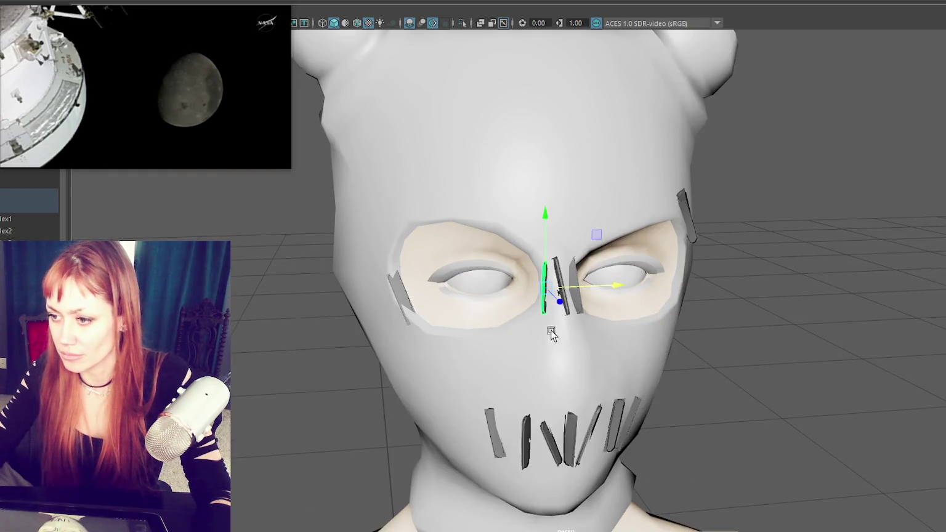
- Check the strips beside the left eye and between the eyes, then select the head mesh
{"action": "left_click", "coordinate": [402, 301]}
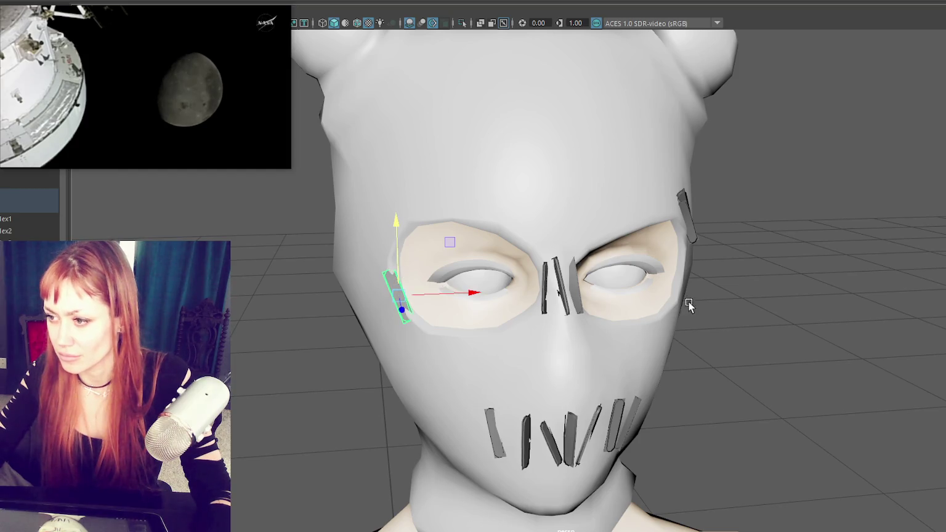
{"action": "mouse_move", "coordinate": [640, 306]}
{"action": "left_mouse_down", "text": "alt"}
{"action": "mouse_move", "coordinate": [596, 331]}
{"action": "mouse_move", "coordinate": [580, 326]}
{"action": "left_mouse_up", "text": "alt"}
{"action": "scroll", "coordinate": [568, 317], "scroll_direction": "up", "scroll_amount": 4}
{"action": "left_click", "coordinate": [558, 325]}
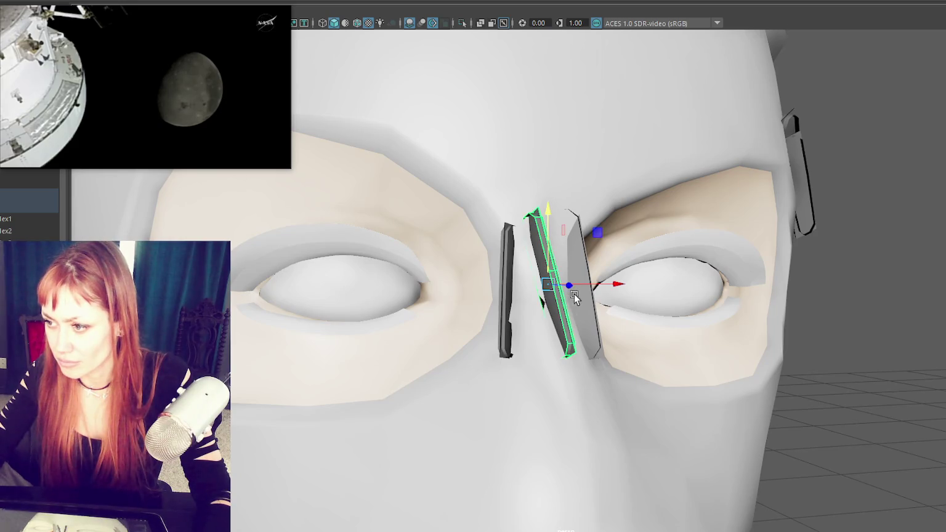
{"action": "scroll", "coordinate": [569, 285], "scroll_direction": "down", "scroll_amount": 8}
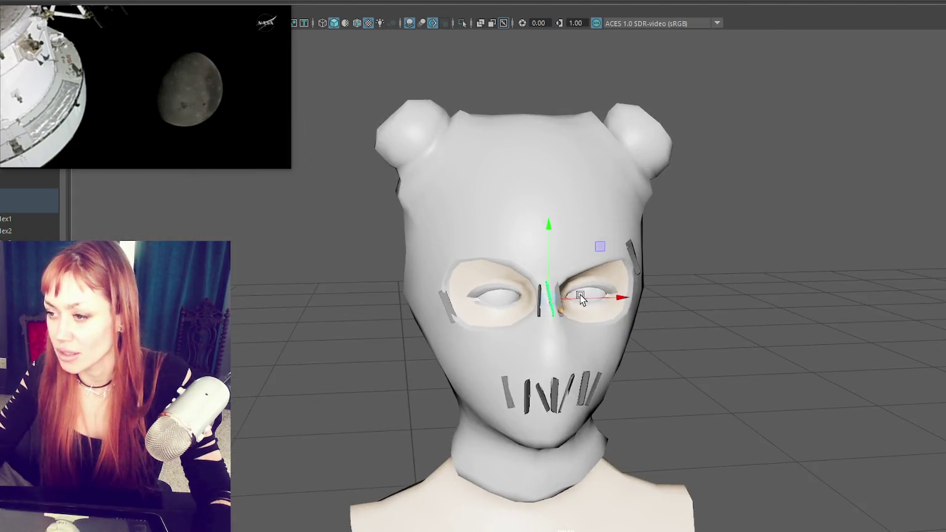
{"action": "left_click", "coordinate": [715, 278]}
{"action": "scroll", "coordinate": [715, 278], "scroll_direction": "up", "scroll_amount": 3}
{"action": "left_click", "coordinate": [496, 274]}
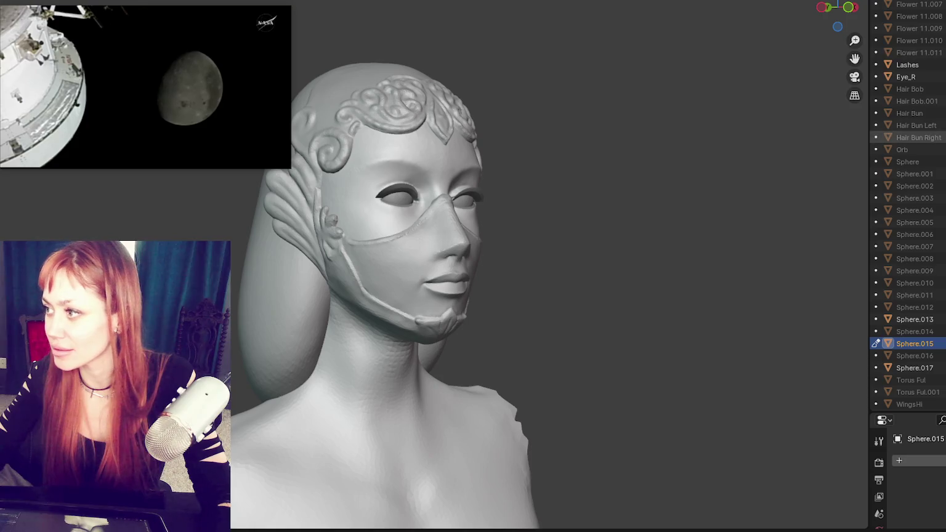
- Duplicate the 3-Head-smug head from the Outliner with Shift+D
{"action": "scroll", "coordinate": [911, 65], "scroll_direction": "up", "scroll_amount": 5}
{"action": "scroll", "coordinate": [911, 62], "scroll_direction": "up", "scroll_amount": 5}
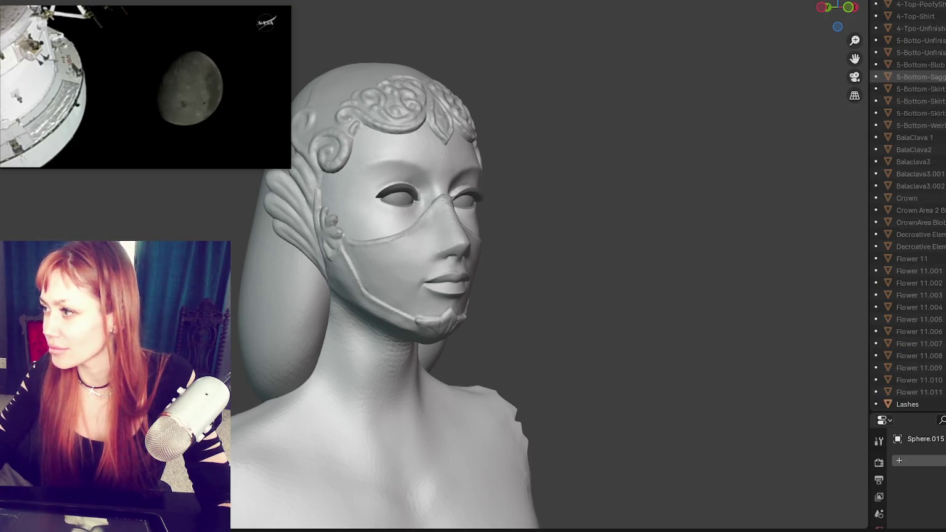
{"action": "scroll", "coordinate": [911, 52], "scroll_direction": "up", "scroll_amount": 5}
{"action": "left_click", "coordinate": [917, 125]}
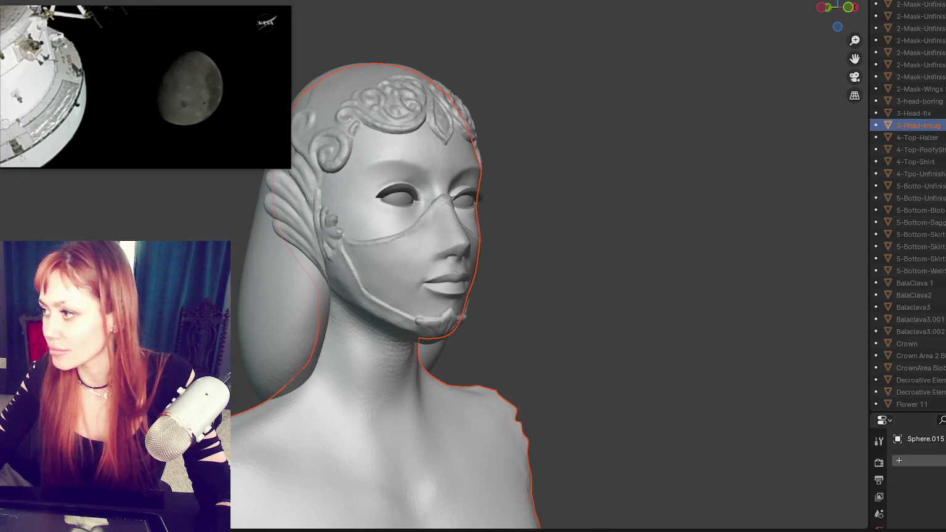
{"action": "key", "text": "shift+d"}
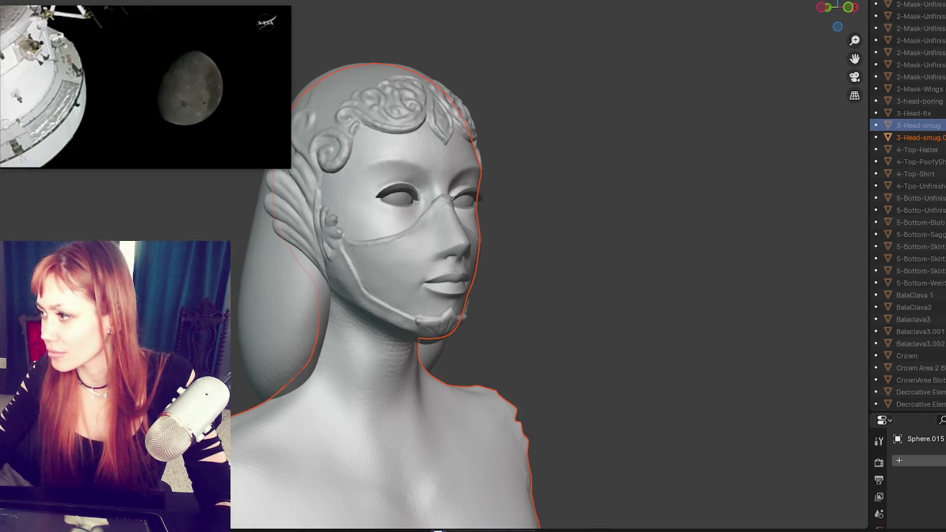
{"action": "scroll", "coordinate": [908, 247], "scroll_direction": "down", "scroll_amount": 15}
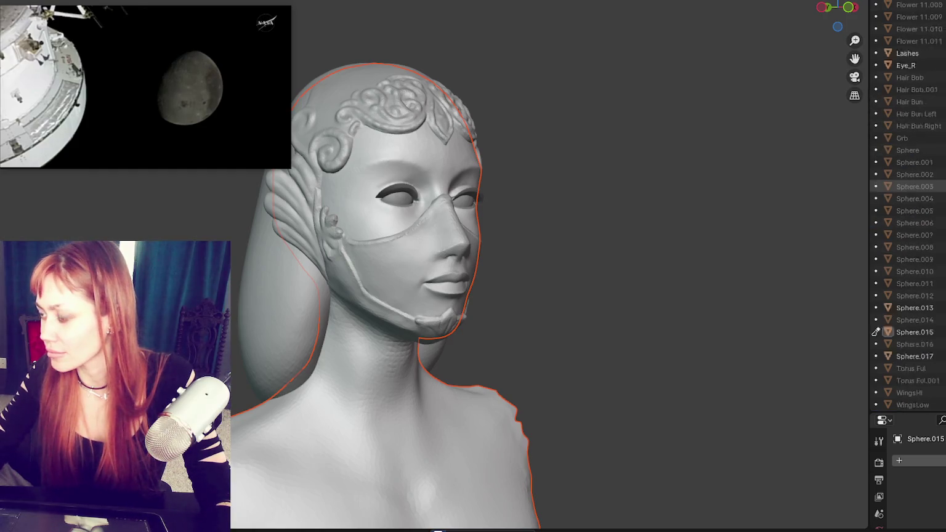
- Hide the back hair, head ornament and Sphere.015 face mask
{"action": "key", "text": "h"}
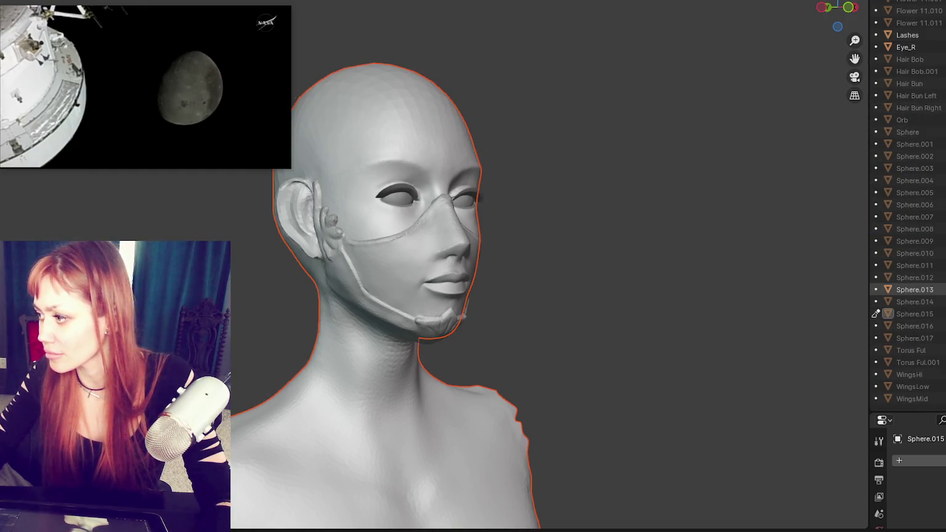
{"action": "key", "text": "h"}
{"action": "scroll", "coordinate": [911, 271], "scroll_direction": "up", "scroll_amount": 3}
{"action": "scroll", "coordinate": [911, 234], "scroll_direction": "up", "scroll_amount": 3}
{"action": "scroll", "coordinate": [911, 185], "scroll_direction": "up", "scroll_amount": 3}
{"action": "scroll", "coordinate": [911, 180], "scroll_direction": "up", "scroll_amount": 5}
{"action": "scroll", "coordinate": [911, 181], "scroll_direction": "up", "scroll_amount": 5}
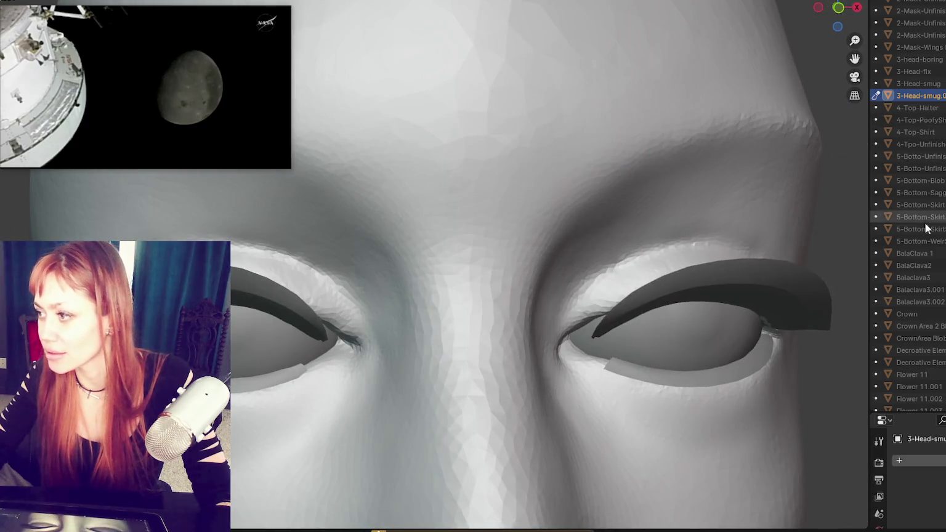
- Hide the eyelashes and make the duplicated head active in front view
{"action": "scroll", "coordinate": [923, 37], "scroll_direction": "up", "scroll_amount": 10}
{"action": "scroll", "coordinate": [923, 29], "scroll_direction": "down", "scroll_amount": 3}
{"action": "scroll", "coordinate": [923, 68], "scroll_direction": "down", "scroll_amount": 3}
{"action": "scroll", "coordinate": [923, 83], "scroll_direction": "down", "scroll_amount": 3}
{"action": "scroll", "coordinate": [924, 98], "scroll_direction": "down", "scroll_amount": 3}
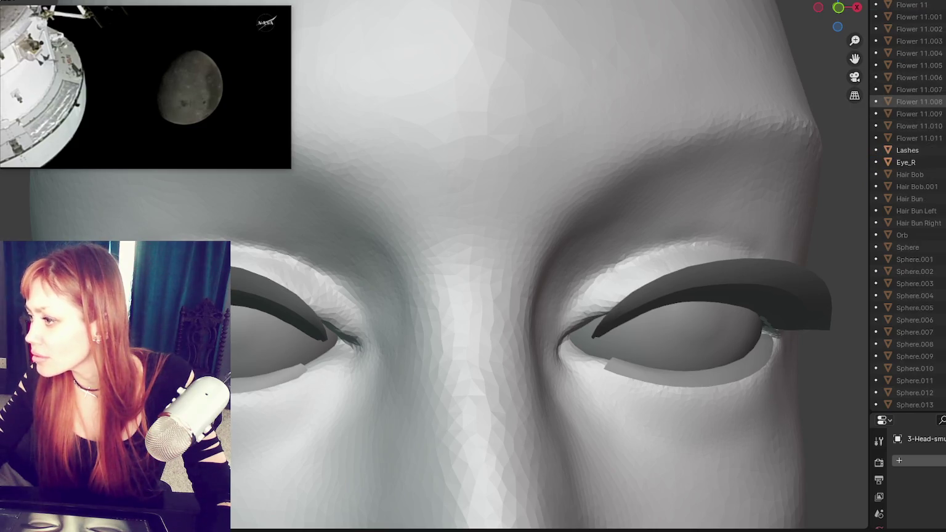
{"action": "key", "text": "h"}
{"action": "scroll", "coordinate": [908, 203], "scroll_direction": "up", "scroll_amount": 4}
{"action": "scroll", "coordinate": [908, 203], "scroll_direction": "up", "scroll_amount": 4}
{"action": "scroll", "coordinate": [917, 113], "scroll_direction": "up", "scroll_amount": 4}
{"action": "left_click", "coordinate": [917, 89]}
{"action": "mouse_move", "coordinate": [563, 192]}
{"action": "middle_mouse_down", "text": "shift"}
{"action": "mouse_move", "coordinate": [692, 207]}
{"action": "mouse_move", "coordinate": [642, 234]}
{"action": "middle_mouse_up", "text": "shift"}
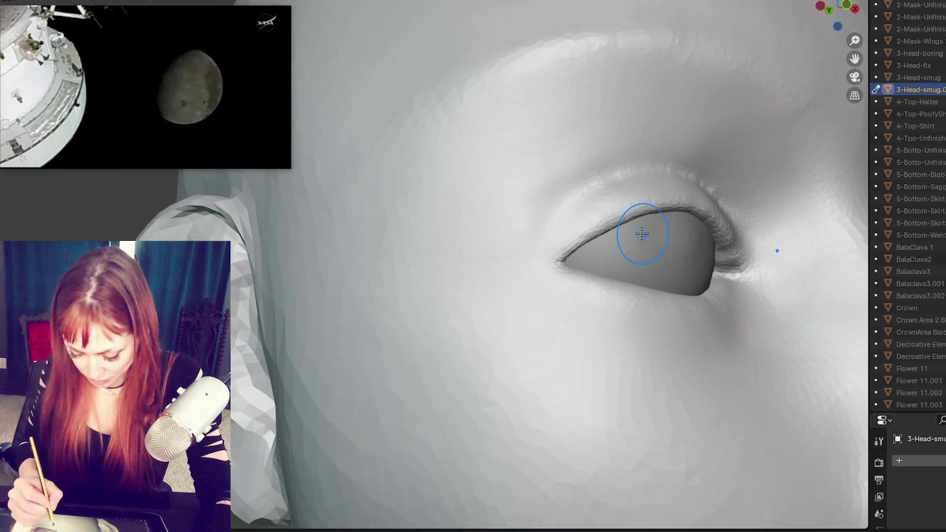
{"action": "key", "text": "KP_1"}
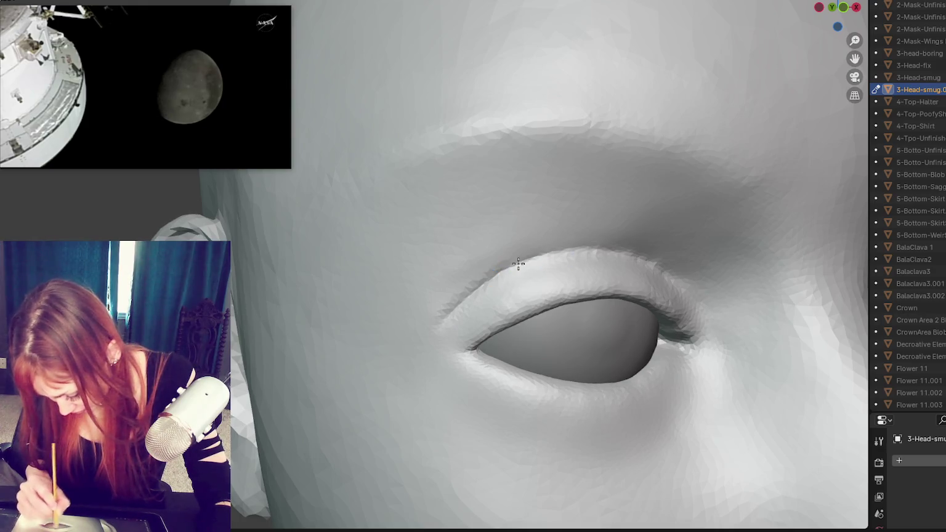
- Zoom in on the eye and sculpt a fuller upper eyelid rim toward its outer corner
{"action": "scroll", "coordinate": [529, 259], "scroll_direction": "down", "scroll_amount": 3}
{"action": "scroll", "coordinate": [505, 228], "scroll_direction": "up", "scroll_amount": 3}
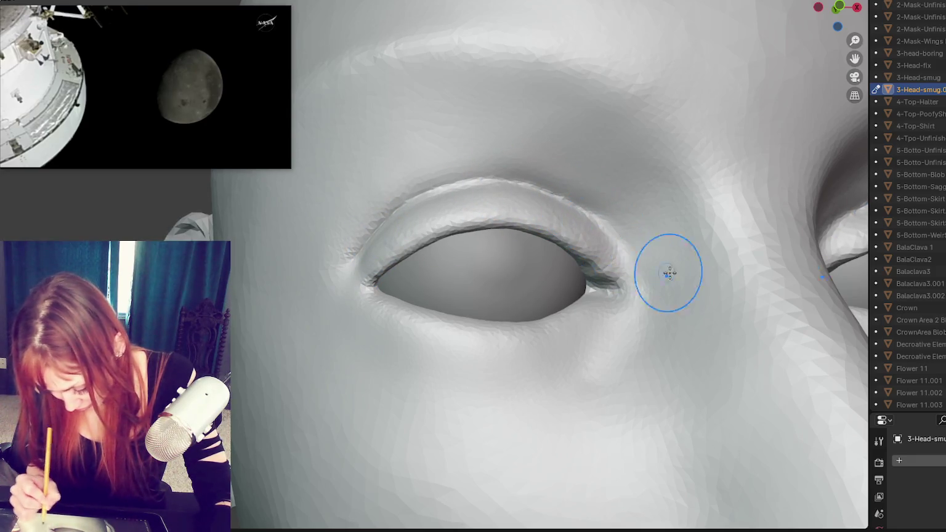
{"action": "middle_click_drag", "start_coordinate": [667, 270], "coordinate": [634, 264], "text": "shift"}
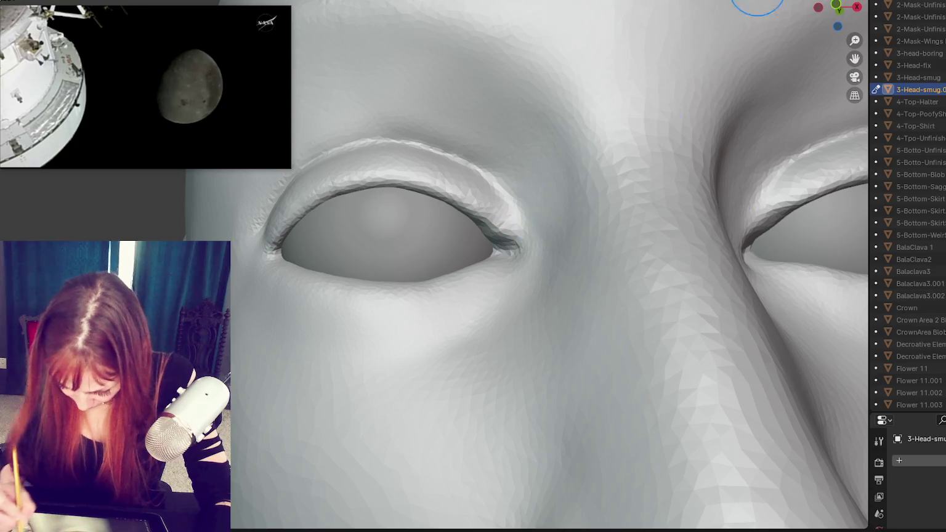
{"action": "middle_click_drag", "start_coordinate": [514, 162], "coordinate": [540, 183]}
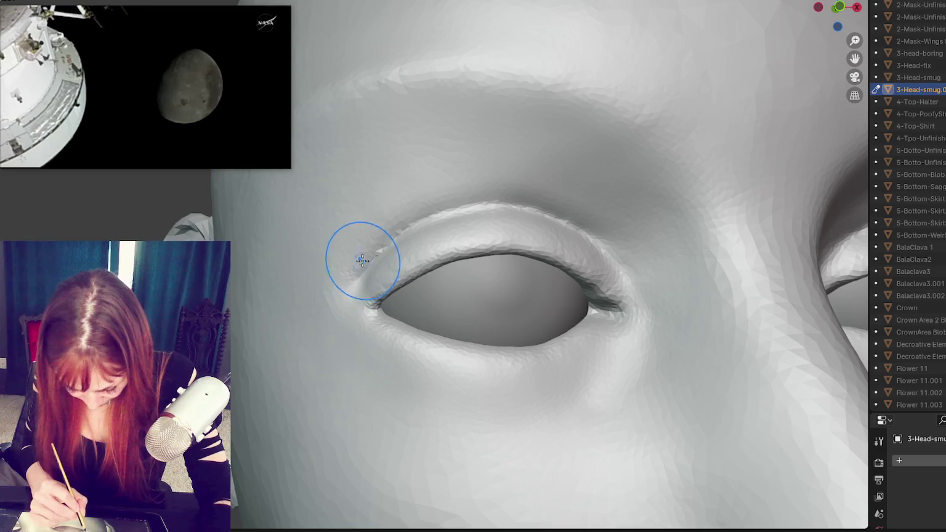
{"action": "middle_click_drag", "start_coordinate": [379, 242], "coordinate": [405, 235]}
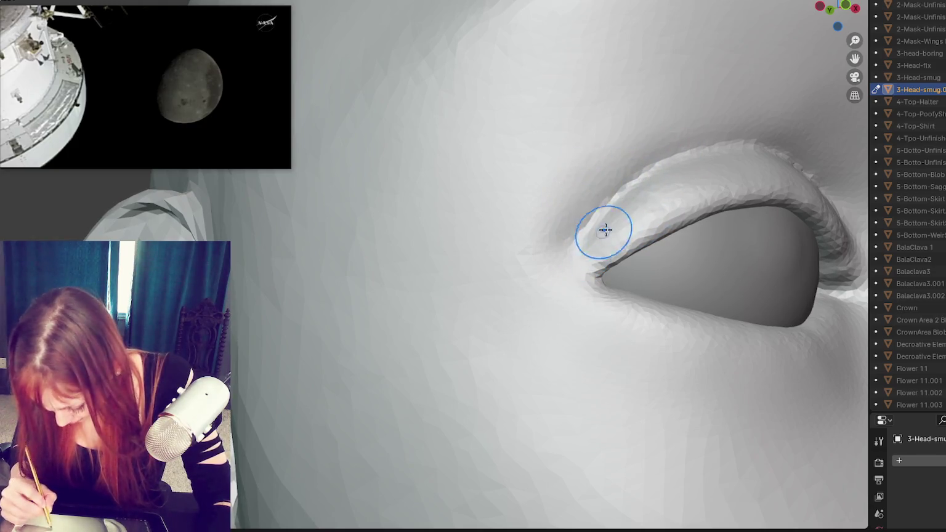
{"action": "mouse_move", "coordinate": [606, 306]}
{"action": "middle_mouse_down"}
{"action": "mouse_move", "coordinate": [591, 312]}
{"action": "mouse_move", "coordinate": [557, 282]}
{"action": "middle_mouse_up"}
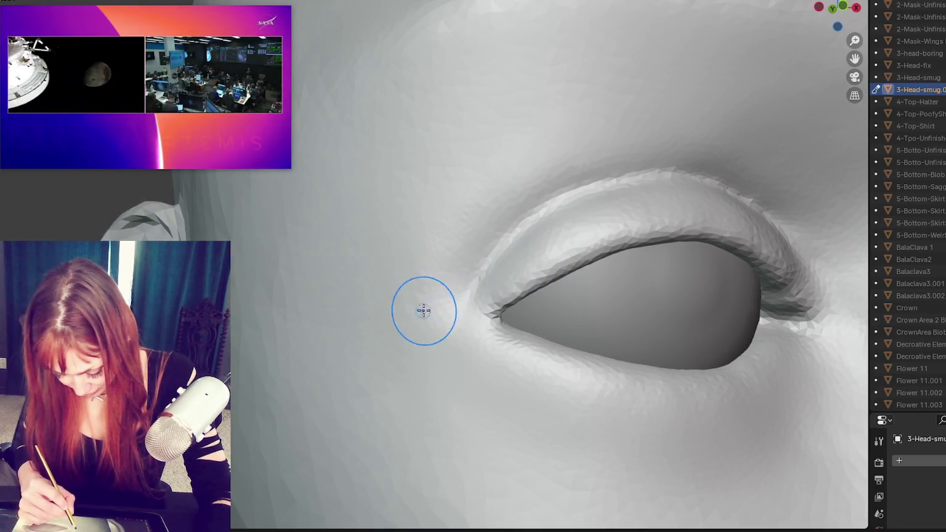
{"action": "middle_click_drag", "start_coordinate": [459, 299], "coordinate": [393, 236]}
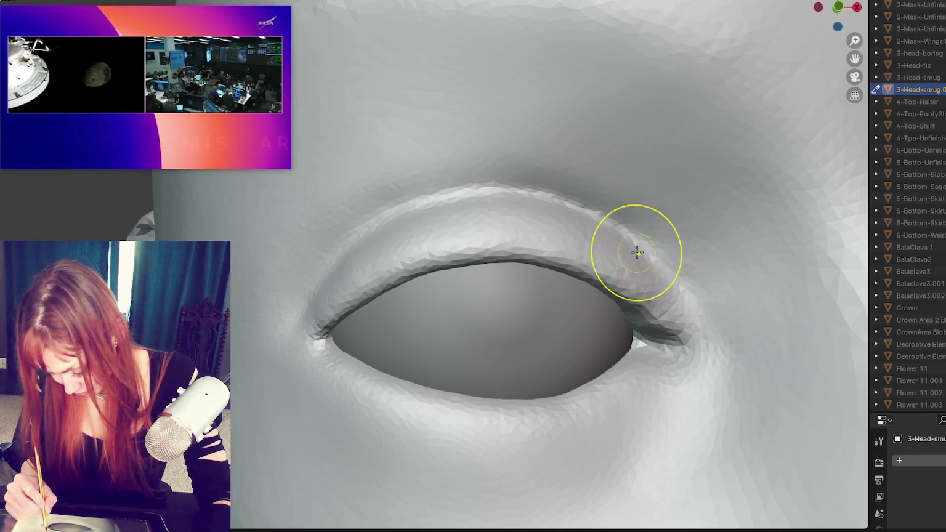
{"action": "middle_click_drag", "start_coordinate": [633, 249], "coordinate": [674, 287]}
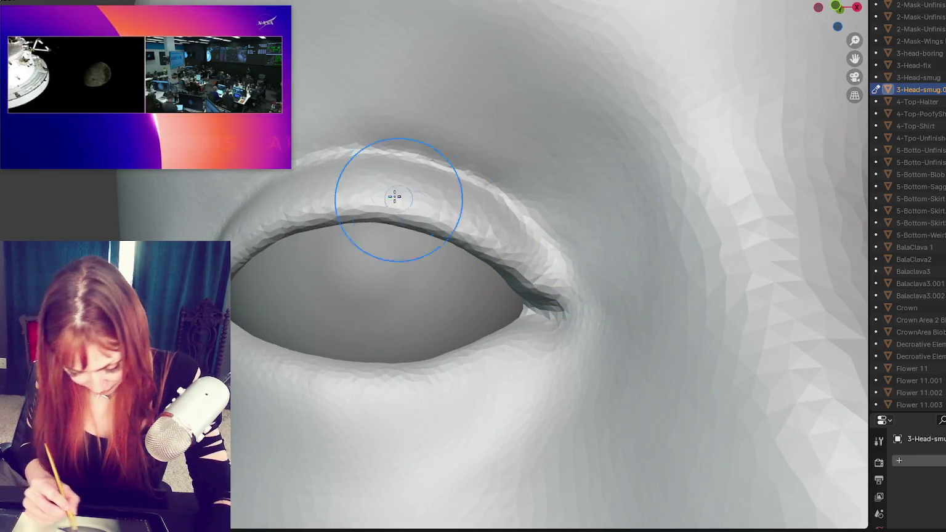
{"action": "mouse_move", "coordinate": [477, 217]}
{"action": "left_mouse_down"}
{"action": "mouse_move", "coordinate": [549, 252]}
{"action": "mouse_move", "coordinate": [566, 276]}
{"action": "left_mouse_up"}
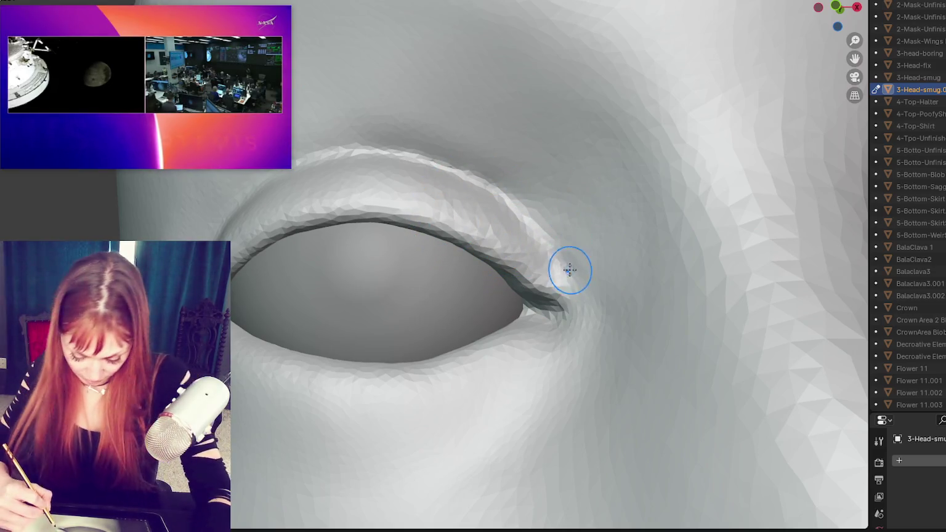
{"action": "left_click_drag", "start_coordinate": [513, 204], "coordinate": [539, 251]}
{"action": "left_click_drag", "start_coordinate": [486, 203], "coordinate": [518, 248]}
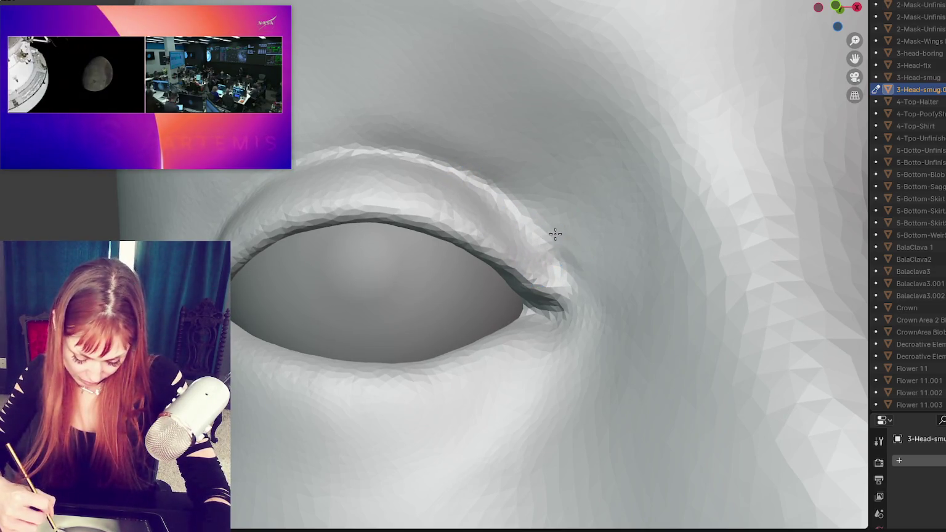
- Orbit around the sculpted eye to inspect the reshaped lid from several angles
{"action": "mouse_move", "coordinate": [548, 236]}
{"action": "middle_mouse_down"}
{"action": "mouse_move", "coordinate": [612, 211]}
{"action": "mouse_move", "coordinate": [577, 288]}
{"action": "middle_mouse_up"}
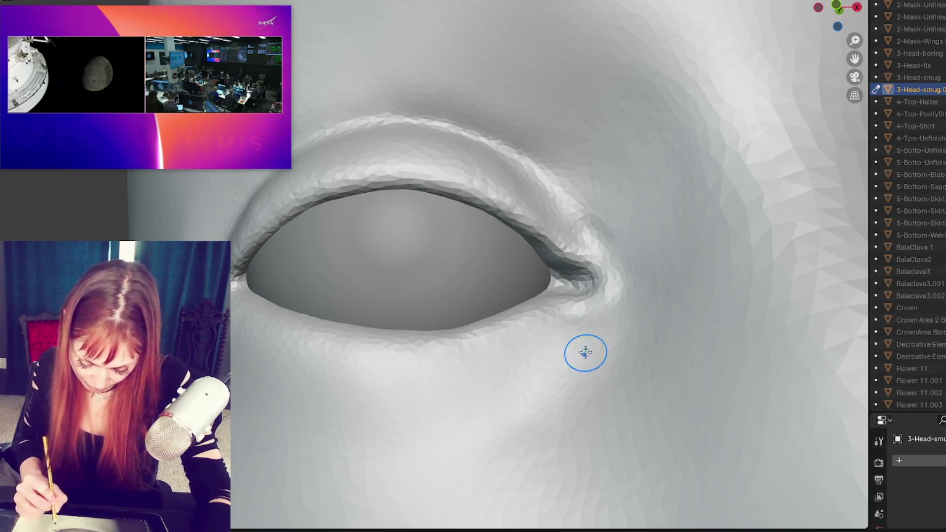
{"action": "middle_click_drag", "start_coordinate": [584, 352], "coordinate": [616, 348]}
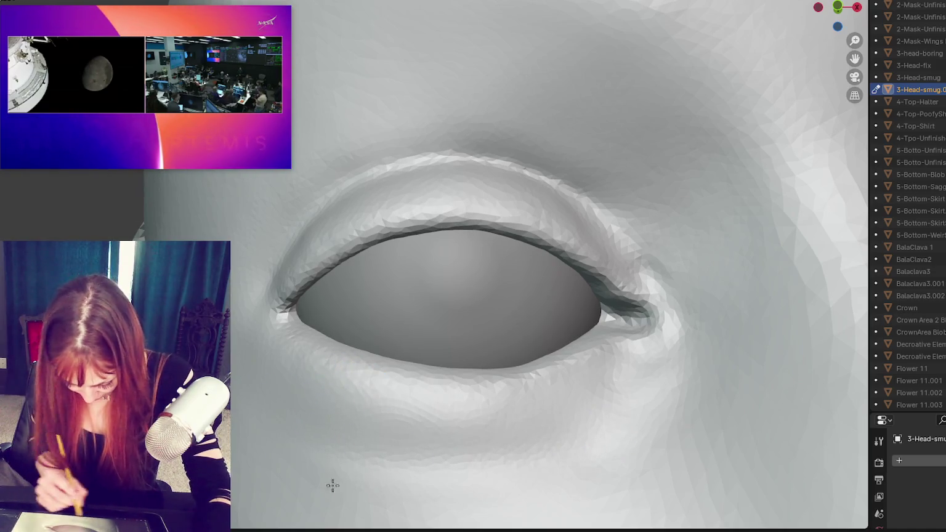
{"action": "middle_click_drag", "start_coordinate": [327, 363], "coordinate": [324, 431]}
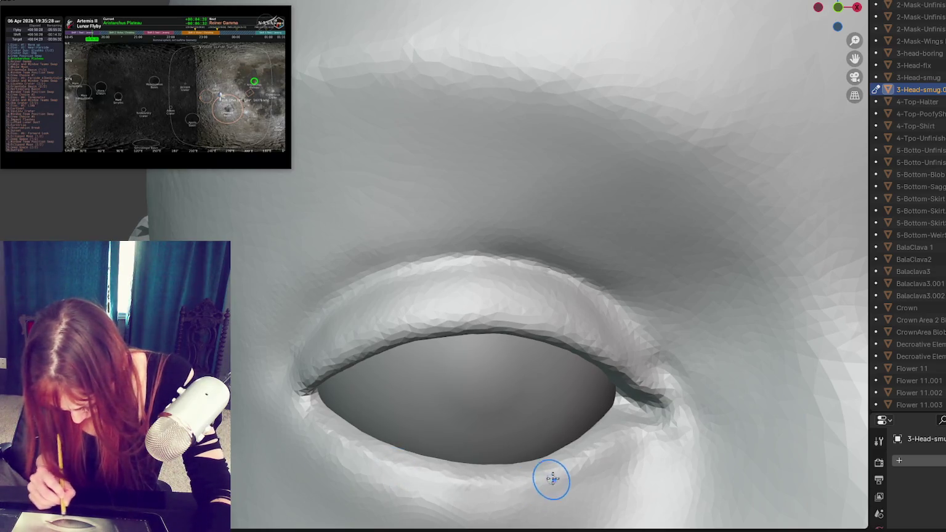
{"action": "mouse_move", "coordinate": [597, 450]}
{"action": "middle_mouse_down", "text": "shift"}
{"action": "mouse_move", "coordinate": [606, 304]}
{"action": "mouse_move", "coordinate": [611, 355]}
{"action": "middle_mouse_up", "text": "shift"}
- Zoom in close on the eye and sculpt the lower eyelid
{"action": "scroll", "coordinate": [611, 346], "scroll_direction": "up", "scroll_amount": 2}
{"action": "scroll", "coordinate": [610, 346], "scroll_direction": "down", "scroll_amount": 2}
{"action": "scroll", "coordinate": [600, 345], "scroll_direction": "up", "scroll_amount": 4}
{"action": "scroll", "coordinate": [597, 349], "scroll_direction": "down", "scroll_amount": 2}
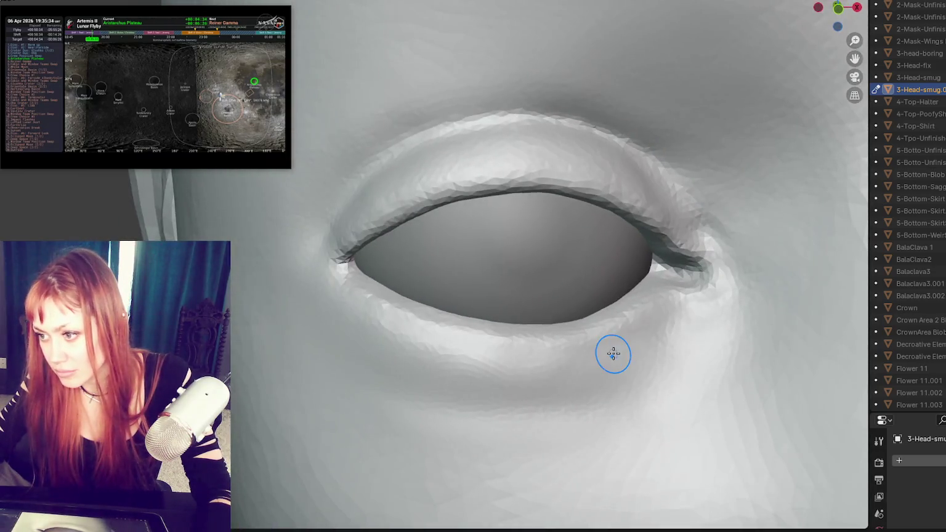
{"action": "scroll", "coordinate": [609, 351], "scroll_direction": "up", "scroll_amount": 2}
{"action": "scroll", "coordinate": [582, 342], "scroll_direction": "up", "scroll_amount": 1}
{"action": "scroll", "coordinate": [517, 340], "scroll_direction": "down", "scroll_amount": 2}
{"action": "scroll", "coordinate": [545, 360], "scroll_direction": "up", "scroll_amount": 1}
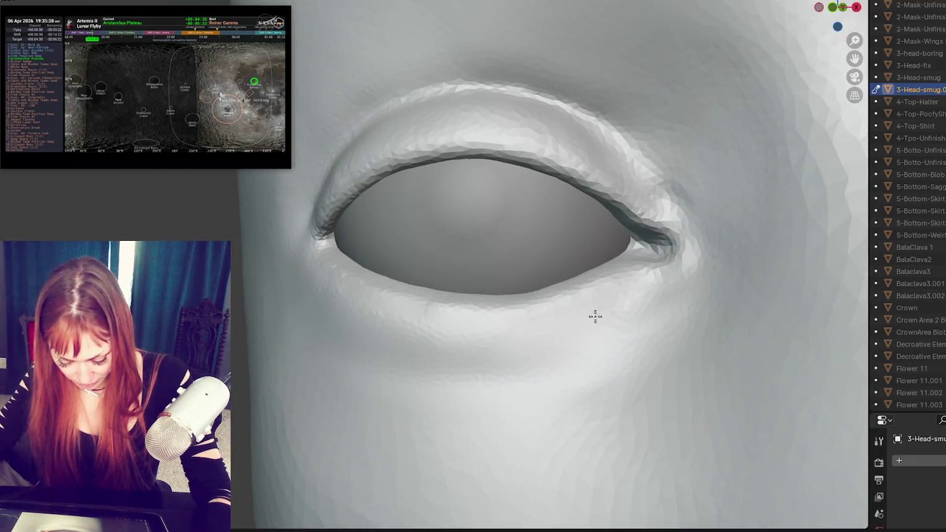
{"action": "scroll", "coordinate": [640, 327], "scroll_direction": "up", "scroll_amount": 2}
{"action": "scroll", "coordinate": [638, 321], "scroll_direction": "up", "scroll_amount": 1}
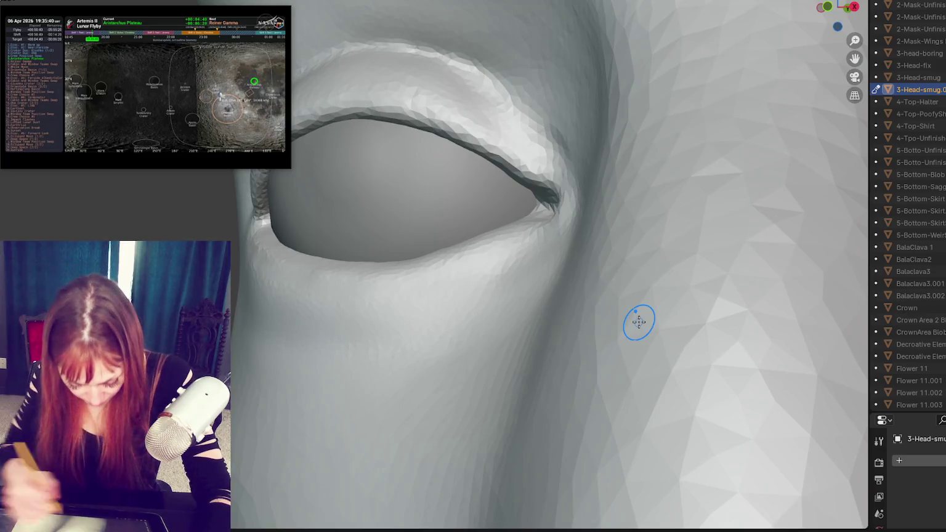
{"action": "left_click_drag", "start_coordinate": [315, 283], "coordinate": [315, 283], "text": "shift"}
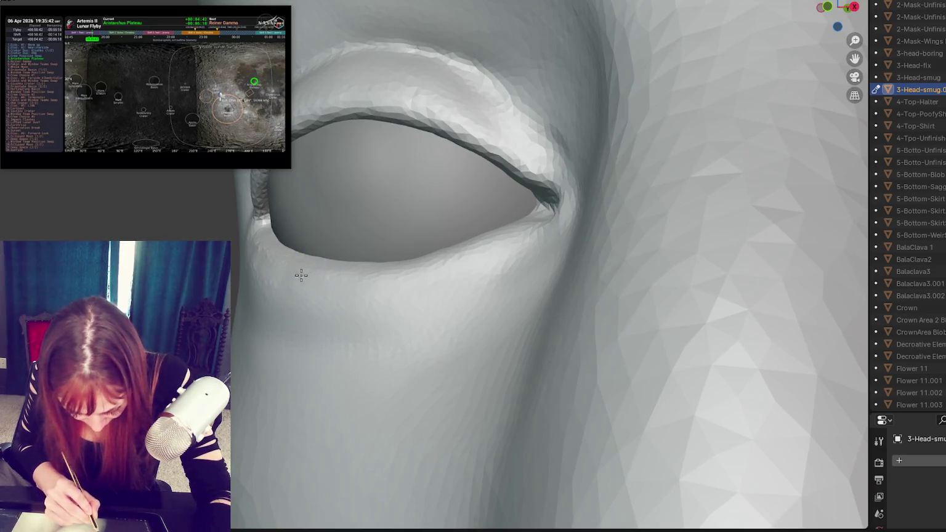
- Smooth the lower eyelid and inner corner, then check them from front and three-quarter views
{"action": "scroll", "coordinate": [312, 279], "scroll_direction": "up", "scroll_amount": 1}
{"action": "left_click_drag", "start_coordinate": [334, 221], "coordinate": [322, 194], "text": "shift"}
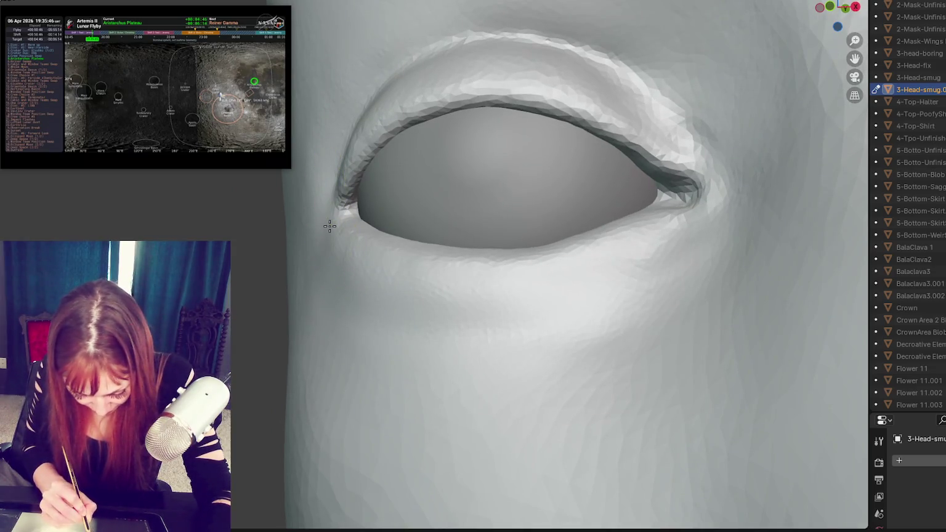
{"action": "mouse_move", "coordinate": [314, 190]}
{"action": "left_mouse_down", "text": "shift"}
{"action": "mouse_move", "coordinate": [342, 275]}
{"action": "mouse_move", "coordinate": [351, 271]}
{"action": "mouse_move", "coordinate": [339, 244]}
{"action": "left_mouse_up", "text": "shift"}
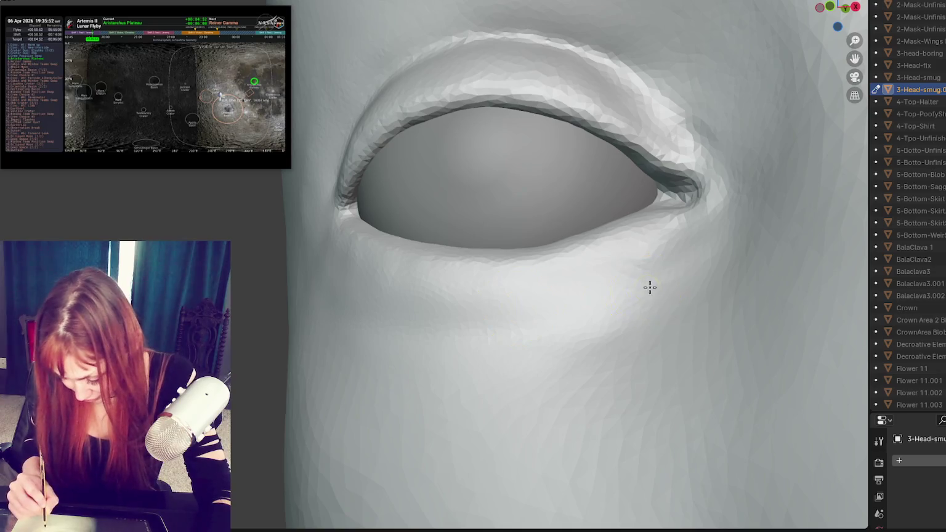
{"action": "middle_click_drag", "start_coordinate": [648, 285], "coordinate": [721, 298]}
{"action": "scroll", "coordinate": [710, 284], "scroll_direction": "down", "scroll_amount": 2}
{"action": "key", "text": "KP_1"}
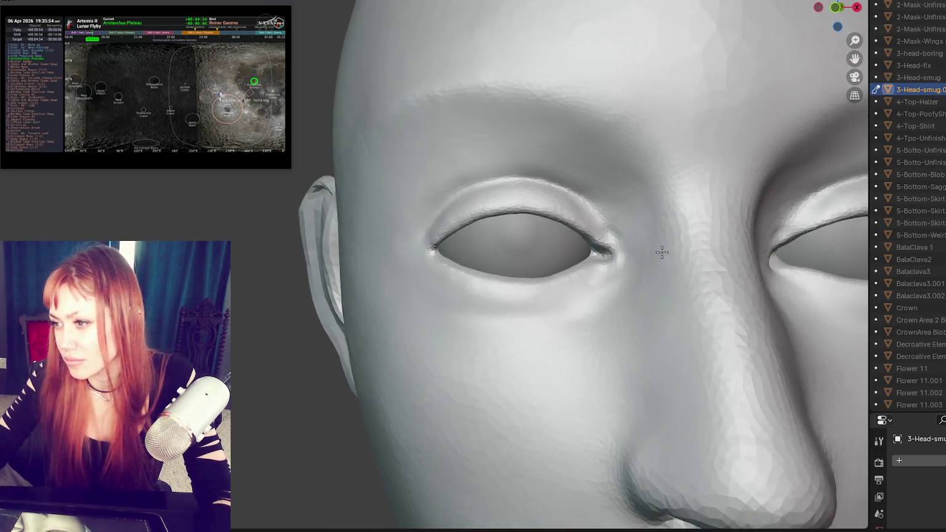
{"action": "middle_click_drag", "start_coordinate": [497, 277], "coordinate": [563, 270]}
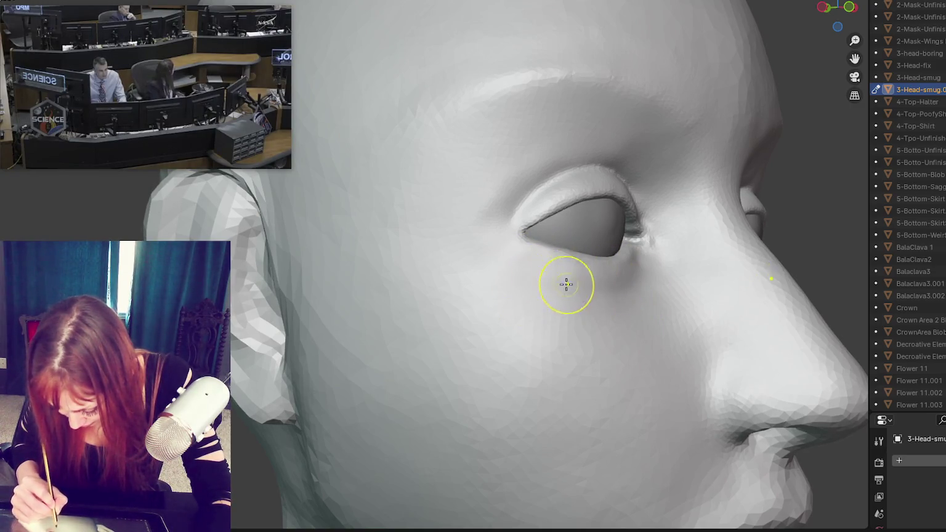
- Orbit the head into profile and reshape the upper eyelid
{"action": "key", "text": "KP_1"}
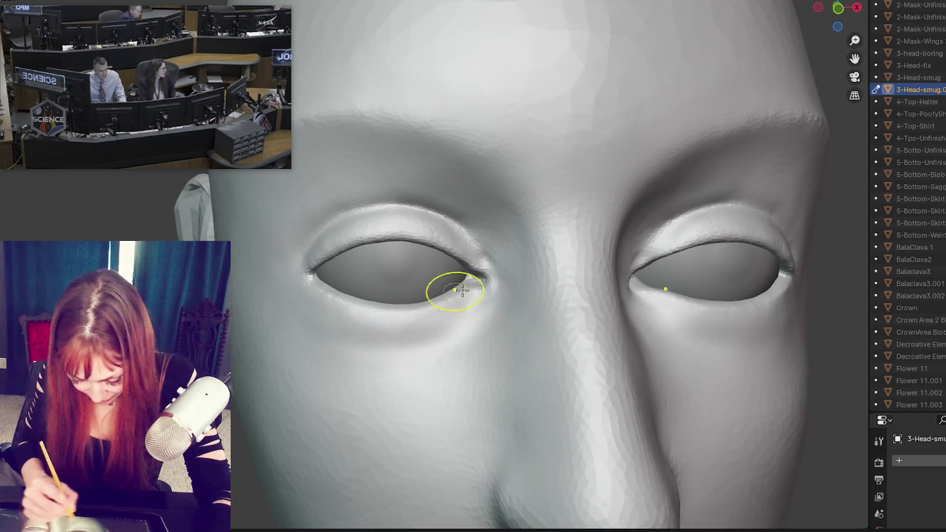
{"action": "mouse_move", "coordinate": [301, 207]}
{"action": "middle_mouse_down"}
{"action": "mouse_move", "coordinate": [525, 285]}
{"action": "mouse_move", "coordinate": [549, 304]}
{"action": "middle_mouse_up"}
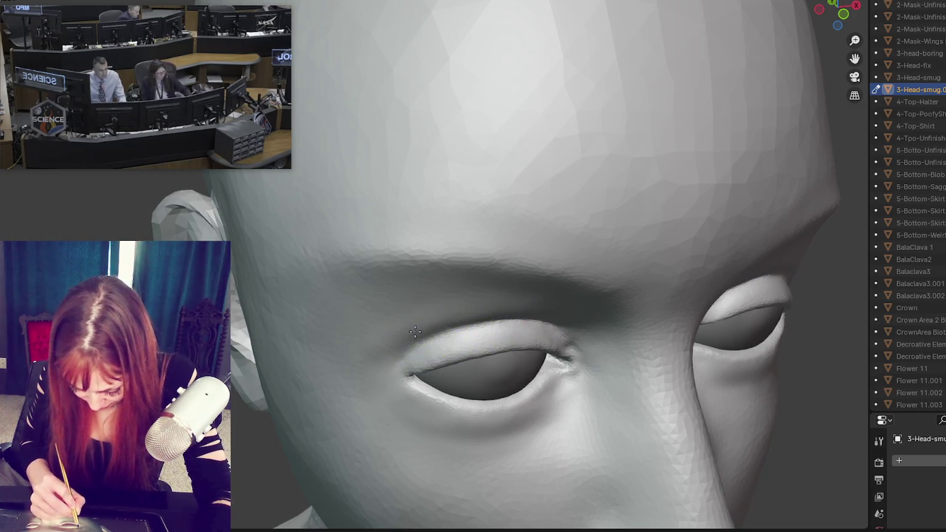
{"action": "mouse_move", "coordinate": [394, 350]}
{"action": "middle_mouse_down"}
{"action": "mouse_move", "coordinate": [460, 327]}
{"action": "mouse_move", "coordinate": [476, 306]}
{"action": "middle_mouse_up"}
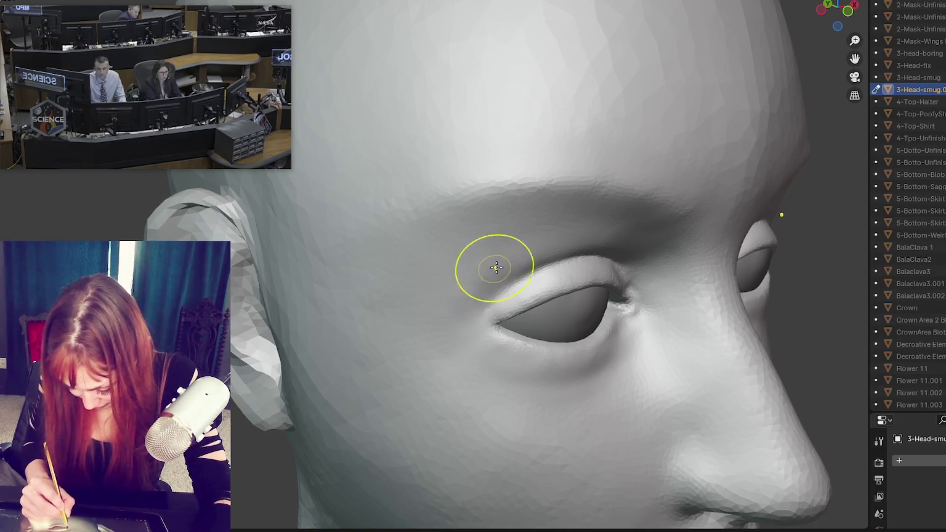
{"action": "middle_click_drag", "start_coordinate": [456, 294], "coordinate": [527, 260]}
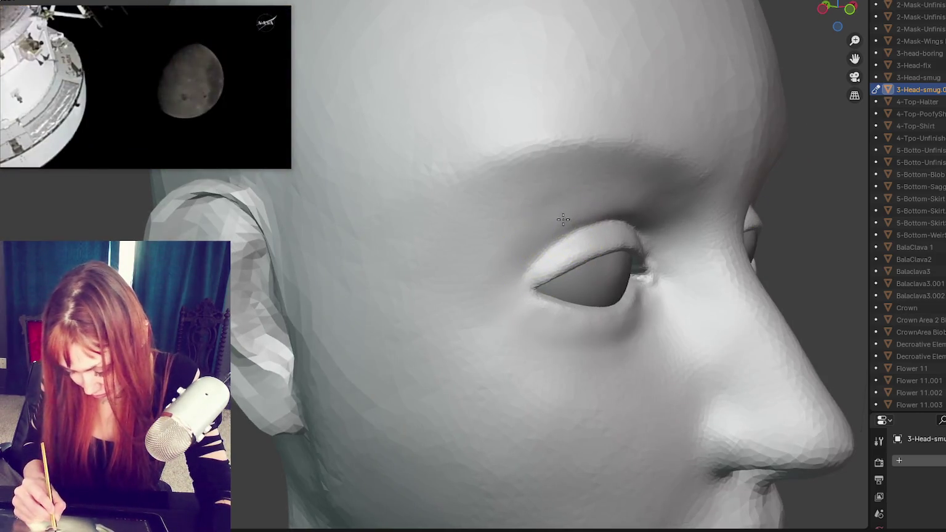
{"action": "middle_click_drag", "start_coordinate": [562, 219], "coordinate": [567, 198]}
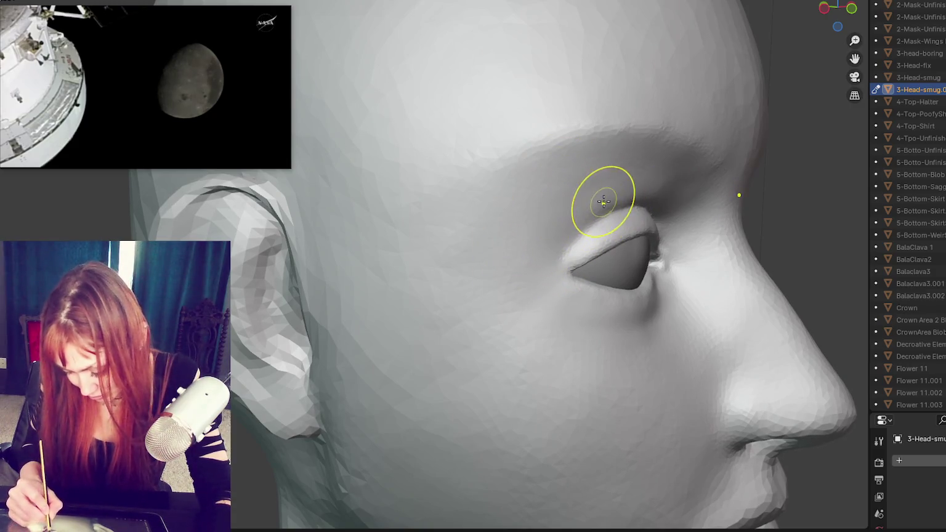
{"action": "middle_click_drag", "start_coordinate": [602, 205], "coordinate": [667, 201]}
{"action": "left_click_drag", "start_coordinate": [624, 239], "coordinate": [612, 234]}
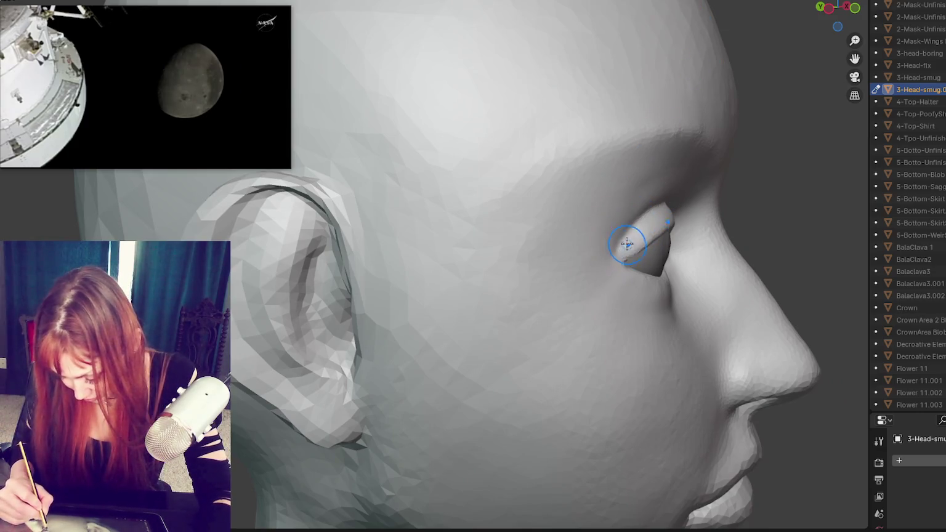
- Orbit around the face and soften the dark crease under the eye
{"action": "middle_click_drag", "start_coordinate": [686, 198], "coordinate": [692, 205]}
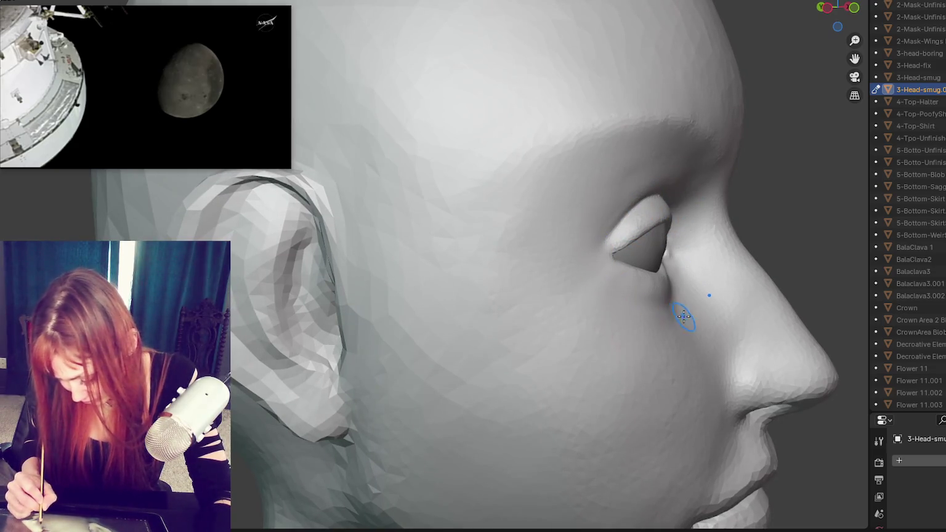
{"action": "middle_click_drag", "start_coordinate": [699, 318], "coordinate": [589, 332]}
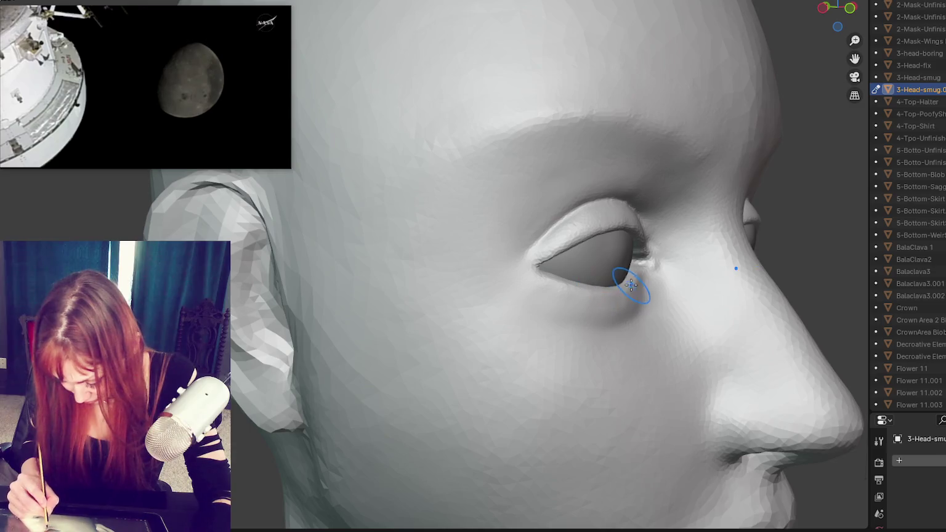
{"action": "middle_click_drag", "start_coordinate": [631, 284], "coordinate": [559, 300]}
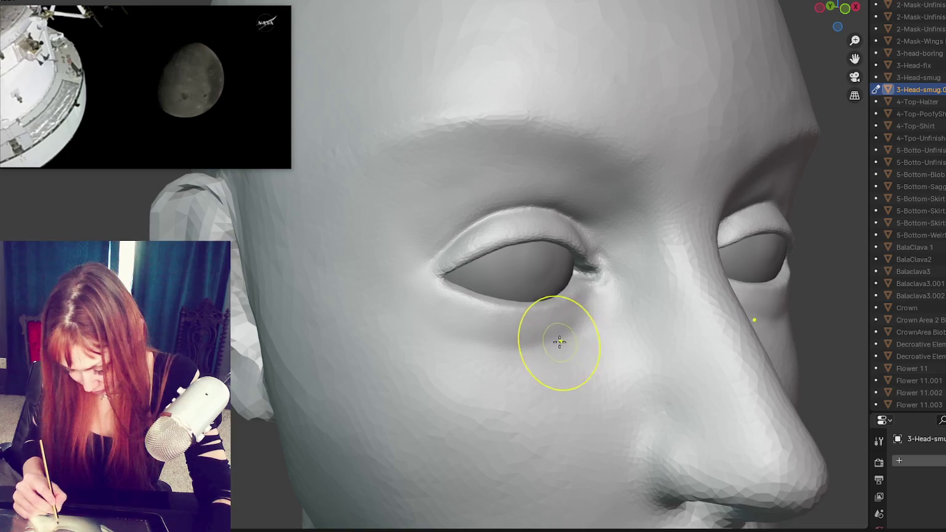
{"action": "middle_click_drag", "start_coordinate": [532, 363], "coordinate": [497, 352]}
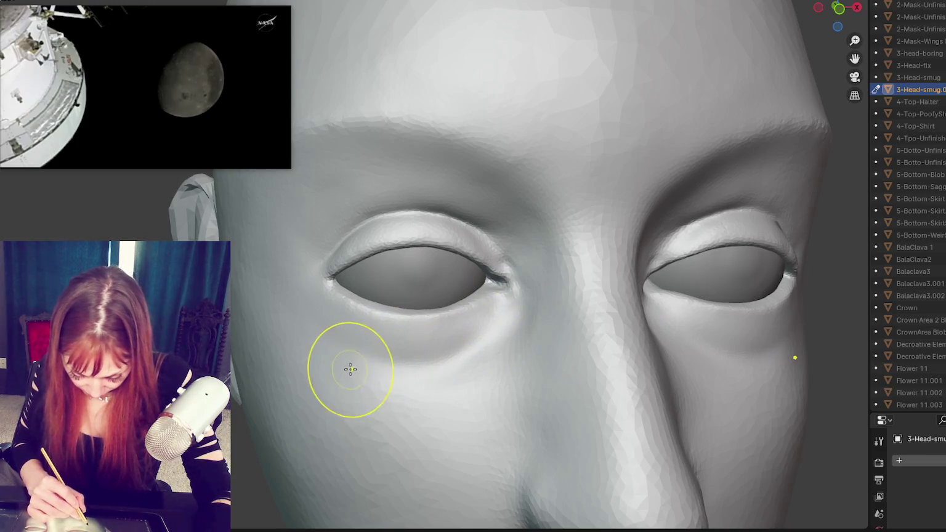
{"action": "middle_click_drag", "start_coordinate": [376, 374], "coordinate": [564, 348]}
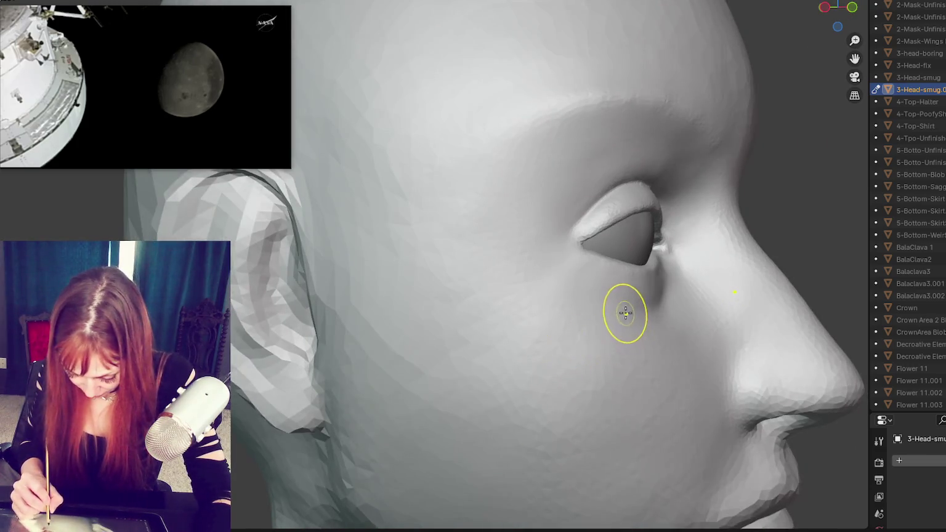
{"action": "middle_click_drag", "start_coordinate": [707, 310], "coordinate": [781, 296]}
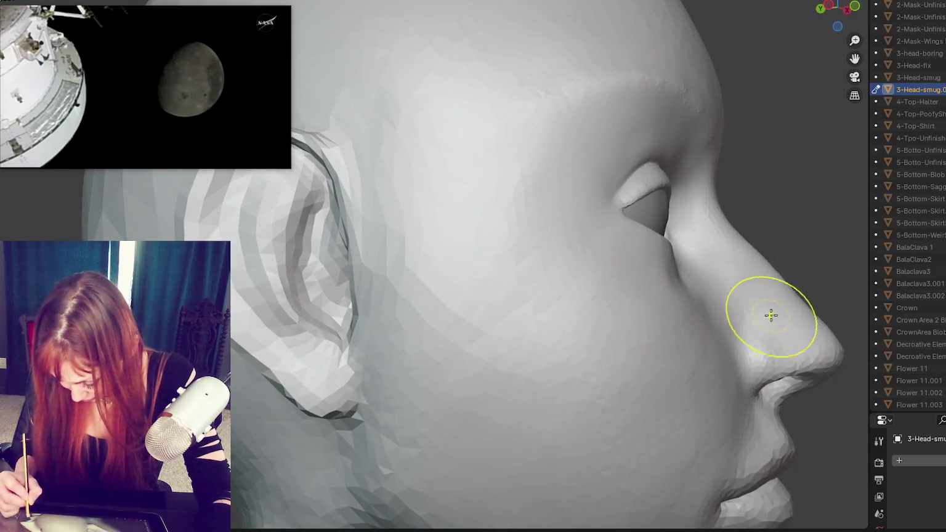
{"action": "middle_click_drag", "start_coordinate": [708, 327], "coordinate": [717, 338]}
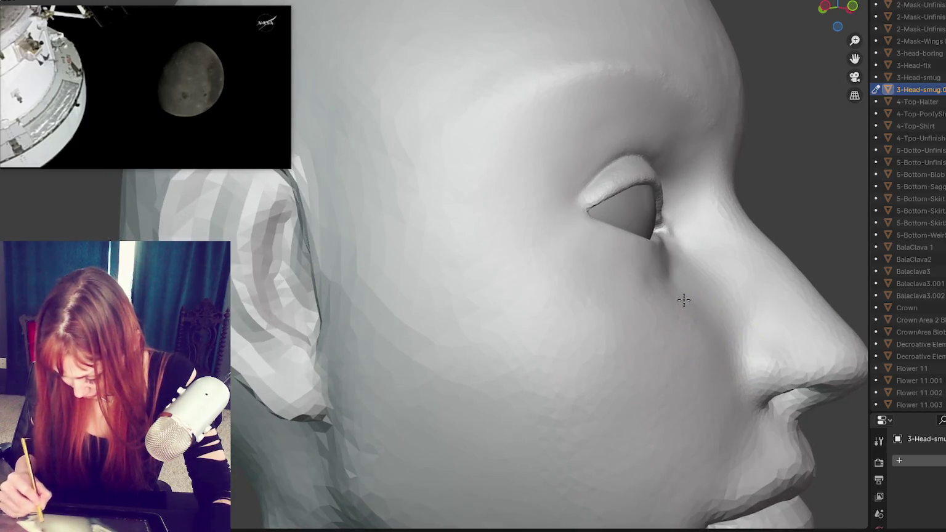
{"action": "left_click_drag", "start_coordinate": [648, 289], "coordinate": [658, 282]}
{"action": "mouse_move", "coordinate": [653, 280]}
{"action": "middle_mouse_down"}
{"action": "mouse_move", "coordinate": [676, 310]}
{"action": "mouse_move", "coordinate": [641, 323]}
{"action": "middle_mouse_up"}
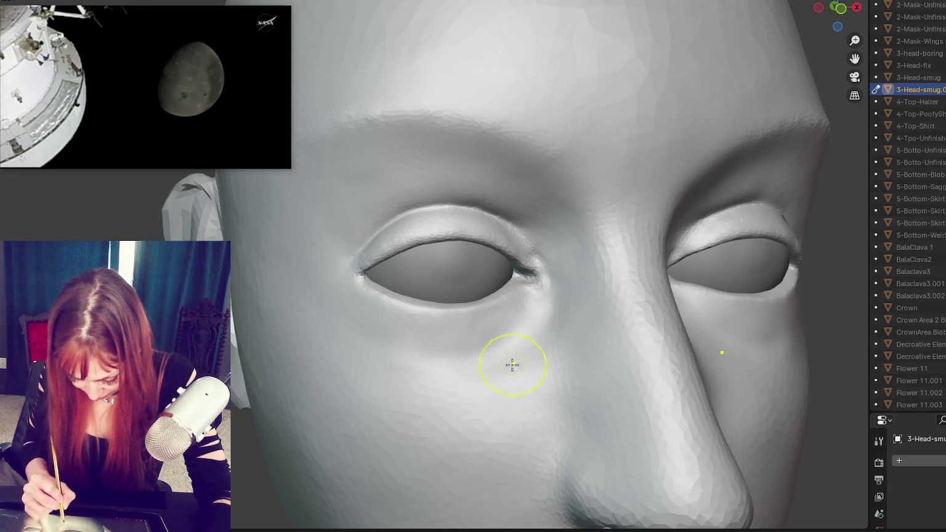
- Smooth both under-eye areas symmetrically from a frontal view
{"action": "mouse_move", "coordinate": [606, 354]}
{"action": "middle_mouse_down"}
{"action": "mouse_move", "coordinate": [730, 369]}
{"action": "mouse_move", "coordinate": [646, 363]}
{"action": "middle_mouse_up"}
{"action": "mouse_move", "coordinate": [646, 364]}
{"action": "left_mouse_down"}
{"action": "mouse_move", "coordinate": [600, 333]}
{"action": "mouse_move", "coordinate": [748, 359]}
{"action": "left_mouse_up"}
{"action": "left_click_drag", "start_coordinate": [675, 357], "coordinate": [706, 367]}
- Reshape the brow ridge above the eye with two strokes, then return to front view
{"action": "middle_click_drag", "start_coordinate": [736, 361], "coordinate": [637, 357]}
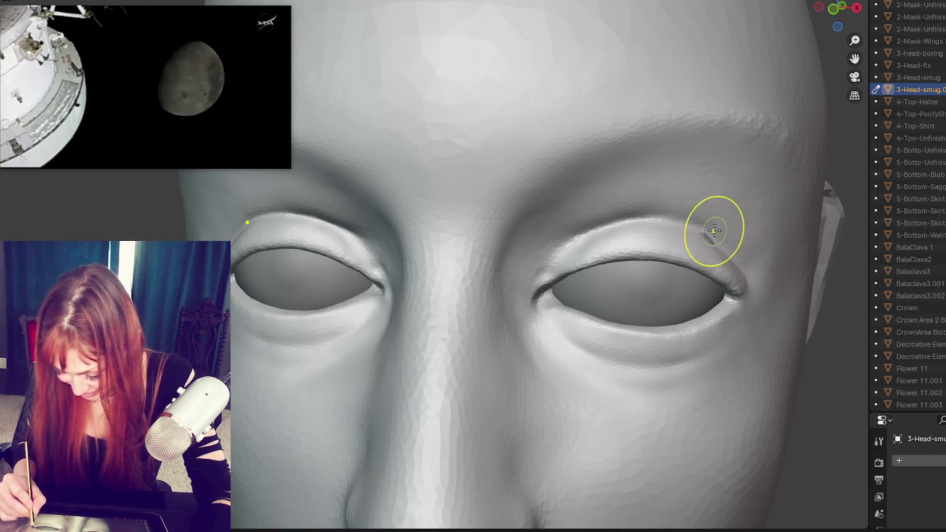
{"action": "middle_click_drag", "start_coordinate": [718, 222], "coordinate": [745, 215]}
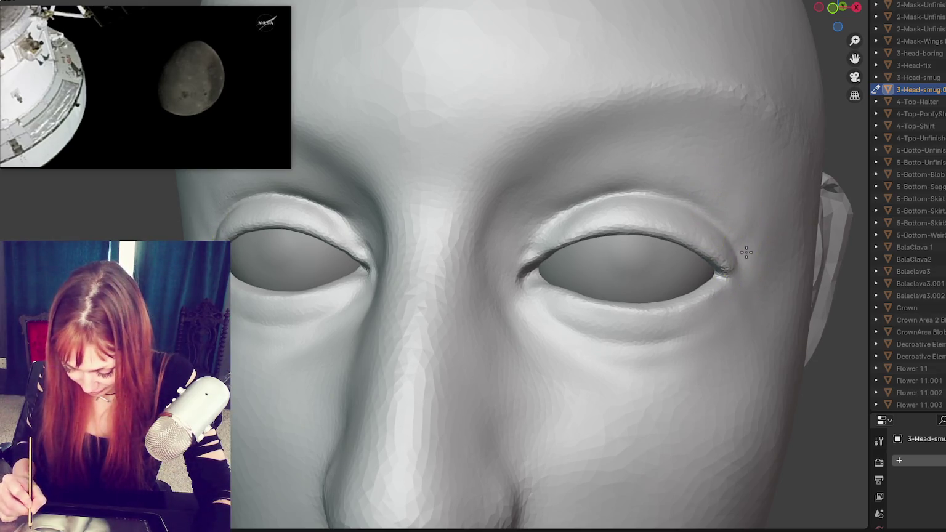
{"action": "middle_click_drag", "start_coordinate": [545, 221], "coordinate": [553, 249]}
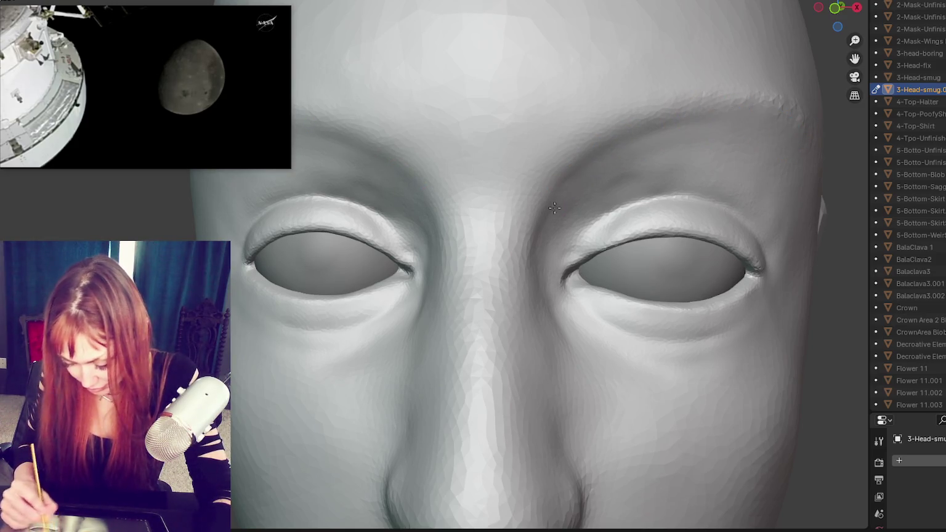
{"action": "middle_click_drag", "start_coordinate": [546, 249], "coordinate": [526, 223]}
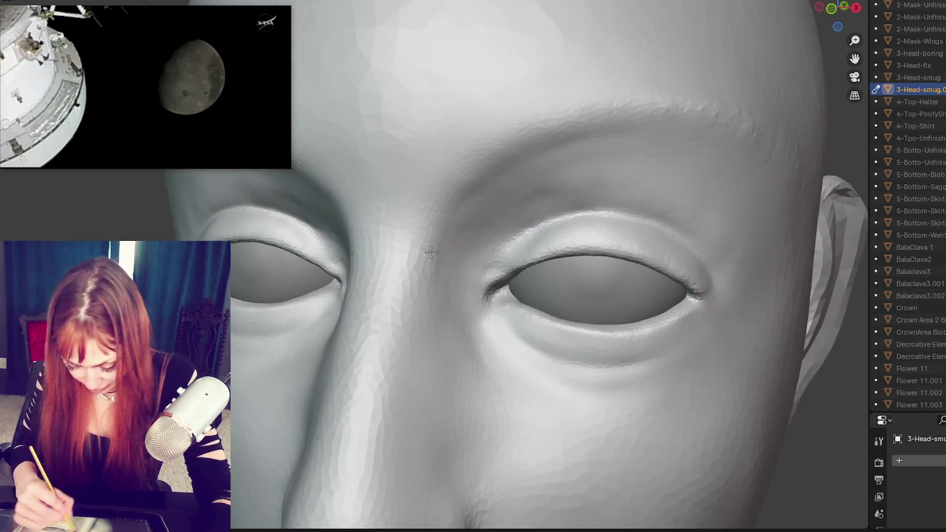
{"action": "left_click_drag", "start_coordinate": [497, 179], "coordinate": [643, 108]}
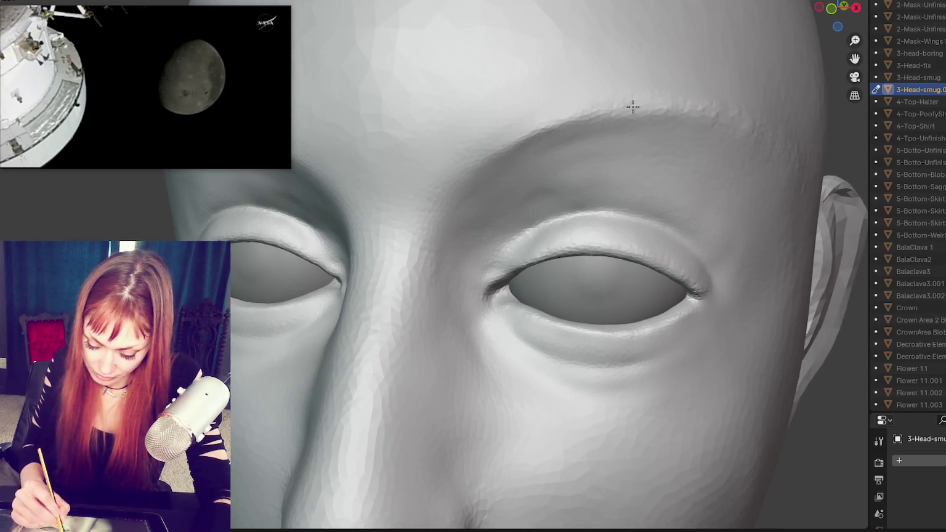
{"action": "left_click_drag", "start_coordinate": [573, 120], "coordinate": [696, 114]}
{"action": "key", "text": "KP_1"}
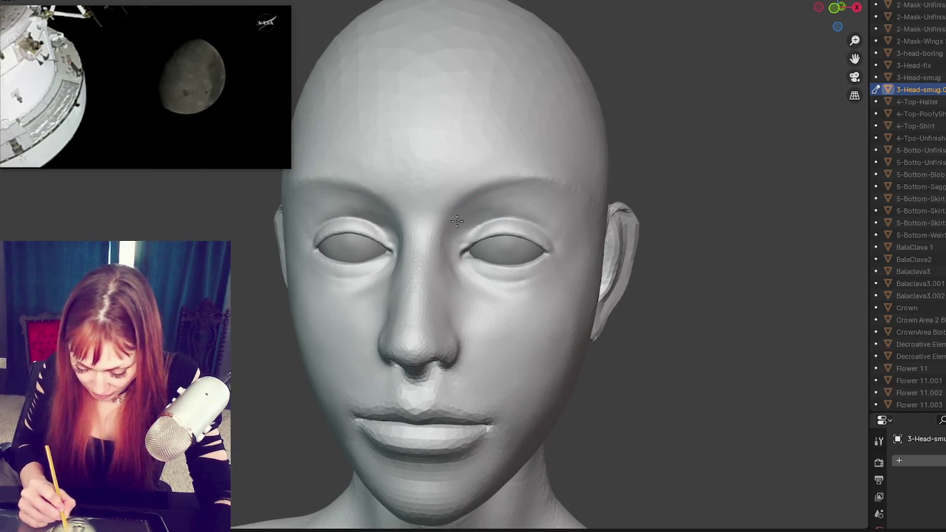
{"action": "middle_click_drag", "start_coordinate": [566, 211], "coordinate": [576, 210]}
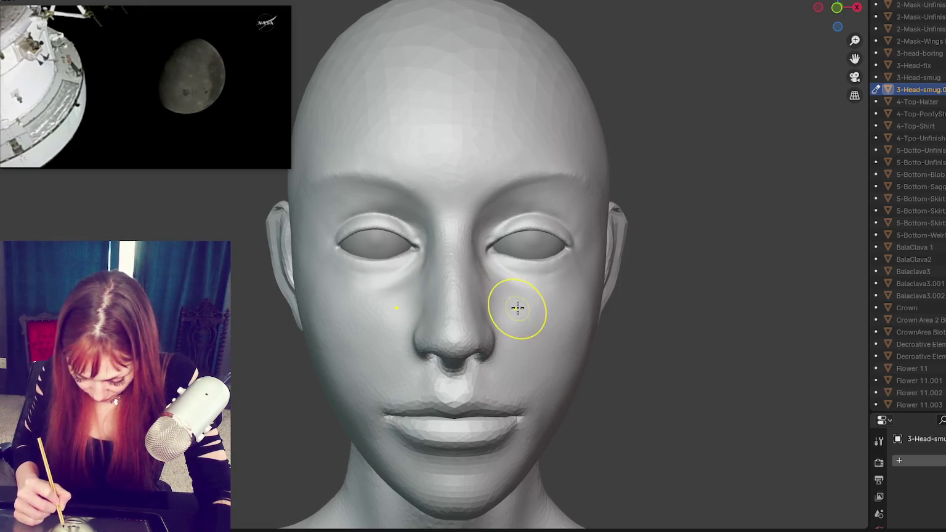
{"action": "middle_click_drag", "start_coordinate": [511, 289], "coordinate": [551, 265]}
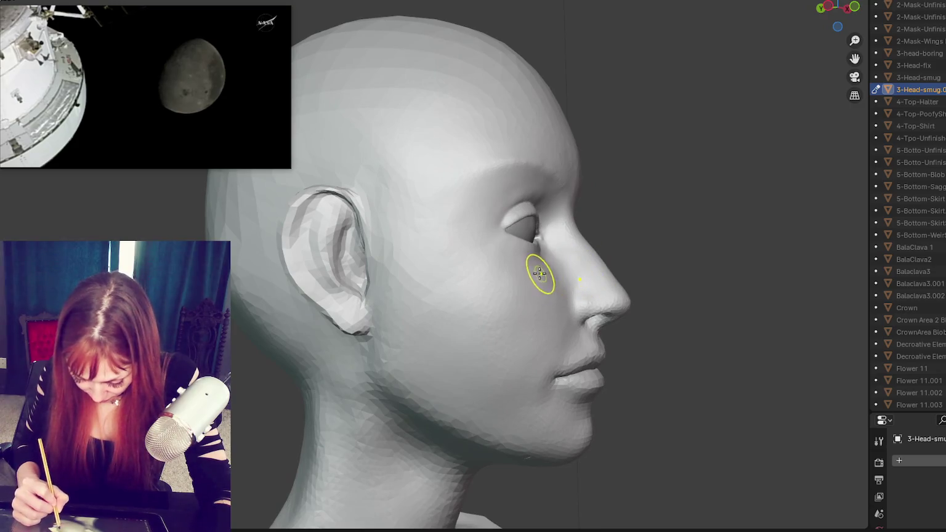
{"action": "mouse_move", "coordinate": [554, 288]}
{"action": "middle_mouse_down"}
{"action": "mouse_move", "coordinate": [596, 242]}
{"action": "mouse_move", "coordinate": [536, 293]}
{"action": "middle_mouse_up"}
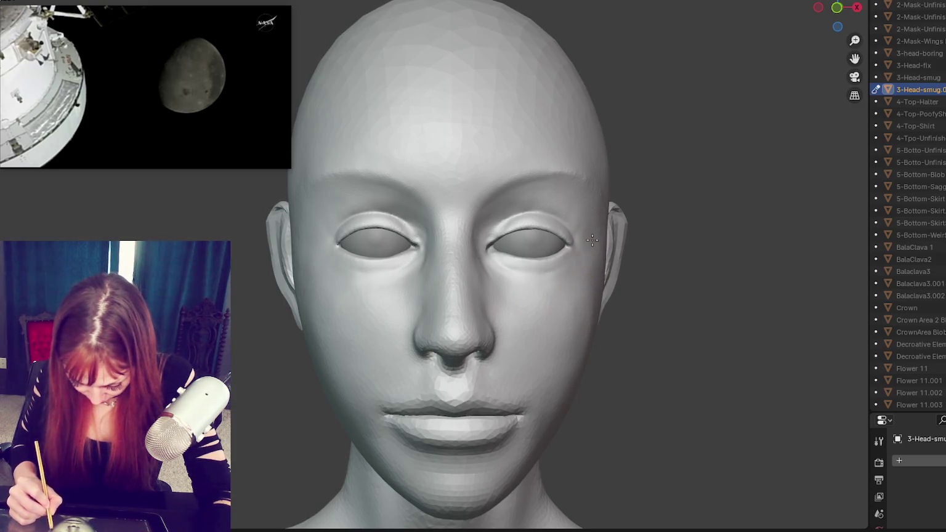
{"action": "middle_click_drag", "start_coordinate": [568, 316], "coordinate": [468, 313]}
{"action": "scroll", "coordinate": [482, 312], "scroll_direction": "up", "scroll_amount": 2}
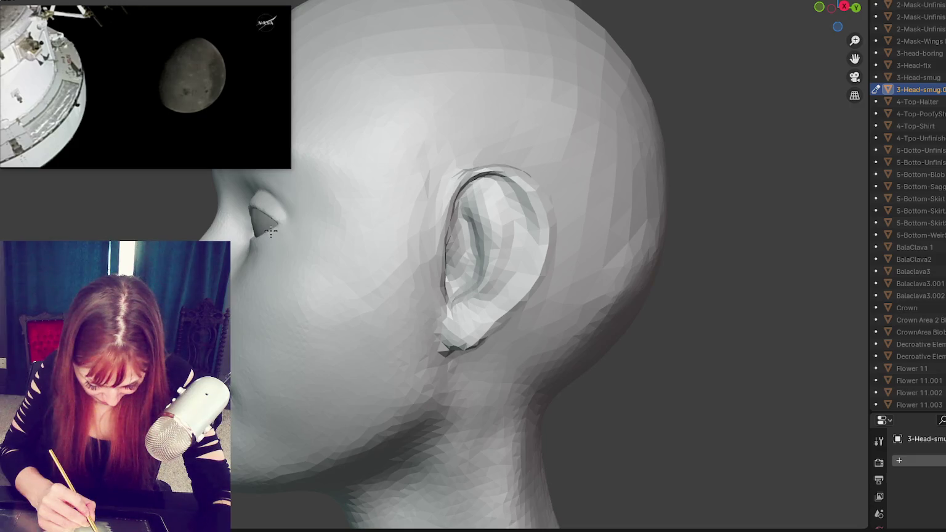
{"action": "middle_click_drag", "start_coordinate": [286, 219], "coordinate": [385, 220]}
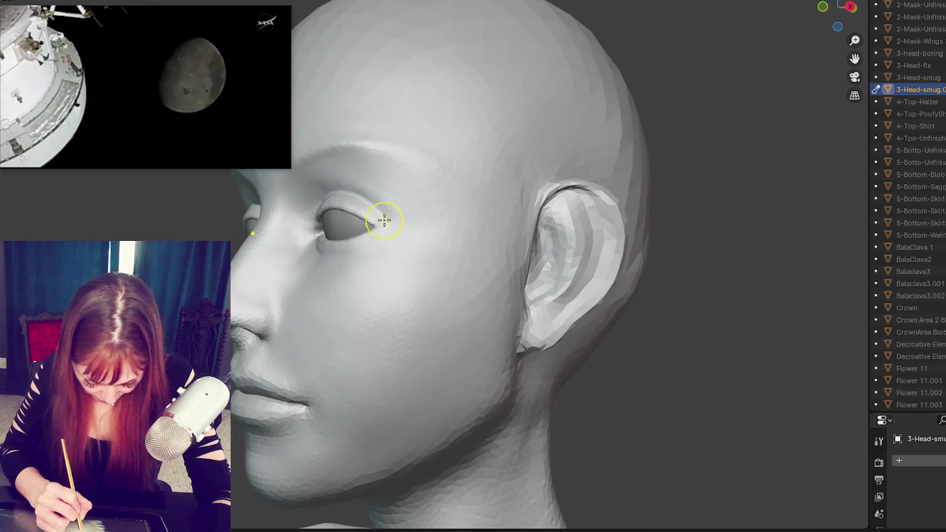
{"action": "mouse_move", "coordinate": [442, 224]}
{"action": "middle_mouse_down"}
{"action": "mouse_move", "coordinate": [582, 245]}
{"action": "mouse_move", "coordinate": [242, 243]}
{"action": "mouse_move", "coordinate": [278, 238]}
{"action": "middle_mouse_up"}
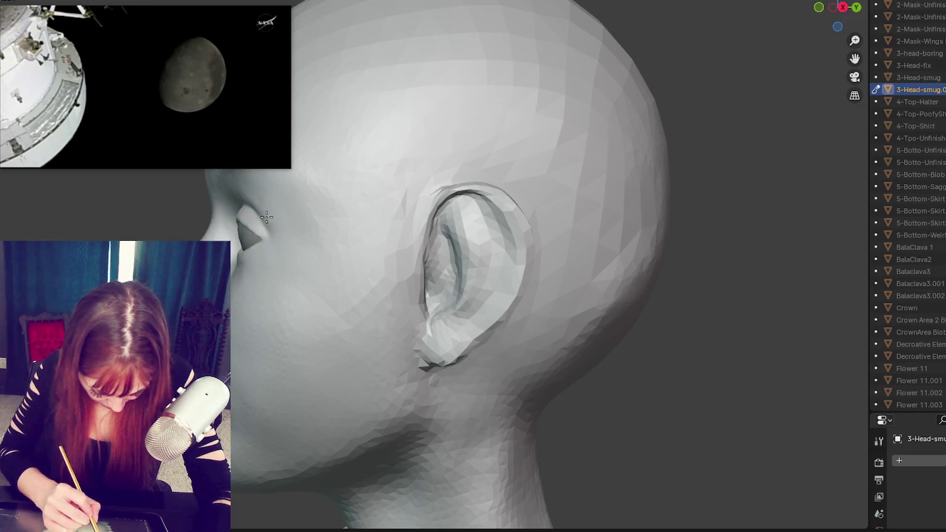
{"action": "left_click_drag", "start_coordinate": [259, 210], "coordinate": [272, 231]}
{"action": "middle_click_drag", "start_coordinate": [300, 227], "coordinate": [432, 239]}
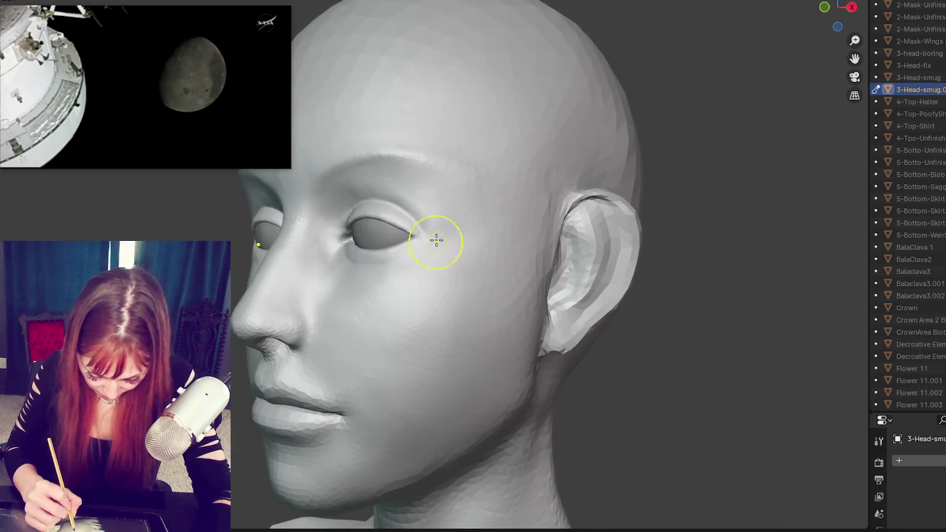
{"action": "key", "text": "KP_1"}
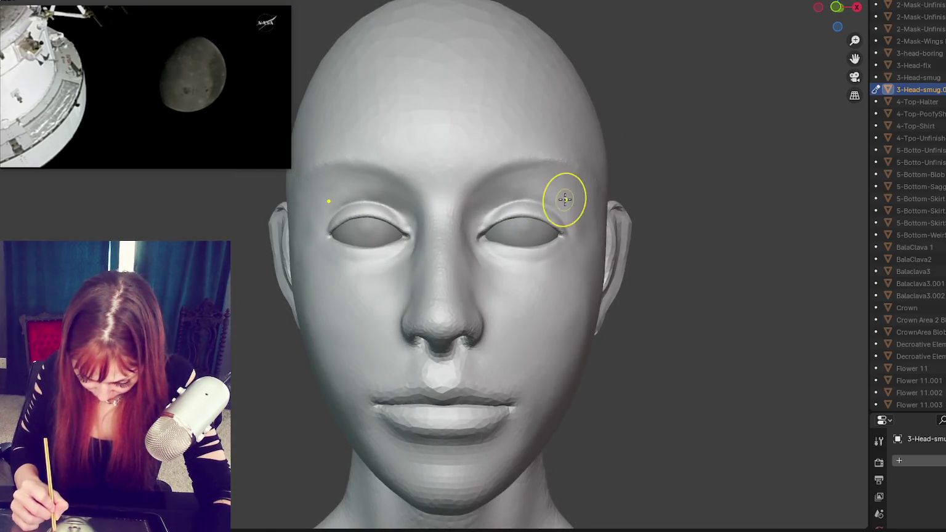
{"action": "middle_click_drag", "start_coordinate": [565, 198], "coordinate": [568, 289]}
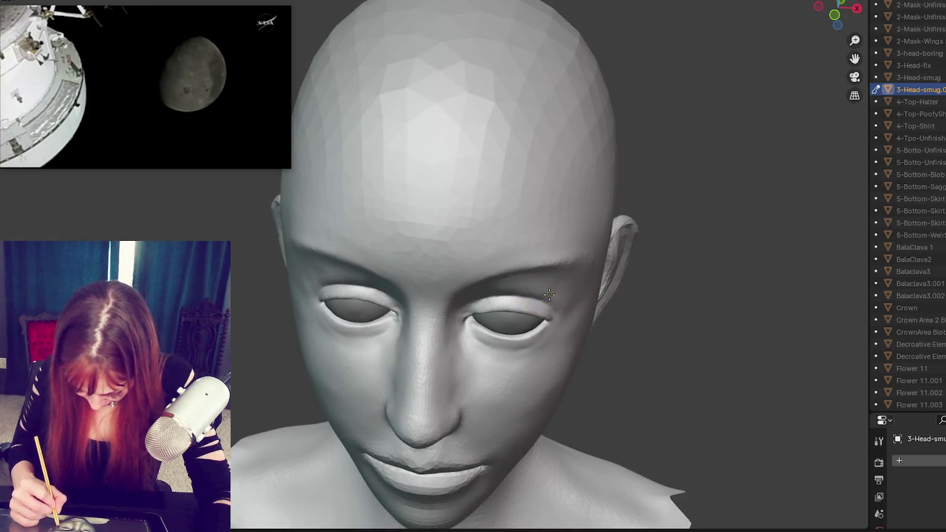
{"action": "middle_click_drag", "start_coordinate": [490, 312], "coordinate": [549, 302]}
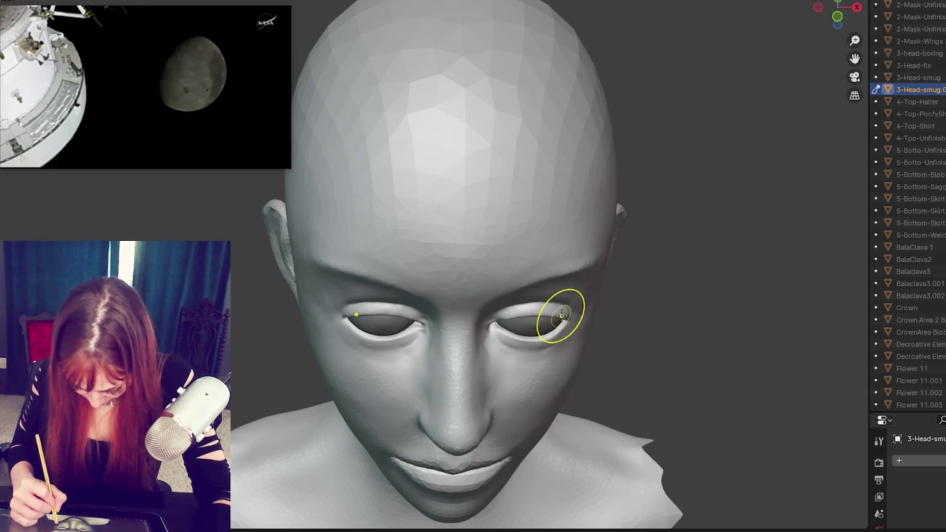
{"action": "middle_click_drag", "start_coordinate": [563, 315], "coordinate": [558, 341]}
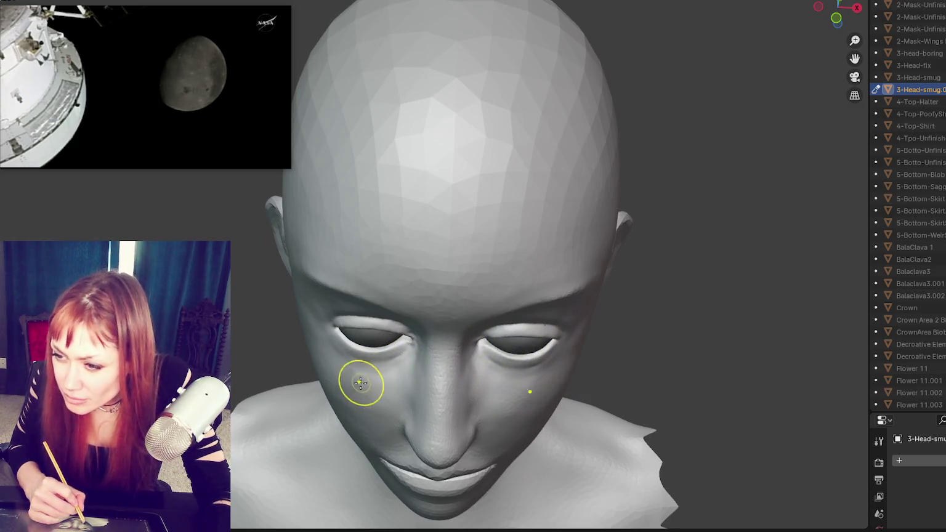
{"action": "left_click_drag", "start_coordinate": [369, 358], "coordinate": [394, 356]}
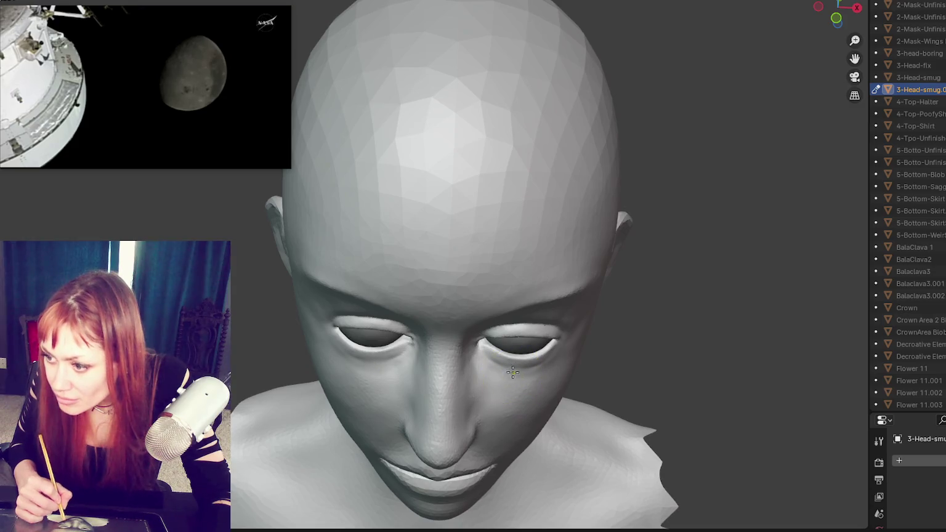
{"action": "key", "text": "KP_1"}
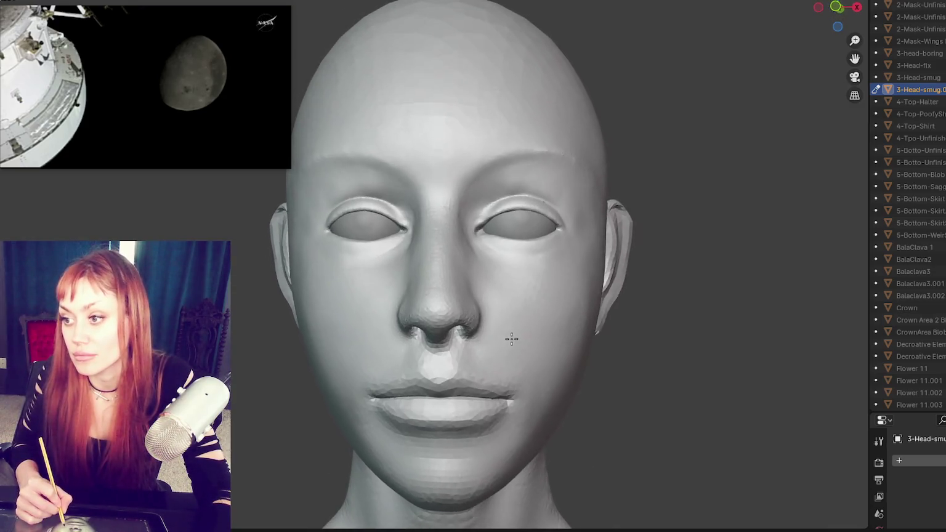
{"action": "middle_click_drag", "start_coordinate": [542, 270], "coordinate": [557, 328]}
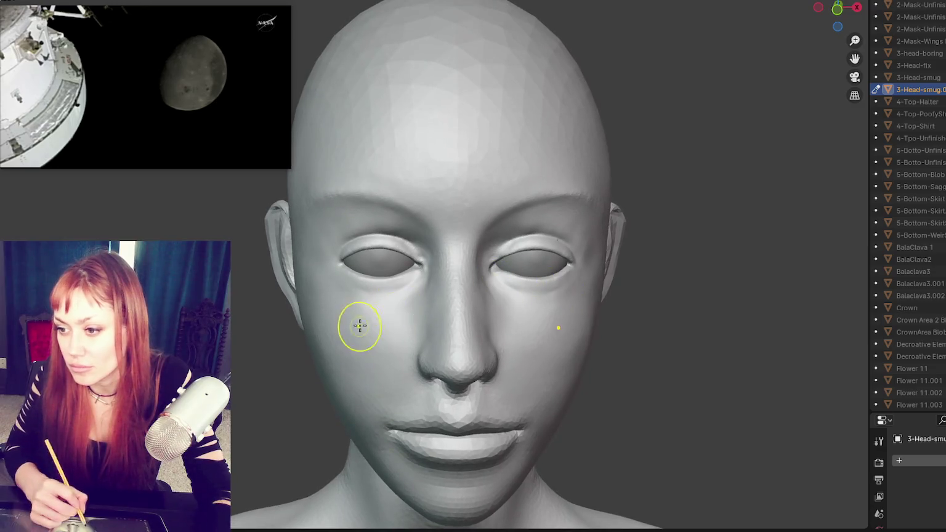
{"action": "middle_click_drag", "start_coordinate": [370, 320], "coordinate": [374, 333]}
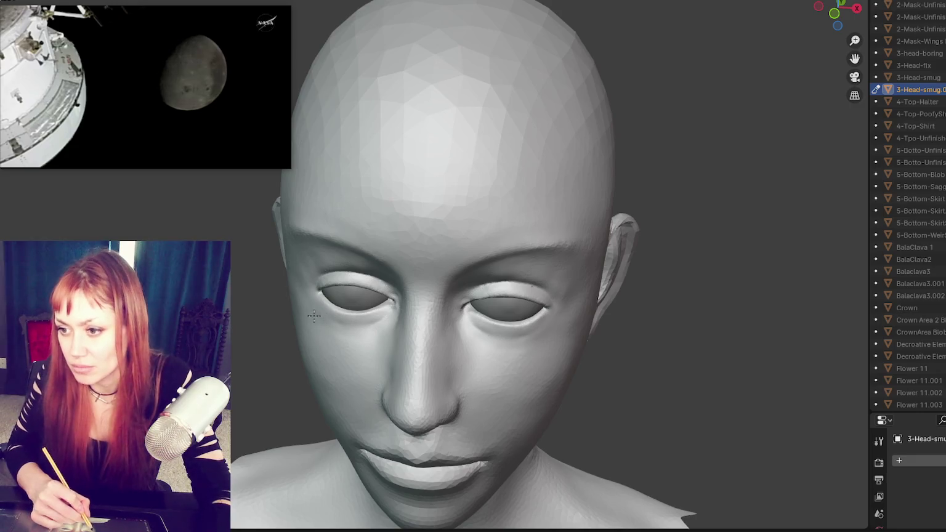
{"action": "middle_click_drag", "start_coordinate": [513, 327], "coordinate": [515, 315]}
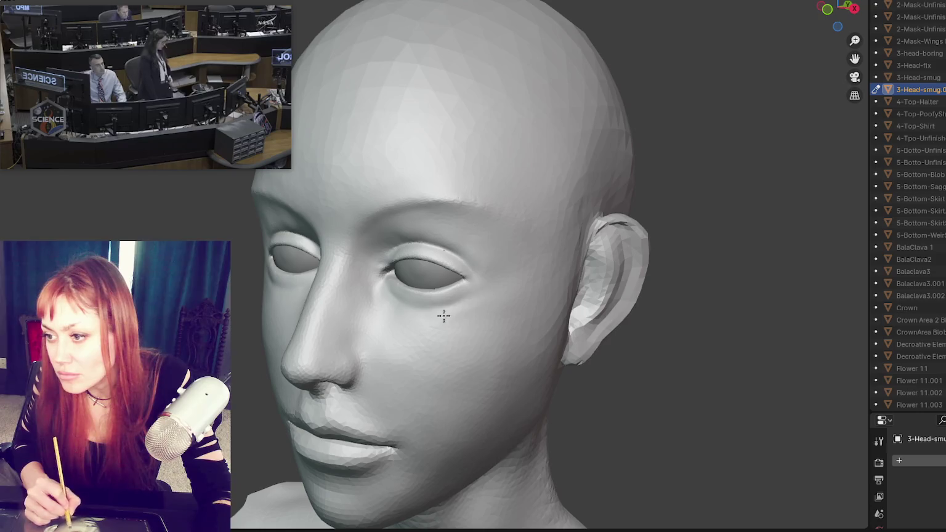
{"action": "middle_click_drag", "start_coordinate": [464, 311], "coordinate": [474, 318]}
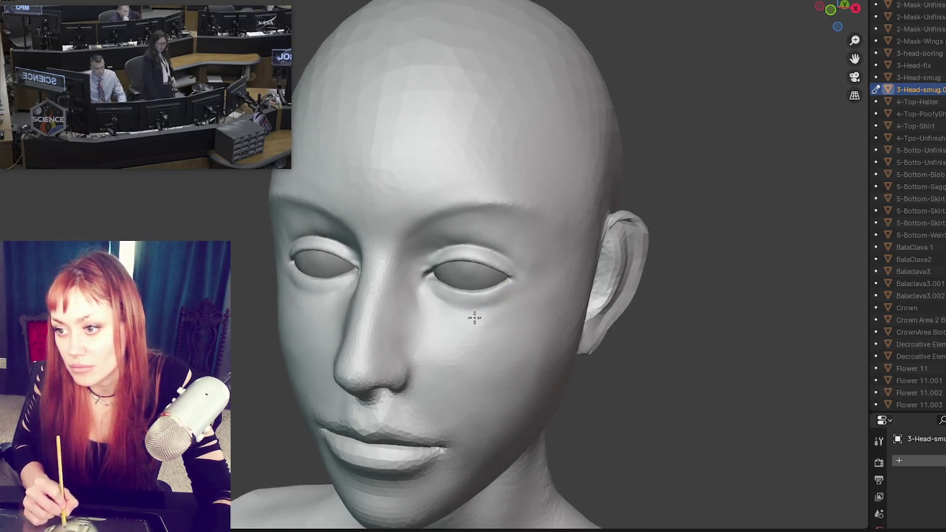
{"action": "middle_click_drag", "start_coordinate": [529, 305], "coordinate": [485, 310]}
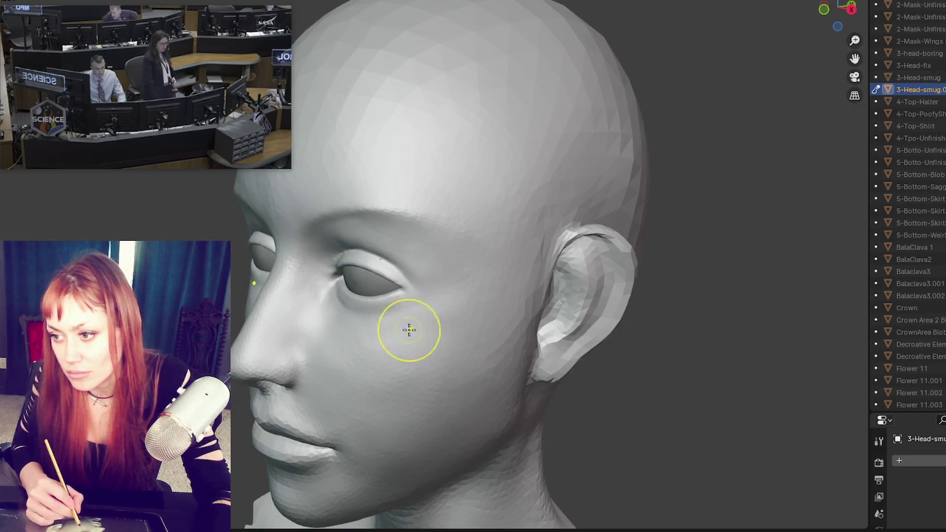
{"action": "middle_click_drag", "start_coordinate": [420, 338], "coordinate": [481, 327]}
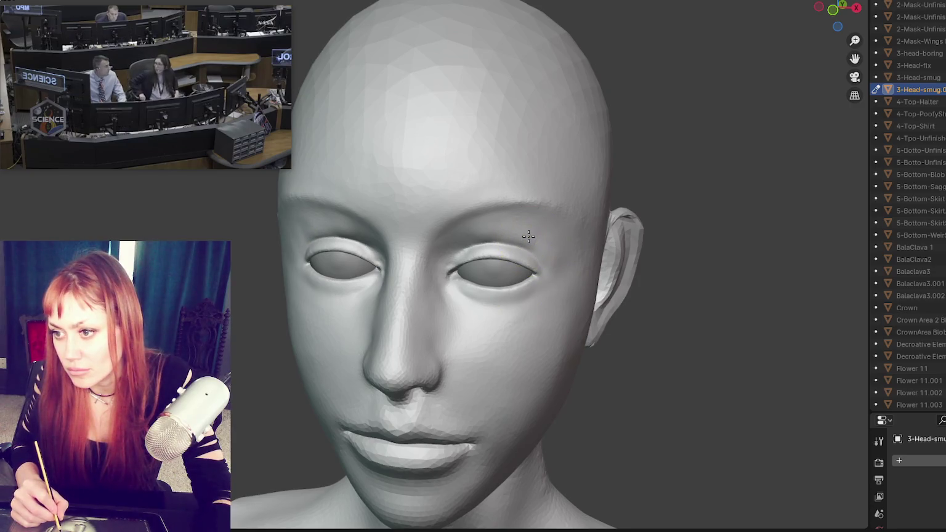
{"action": "middle_click_drag", "start_coordinate": [529, 237], "coordinate": [523, 245]}
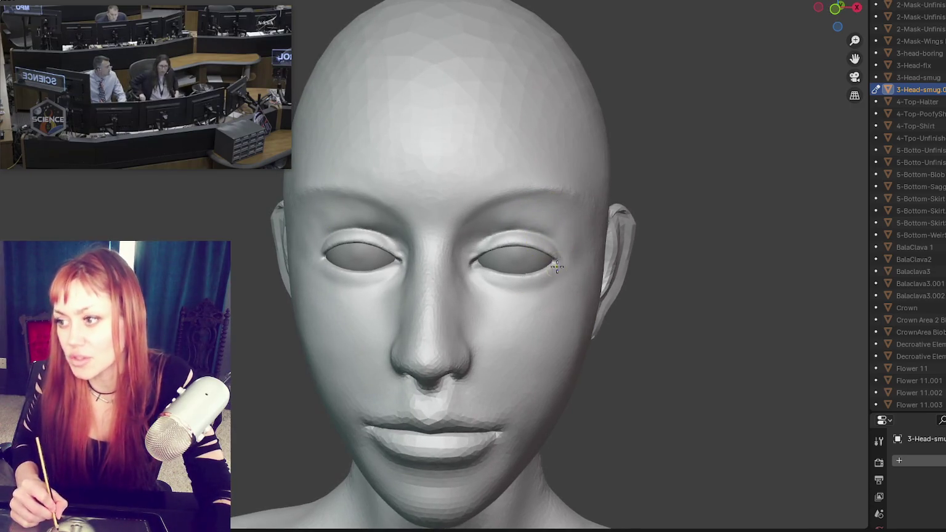
{"action": "mouse_move", "coordinate": [502, 257]}
{"action": "middle_mouse_down", "text": "ctrl"}
{"action": "mouse_move", "coordinate": [603, 233]}
{"action": "mouse_move", "coordinate": [485, 242]}
{"action": "mouse_move", "coordinate": [485, 152]}
{"action": "mouse_move", "coordinate": [467, 231]}
{"action": "mouse_move", "coordinate": [454, 211]}
{"action": "middle_mouse_up", "text": "ctrl"}
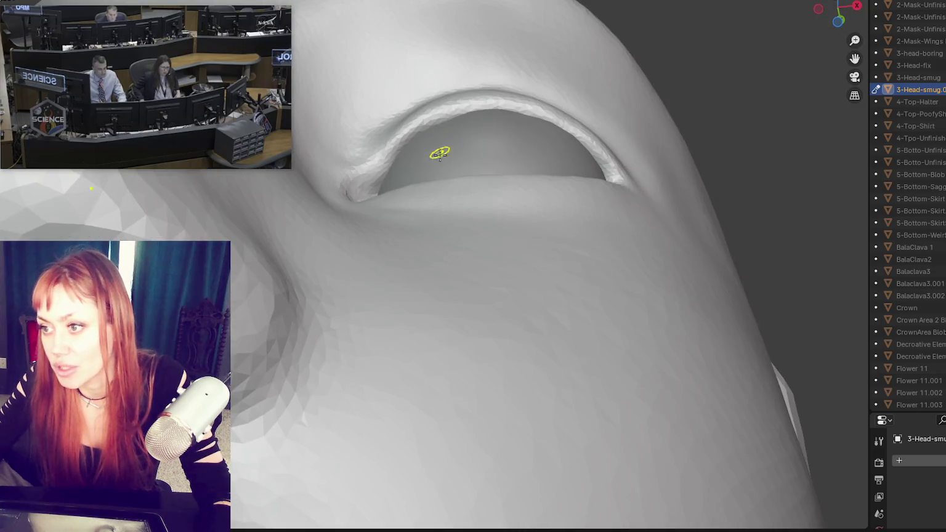
- Bring the brow and eye into frontal view and stroke along the upper eyelid rim
{"action": "middle_click_drag", "start_coordinate": [439, 152], "coordinate": [429, 228]}
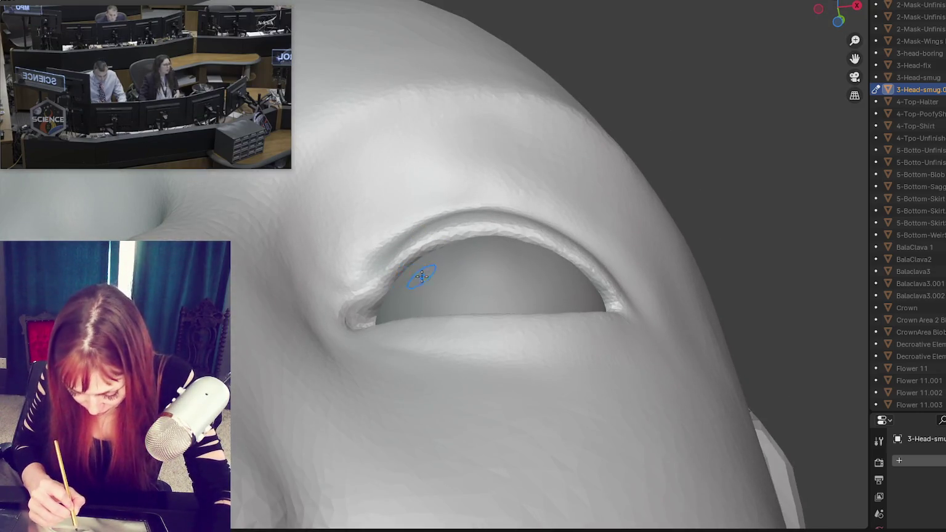
{"action": "mouse_move", "coordinate": [387, 274]}
{"action": "middle_mouse_down"}
{"action": "mouse_move", "coordinate": [454, 279]}
{"action": "mouse_move", "coordinate": [432, 398]}
{"action": "mouse_move", "coordinate": [484, 451]}
{"action": "middle_mouse_up"}
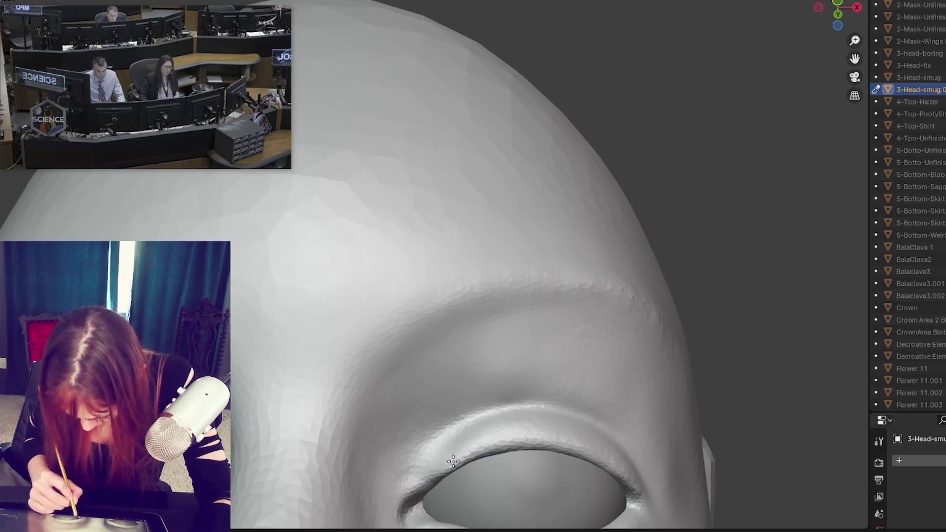
{"action": "left_click_drag", "start_coordinate": [533, 437], "coordinate": [499, 447]}
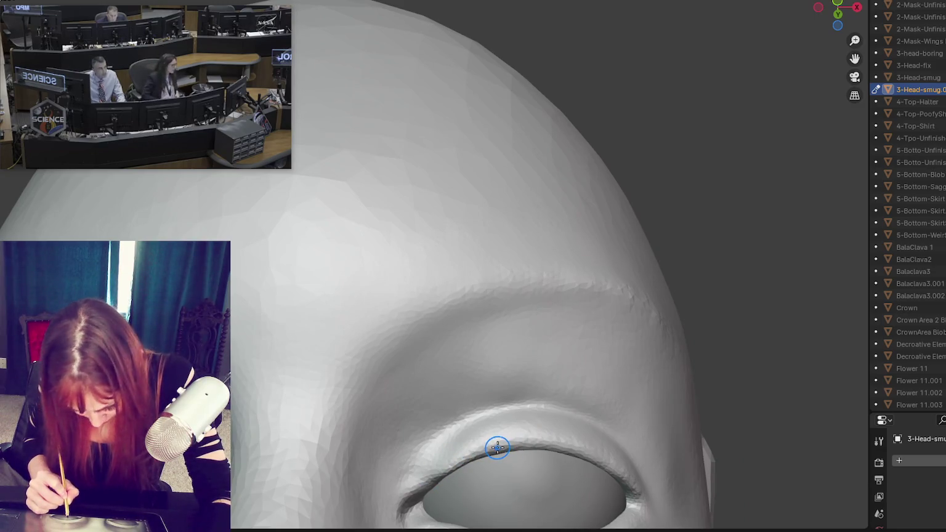
- Deepen the upper eyelid crease on both eyes, then zoom to review the heavier fold
{"action": "mouse_move", "coordinate": [578, 450]}
{"action": "middle_mouse_down"}
{"action": "mouse_move", "coordinate": [458, 439]}
{"action": "mouse_move", "coordinate": [552, 460]}
{"action": "mouse_move", "coordinate": [477, 430]}
{"action": "middle_mouse_up"}
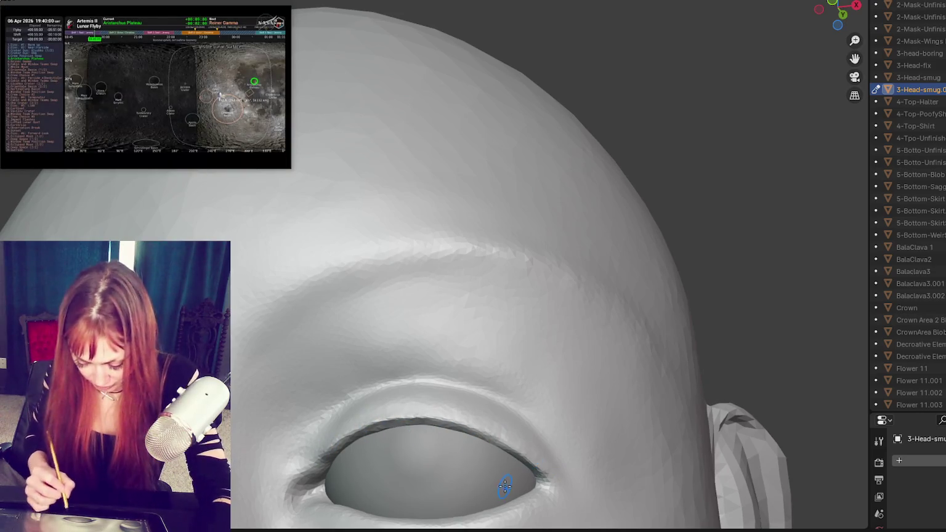
{"action": "middle_click_drag", "start_coordinate": [447, 429], "coordinate": [497, 308]}
{"action": "scroll", "coordinate": [496, 308], "scroll_direction": "down", "scroll_amount": 3}
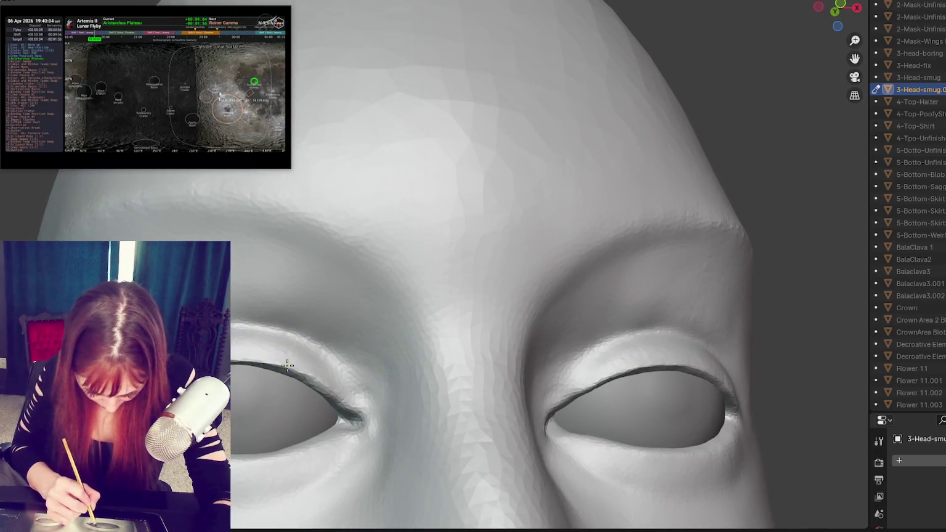
{"action": "left_click_drag", "start_coordinate": [271, 380], "coordinate": [233, 365]}
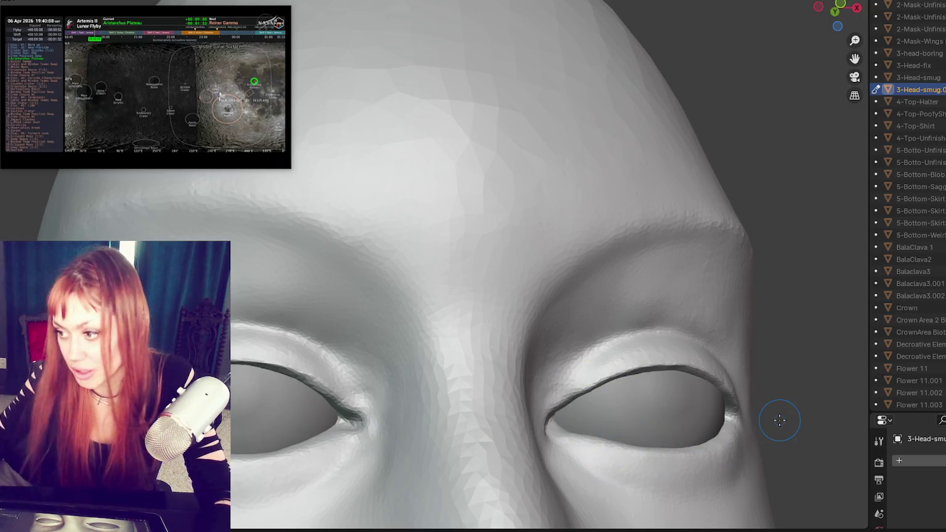
{"action": "scroll", "coordinate": [696, 359], "scroll_direction": "up", "scroll_amount": 3}
{"action": "scroll", "coordinate": [681, 327], "scroll_direction": "up", "scroll_amount": 1}
{"action": "scroll", "coordinate": [658, 286], "scroll_direction": "up", "scroll_amount": 2}
{"action": "scroll", "coordinate": [680, 353], "scroll_direction": "up", "scroll_amount": 2}
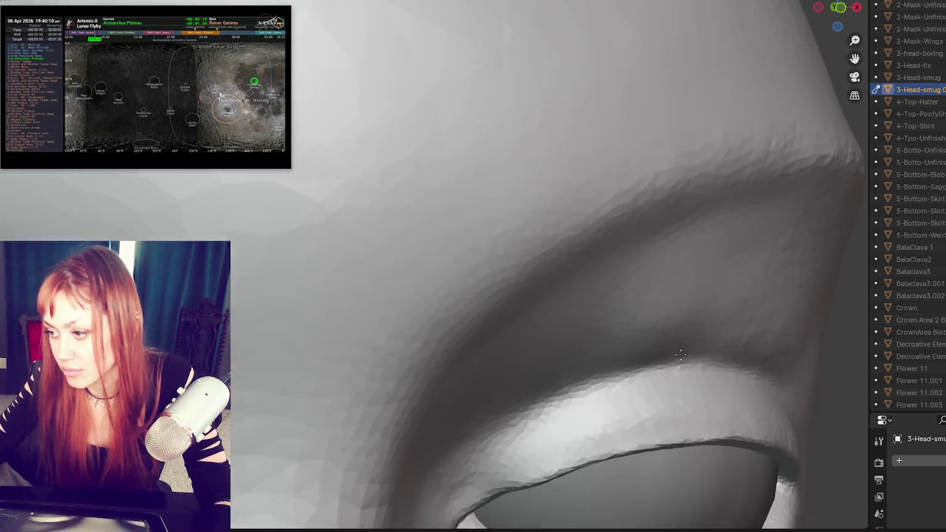
{"action": "scroll", "coordinate": [680, 354], "scroll_direction": "down", "scroll_amount": 4}
{"action": "scroll", "coordinate": [505, 417], "scroll_direction": "up", "scroll_amount": 1}
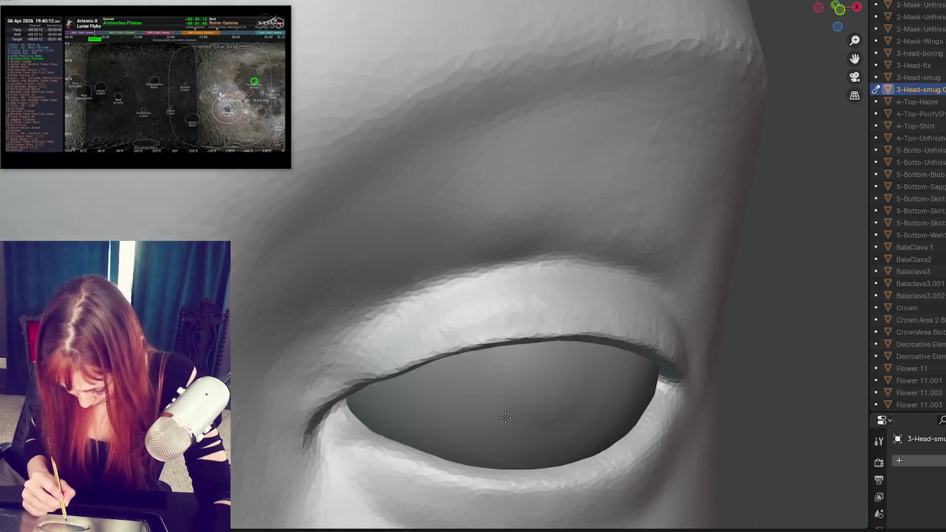
{"action": "scroll", "coordinate": [504, 418], "scroll_direction": "up", "scroll_amount": 1, "text": "shift"}
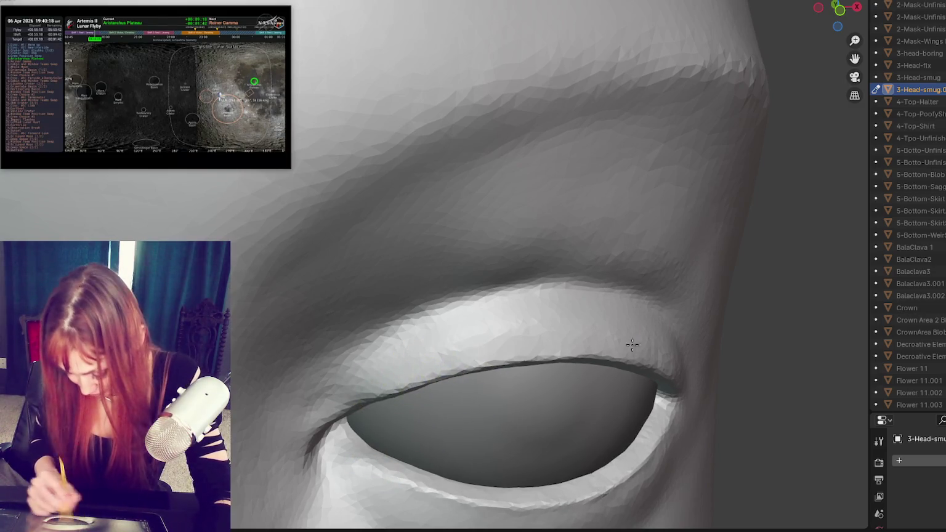
{"action": "scroll", "coordinate": [577, 112], "scroll_direction": "down", "scroll_amount": 6}
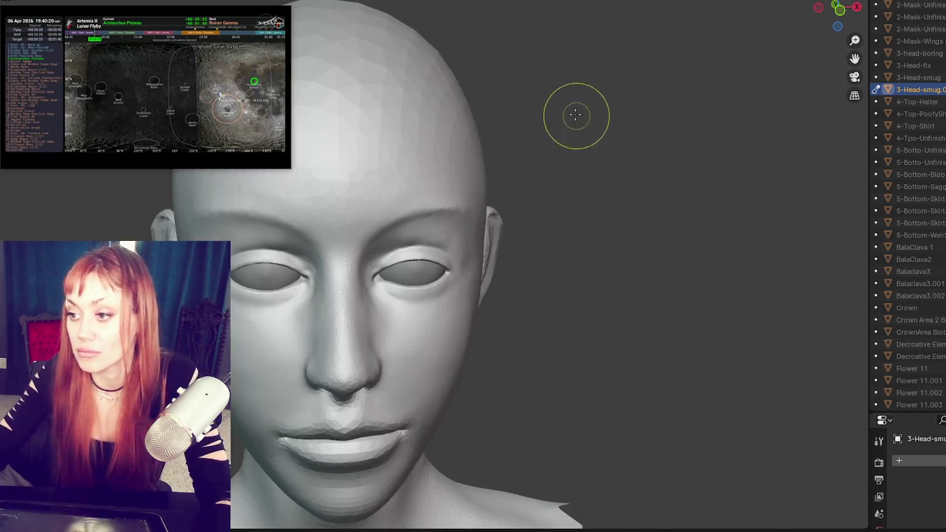
{"action": "key", "text": "ctrl+z"}
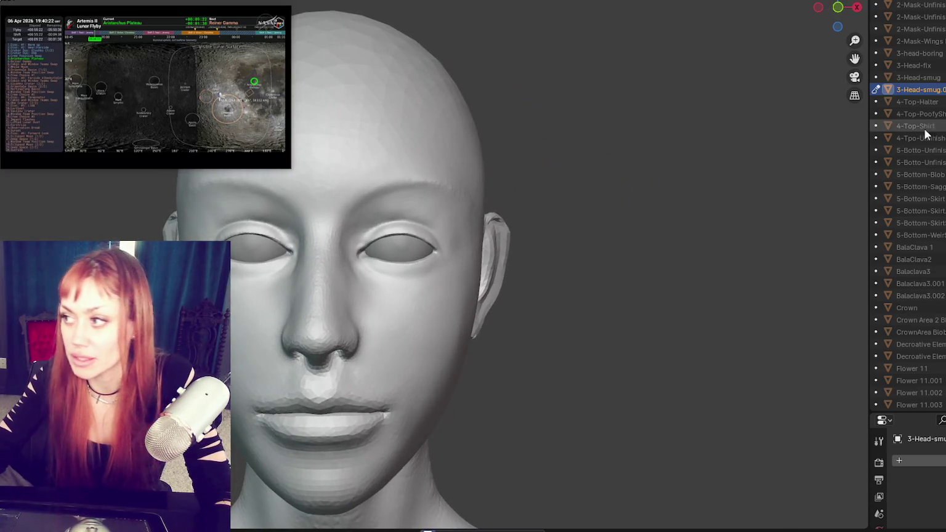
{"action": "left_click", "coordinate": [12, 1]}
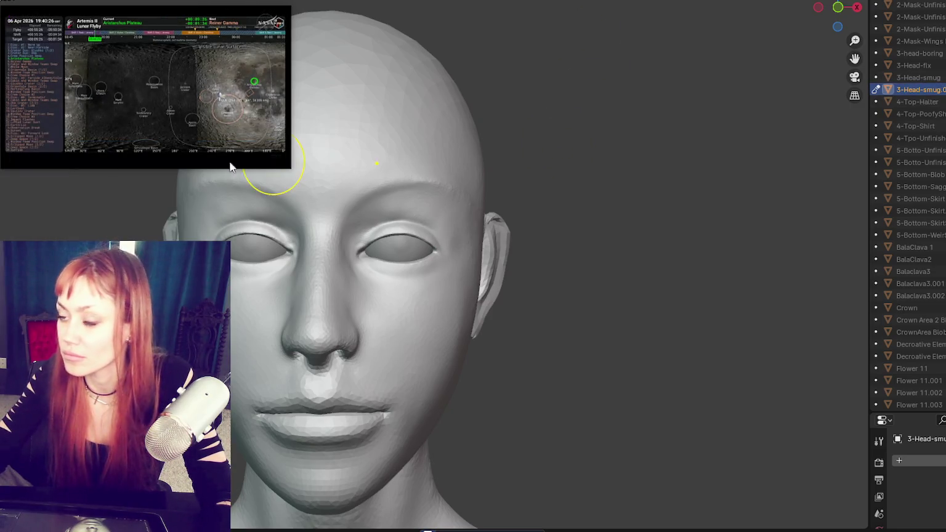
{"action": "left_click", "coordinate": [12, 2]}
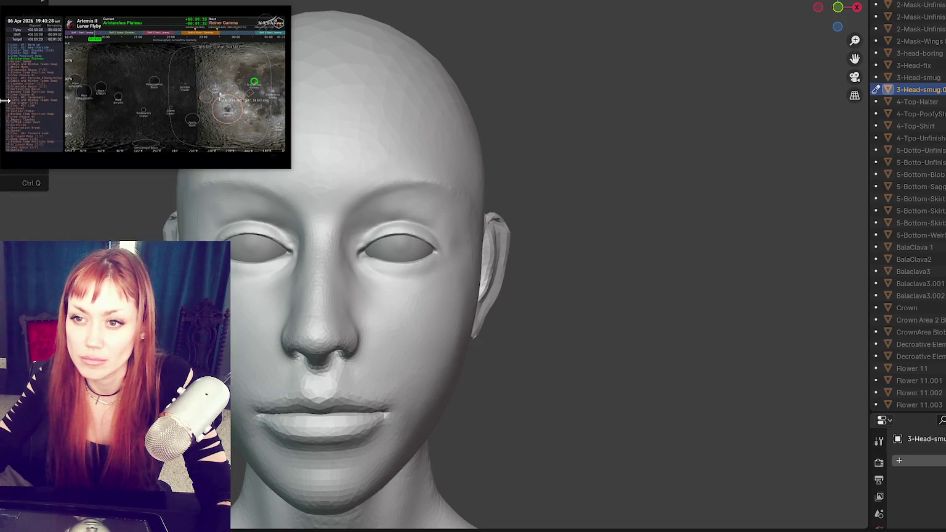
{"action": "mouse_move", "coordinate": [22, 122]}
{"action": "left_click", "coordinate": [106, 230]}
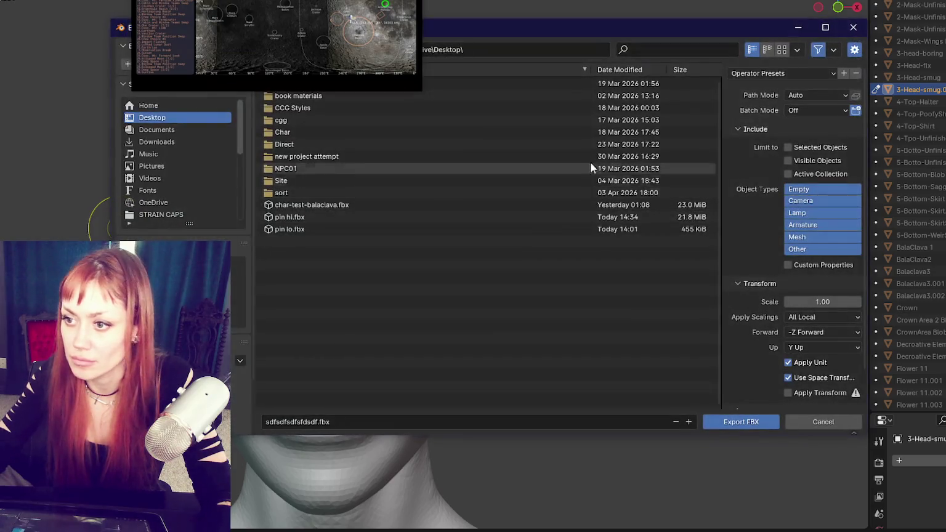
{"action": "key", "text": "Escape"}
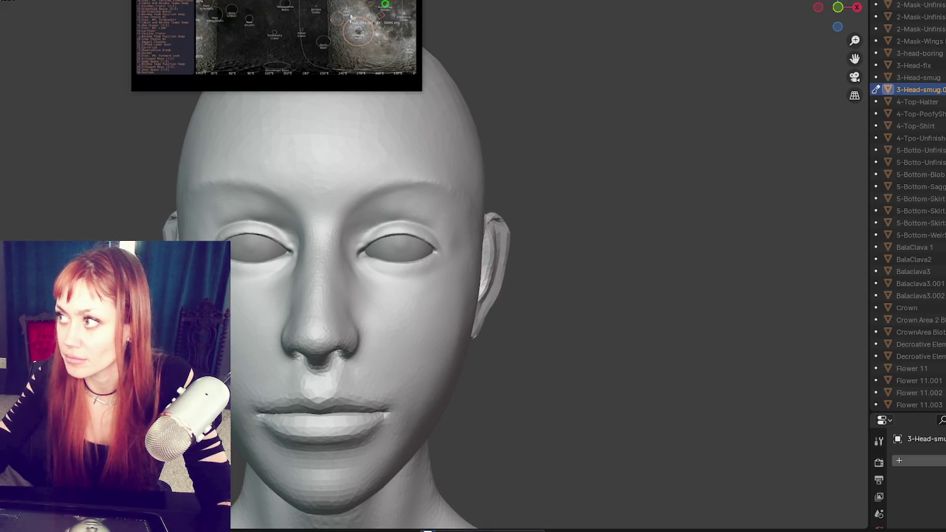
{"action": "key", "text": "alt+Tab"}
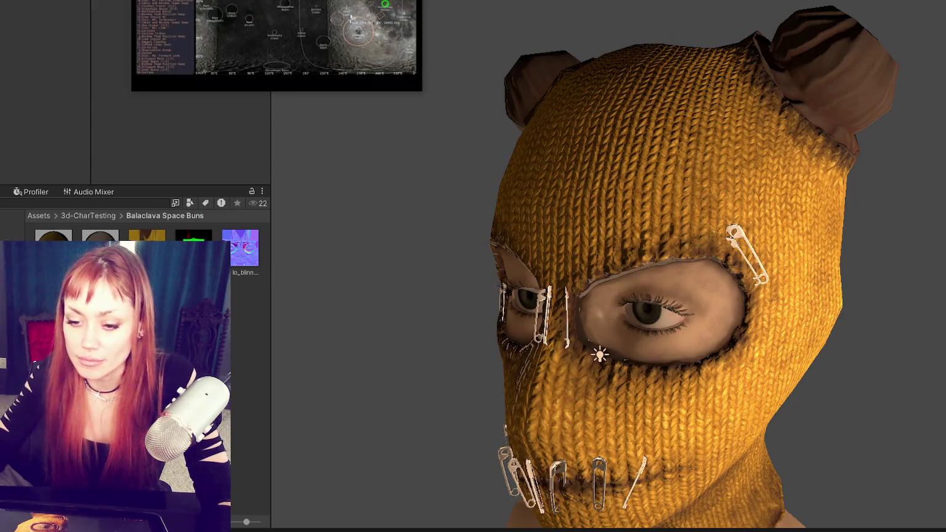
- Switch to Unity and orbit the Scene view so the yellow knitted balaclava faces front
{"action": "key", "text": "super"}
{"action": "left_click", "coordinate": [254, 212]}
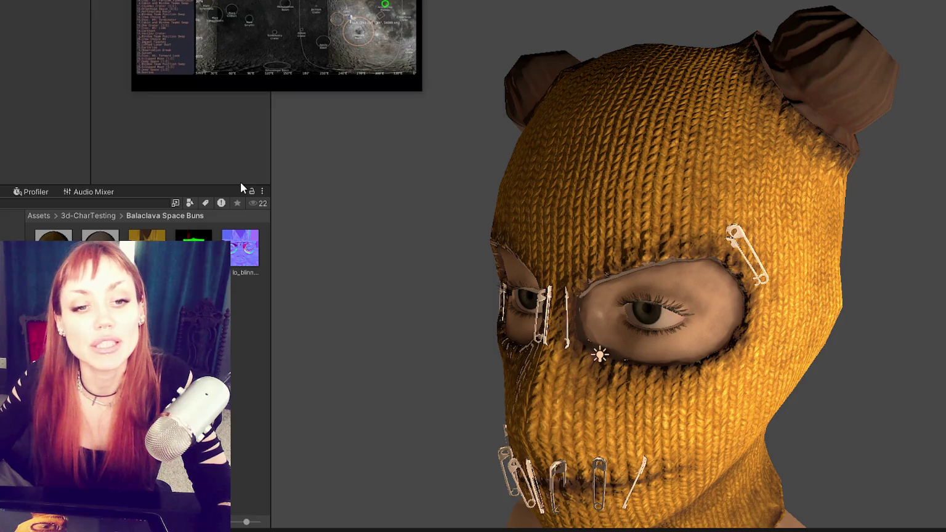
{"action": "scroll", "coordinate": [676, 302], "scroll_direction": "down", "scroll_amount": 3}
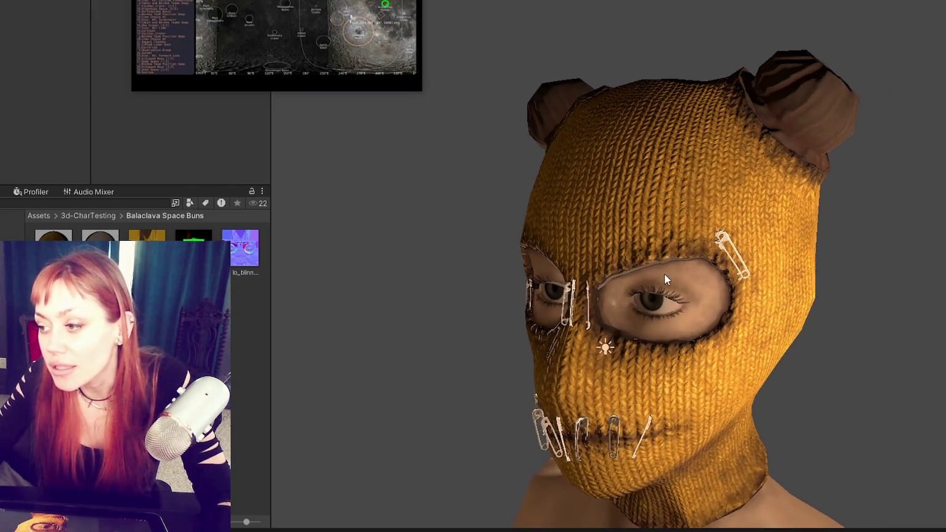
{"action": "scroll", "coordinate": [663, 274], "scroll_direction": "down", "scroll_amount": 2}
{"action": "left_click_drag", "start_coordinate": [669, 239], "coordinate": [771, 241], "text": "alt"}
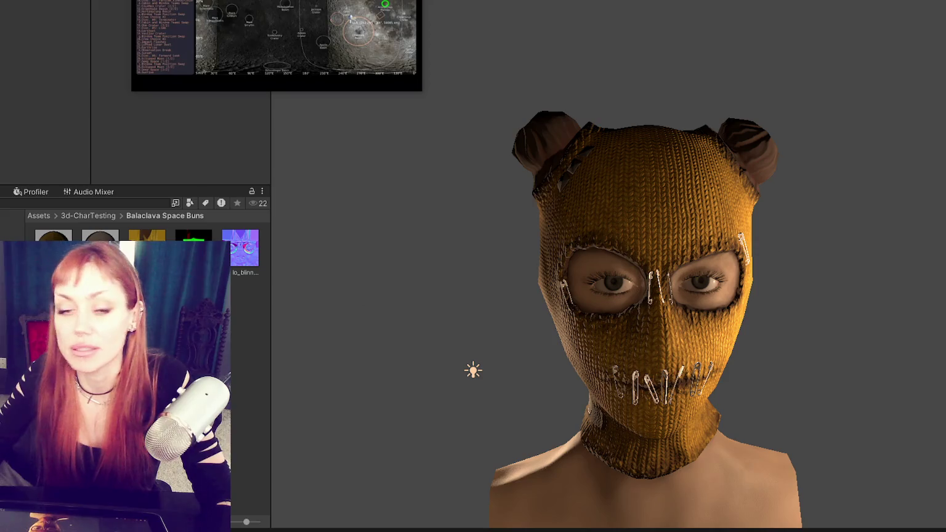
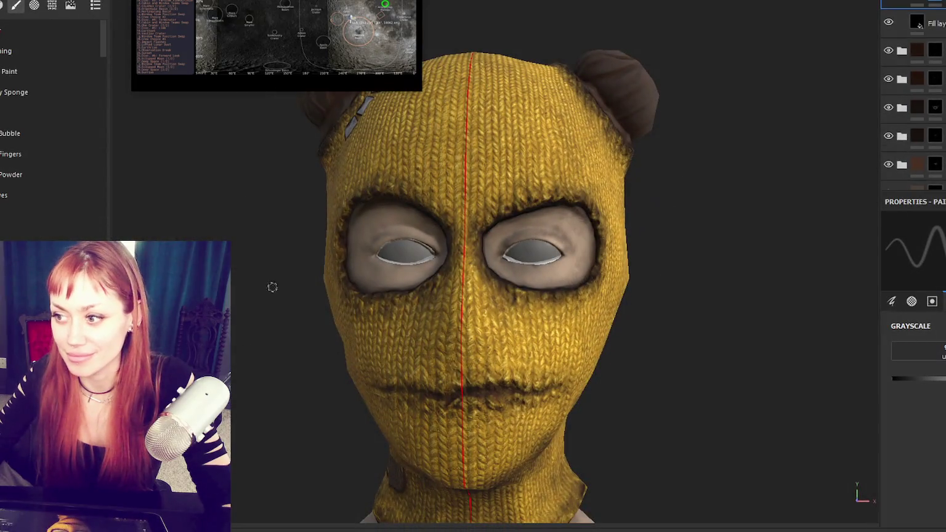
- Leave Unity's finished balaclava scene and return to the Substance 3D Painter project
{"action": "scroll", "coordinate": [272, 287], "scroll_direction": "down", "scroll_amount": 3}
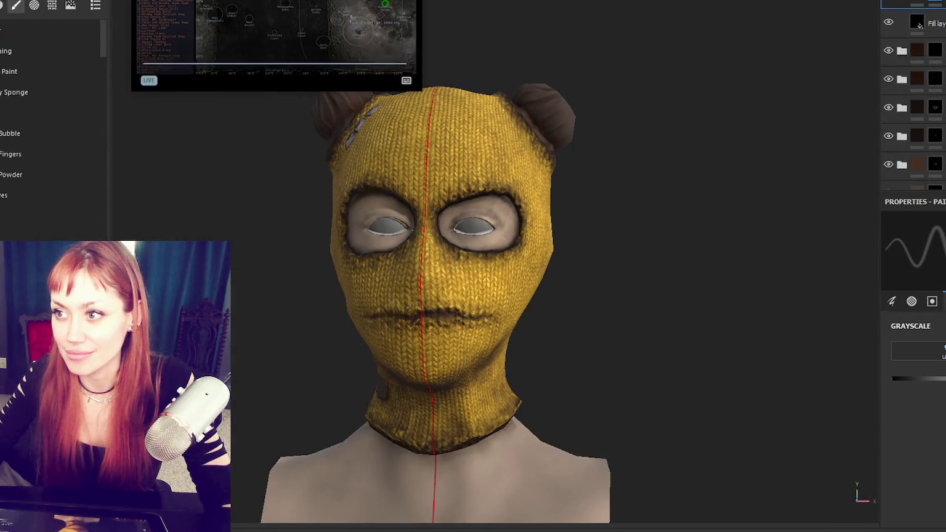
- Orbit and zoom around the knitted yellow balaclava, then bring up the Texture Set list
{"action": "mouse_move", "coordinate": [597, 295]}
{"action": "left_mouse_down", "text": "alt"}
{"action": "mouse_move", "coordinate": [601, 285]}
{"action": "mouse_move", "coordinate": [557, 257]}
{"action": "mouse_move", "coordinate": [637, 220]}
{"action": "mouse_move", "coordinate": [350, 209]}
{"action": "mouse_move", "coordinate": [376, 229]}
{"action": "left_mouse_up", "text": "alt"}
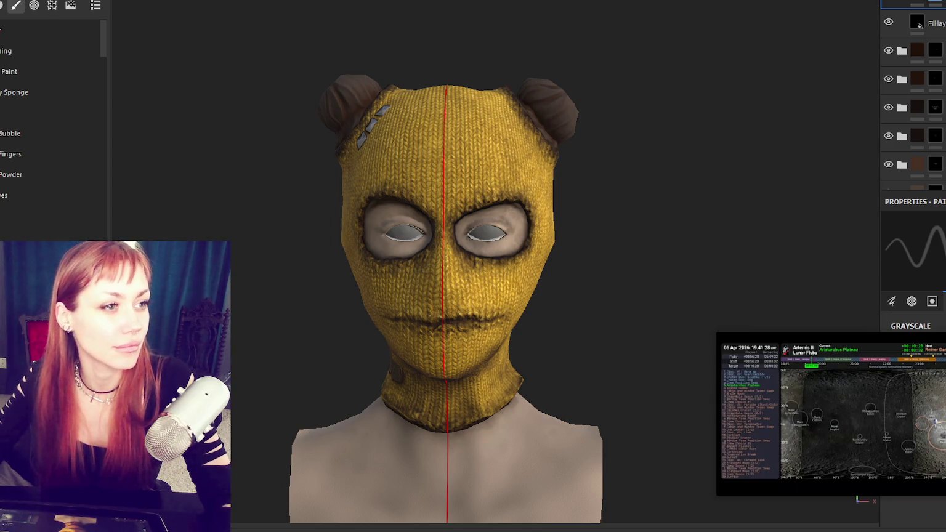
{"action": "mouse_move", "coordinate": [431, 262]}
{"action": "left_mouse_down", "text": "alt"}
{"action": "mouse_move", "coordinate": [442, 239]}
{"action": "mouse_move", "coordinate": [434, 243]}
{"action": "mouse_move", "coordinate": [479, 272]}
{"action": "left_mouse_up", "text": "alt"}
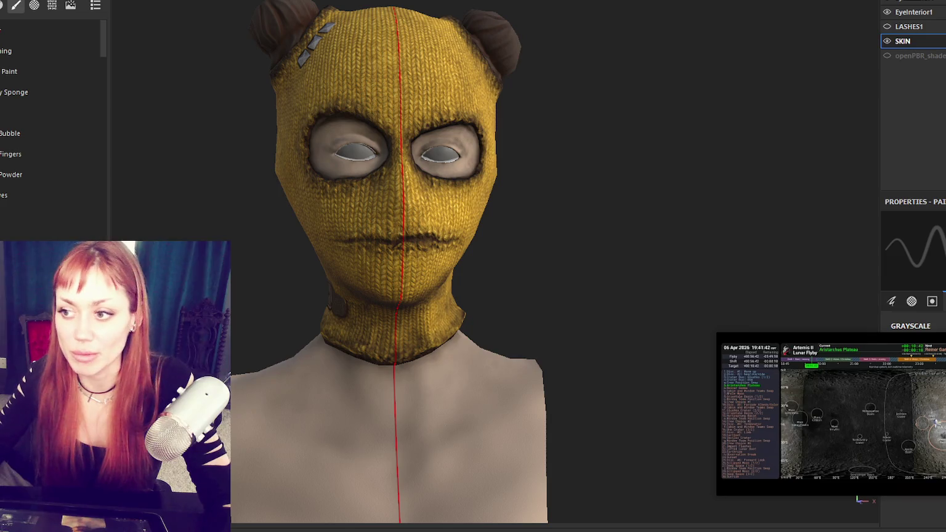
{"action": "left_click", "coordinate": [887, 2]}
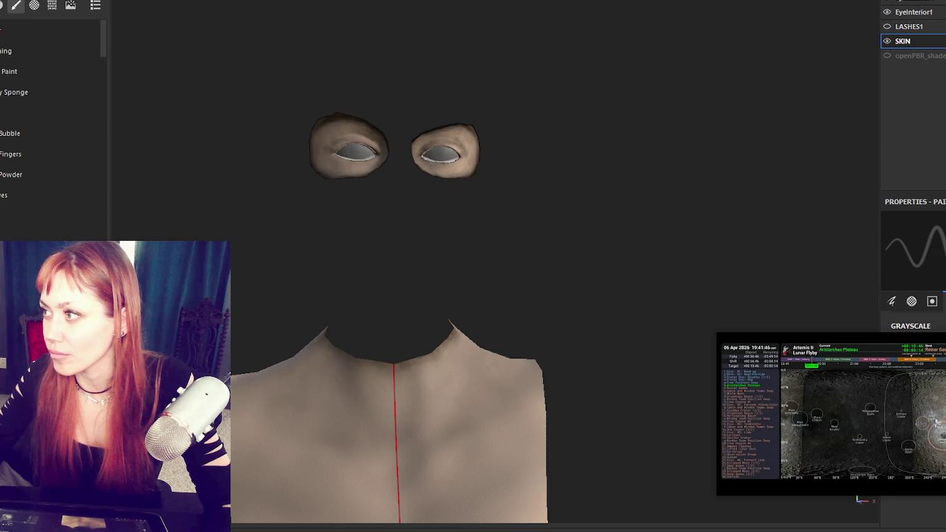
- Switch to the SKIN texture set, zoom into the eyes, and paint a dark upper-eyelid crease
{"action": "left_click", "coordinate": [903, 40]}
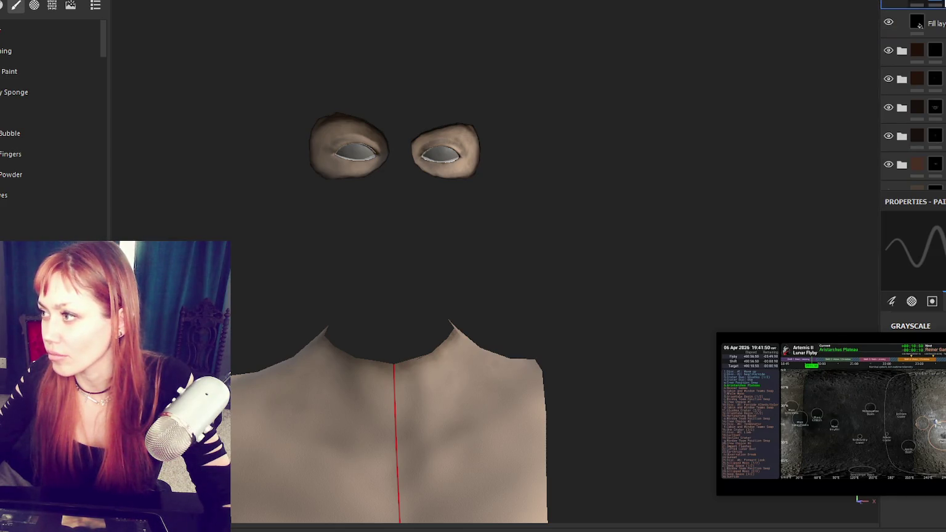
{"action": "scroll", "coordinate": [521, 46], "scroll_direction": "up", "scroll_amount": 2}
{"action": "scroll", "coordinate": [491, 112], "scroll_direction": "up", "scroll_amount": 2}
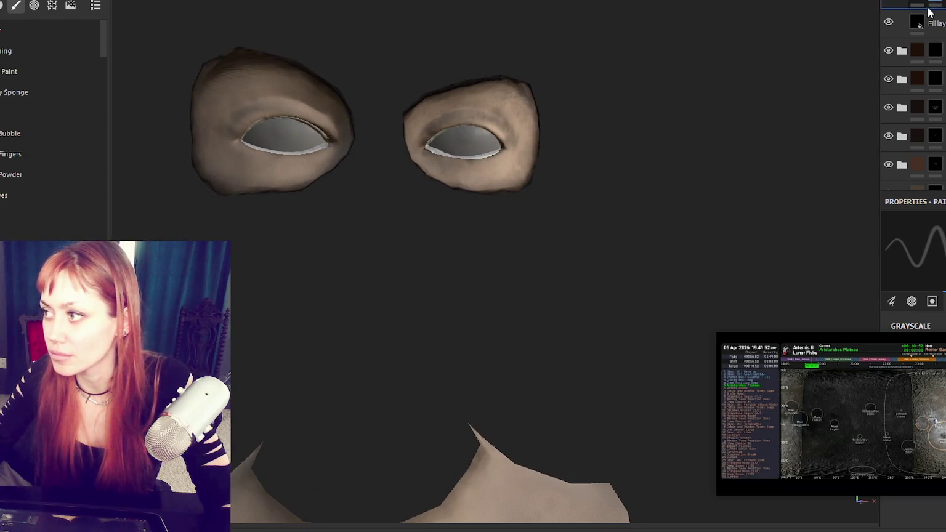
{"action": "left_click_drag", "start_coordinate": [897, 358], "coordinate": [732, 243]}
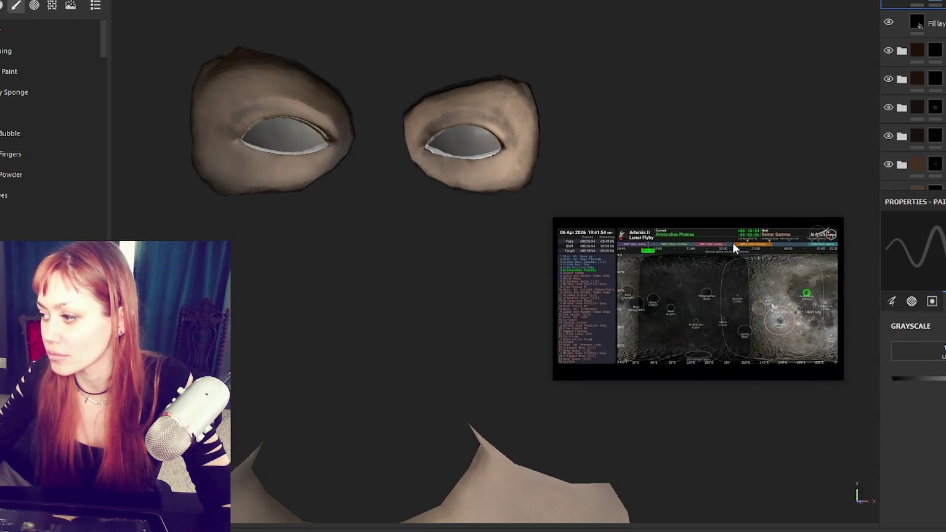
{"action": "left_click_drag", "start_coordinate": [453, 123], "coordinate": [498, 118]}
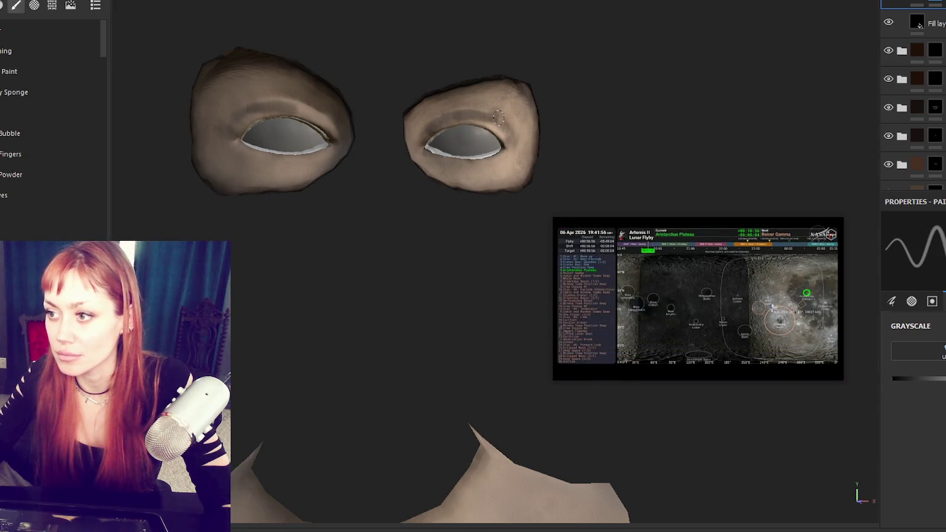
- Pick a mottled grunge brush and paint shadow over both eye sockets
{"action": "scroll", "coordinate": [25, 214], "scroll_direction": "down", "scroll_amount": 3}
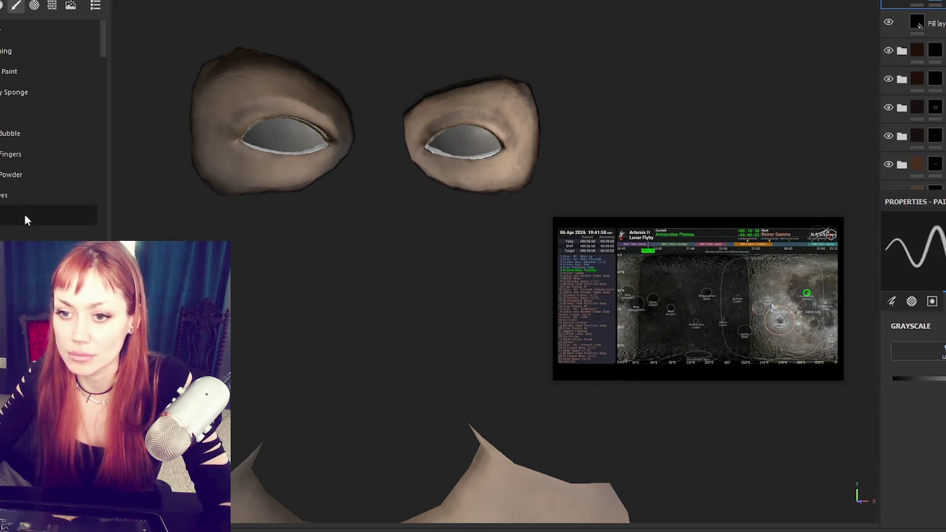
{"action": "scroll", "coordinate": [22, 211], "scroll_direction": "down", "scroll_amount": 2}
{"action": "left_click", "coordinate": [95, 147]}
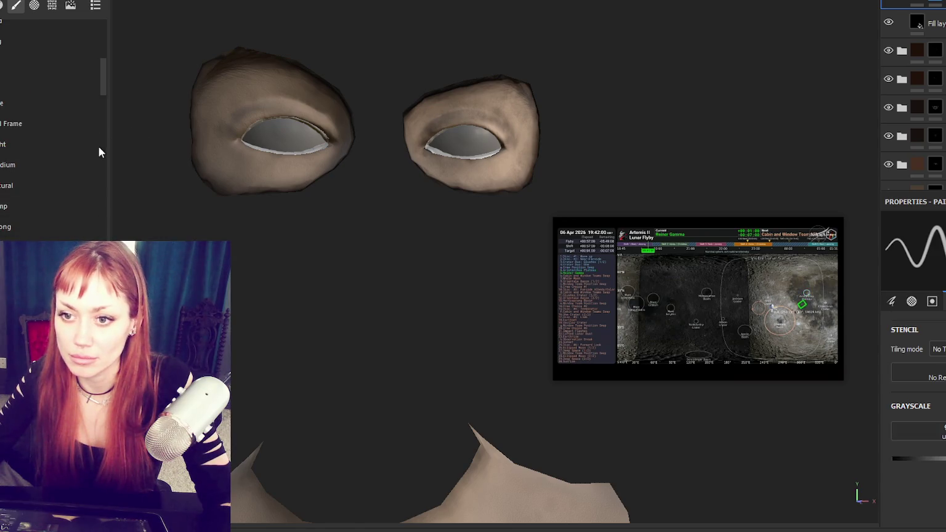
{"action": "left_click_drag", "start_coordinate": [213, 115], "coordinate": [320, 99]}
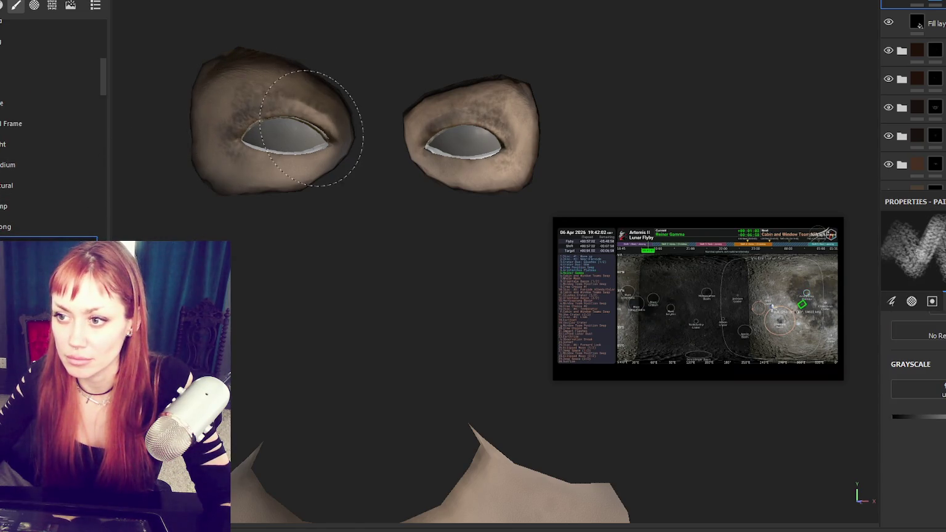
- Undo the grunge stroke and paint thin dark lines along the upper and lower eyelids
{"action": "key", "text": "ctrl+z"}
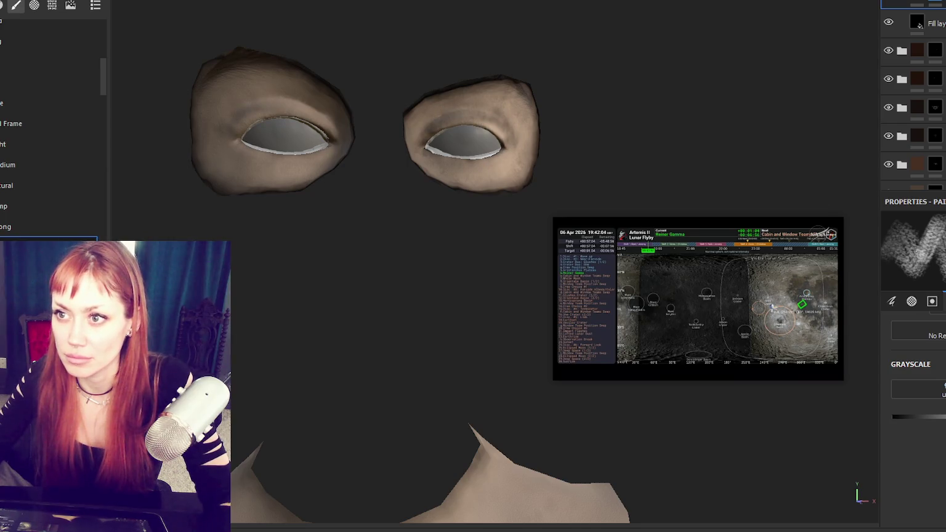
{"action": "key", "text": "ctrl+z"}
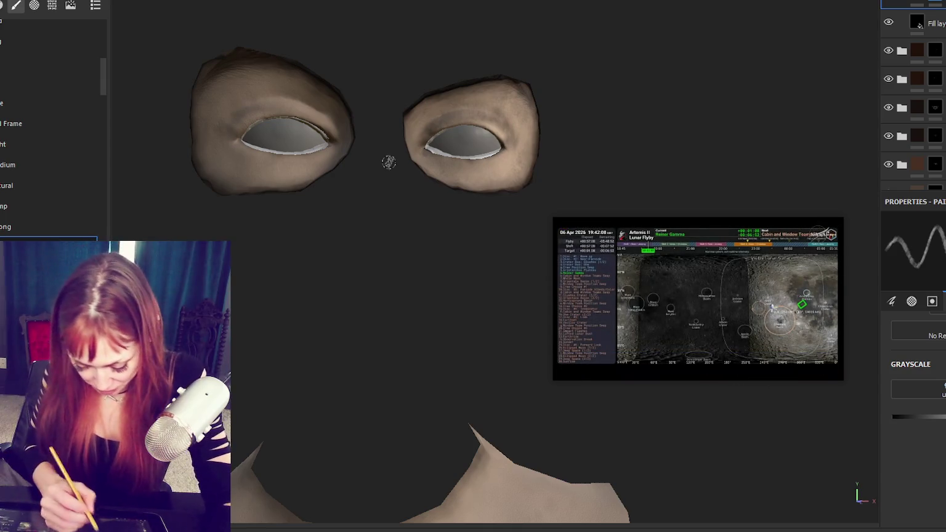
{"action": "left_click_drag", "start_coordinate": [237, 120], "coordinate": [324, 126]}
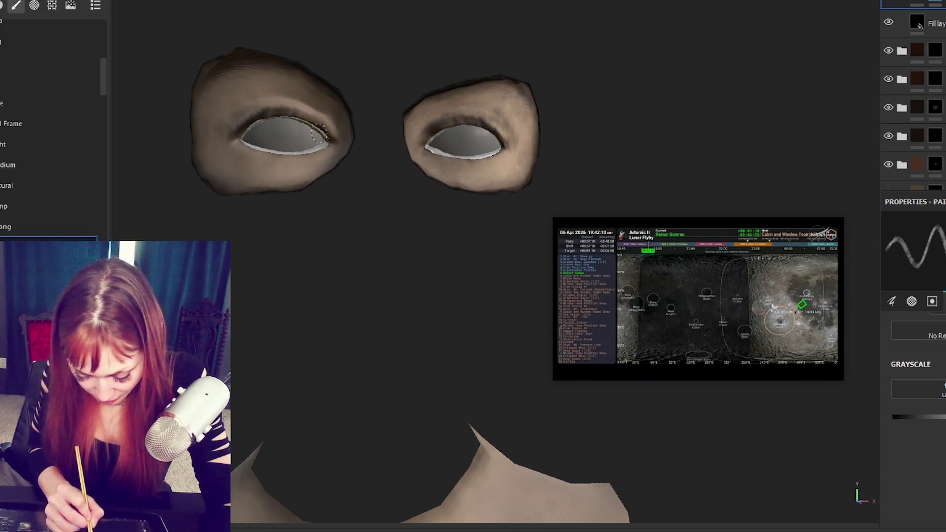
{"action": "mouse_move", "coordinate": [249, 111]}
{"action": "left_mouse_down"}
{"action": "mouse_move", "coordinate": [232, 108]}
{"action": "mouse_move", "coordinate": [253, 98]}
{"action": "mouse_move", "coordinate": [231, 114]}
{"action": "mouse_move", "coordinate": [271, 157]}
{"action": "mouse_move", "coordinate": [323, 152]}
{"action": "mouse_move", "coordinate": [256, 150]}
{"action": "left_mouse_up"}
{"action": "mouse_move", "coordinate": [311, 159]}
{"action": "left_mouse_down"}
{"action": "mouse_move", "coordinate": [282, 169]}
{"action": "mouse_move", "coordinate": [240, 151]}
{"action": "mouse_move", "coordinate": [335, 150]}
{"action": "left_mouse_up"}
{"action": "left_click_drag", "start_coordinate": [247, 152], "coordinate": [228, 130]}
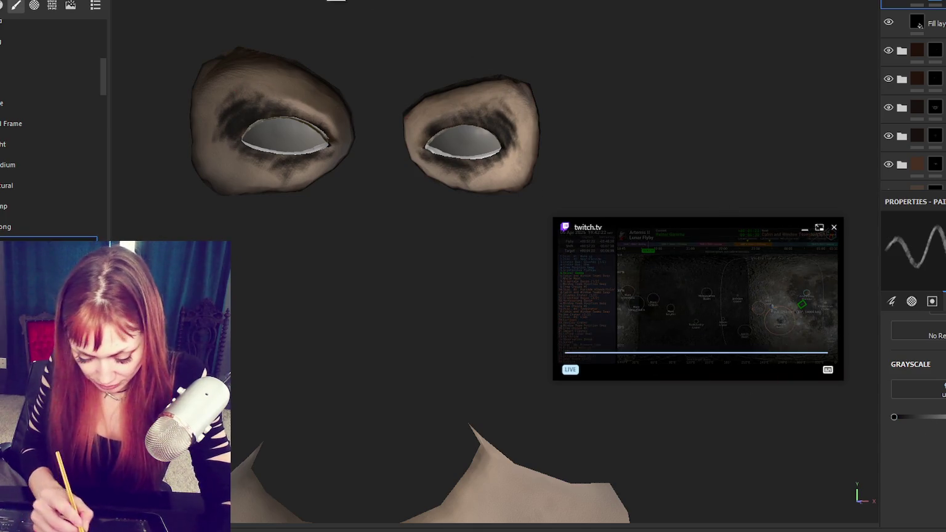
- Darken above the upper lid, soften the shadow beside the left eye, check it, and switch to Maya
{"action": "left_click_drag", "start_coordinate": [488, 108], "coordinate": [471, 95]}
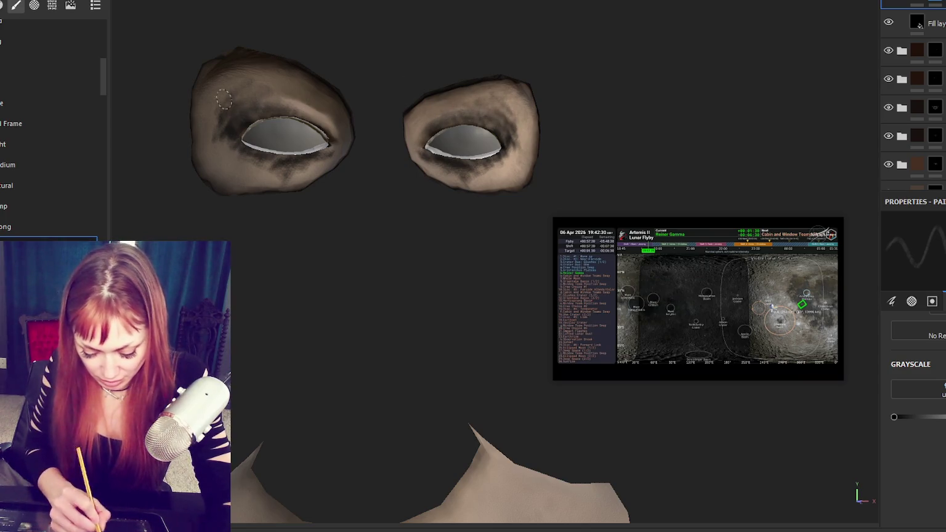
{"action": "left_click_drag", "start_coordinate": [226, 124], "coordinate": [225, 145]}
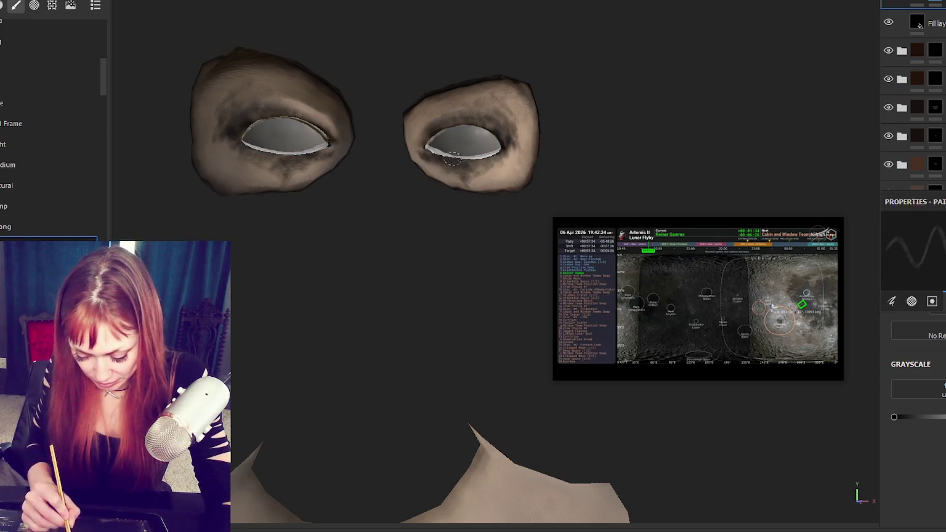
{"action": "mouse_move", "coordinate": [697, 298]}
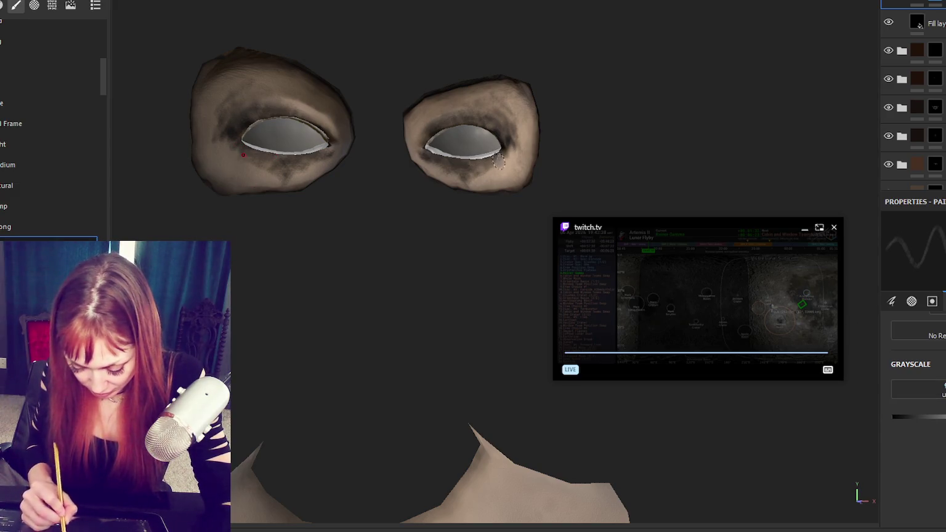
{"action": "left_click_drag", "start_coordinate": [487, 173], "coordinate": [456, 179], "text": "alt"}
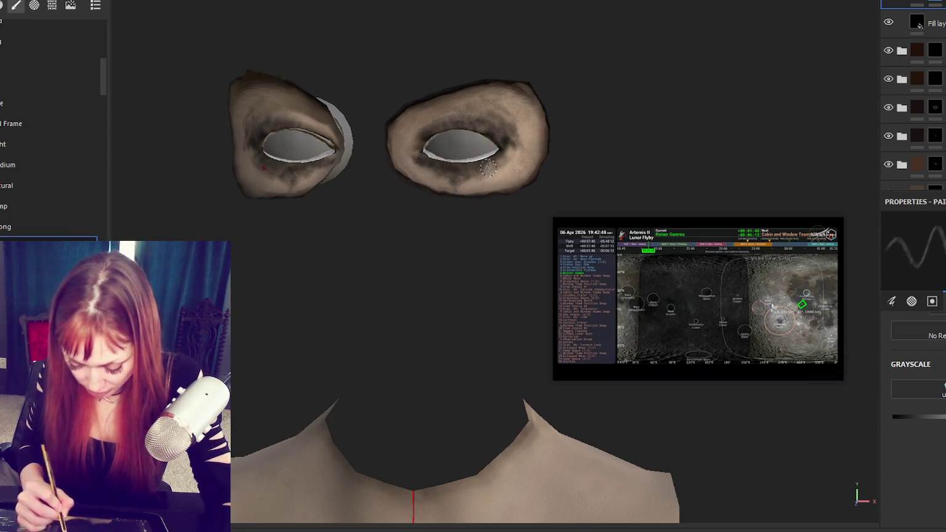
{"action": "left_click_drag", "start_coordinate": [488, 166], "coordinate": [548, 168], "text": "alt"}
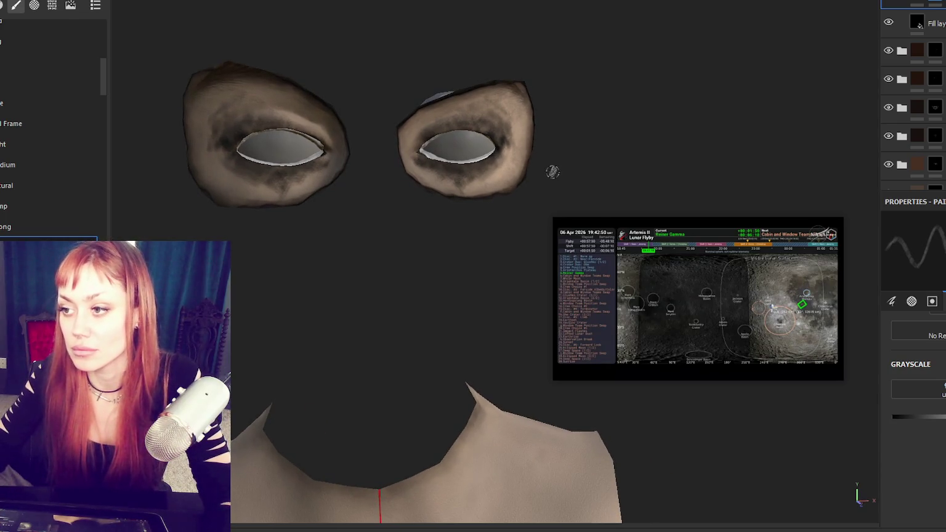
{"action": "key", "text": "alt+Tab"}
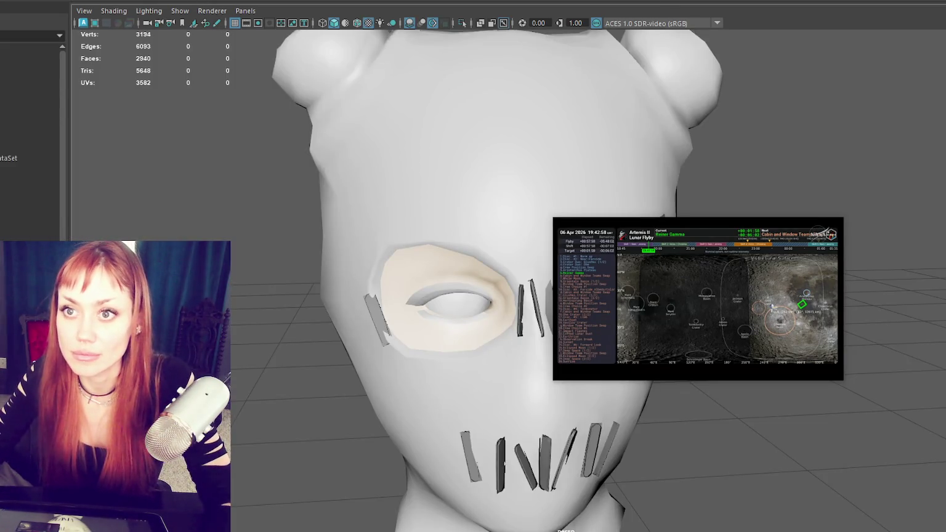
- Tumble the Maya view to a three-quarter angle of the mask head and select the low-poly head
{"action": "left_click", "coordinate": [9, 1]}
{"action": "key", "text": "Escape"}
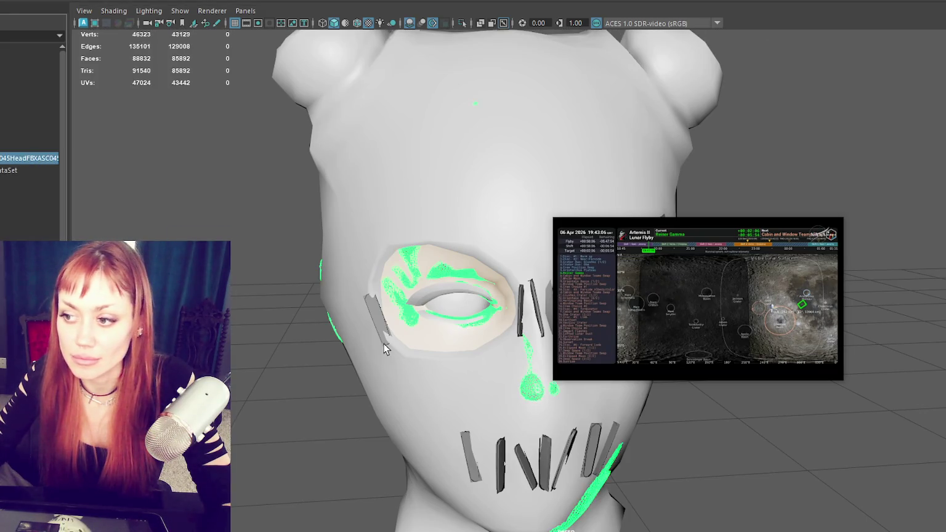
{"action": "mouse_move", "coordinate": [607, 296]}
{"action": "left_mouse_down", "text": "alt"}
{"action": "mouse_move", "coordinate": [545, 264]}
{"action": "mouse_move", "coordinate": [561, 271]}
{"action": "mouse_move", "coordinate": [530, 293]}
{"action": "left_mouse_up", "text": "alt"}
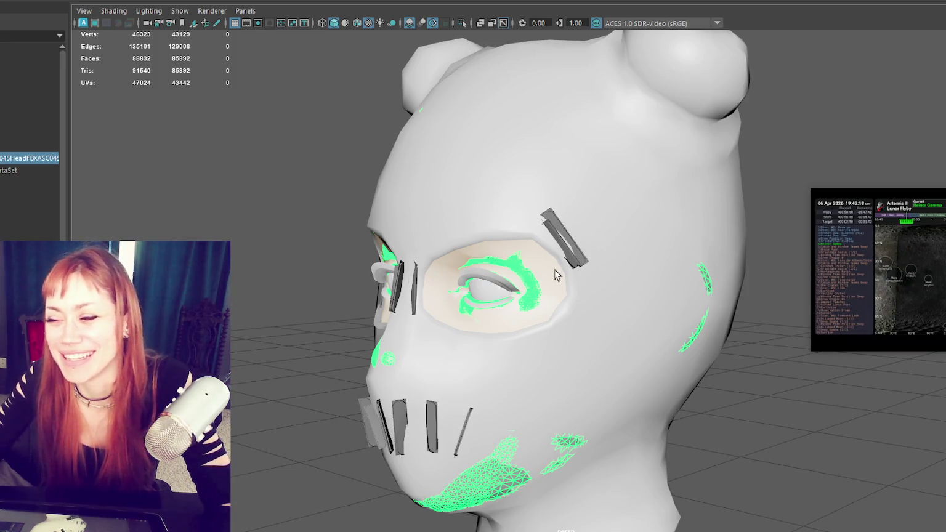
{"action": "left_click", "coordinate": [534, 304]}
- Isolate the head with its eye and chin patches and zoom in on the head
{"action": "left_click", "coordinate": [471, 490], "text": "shift"}
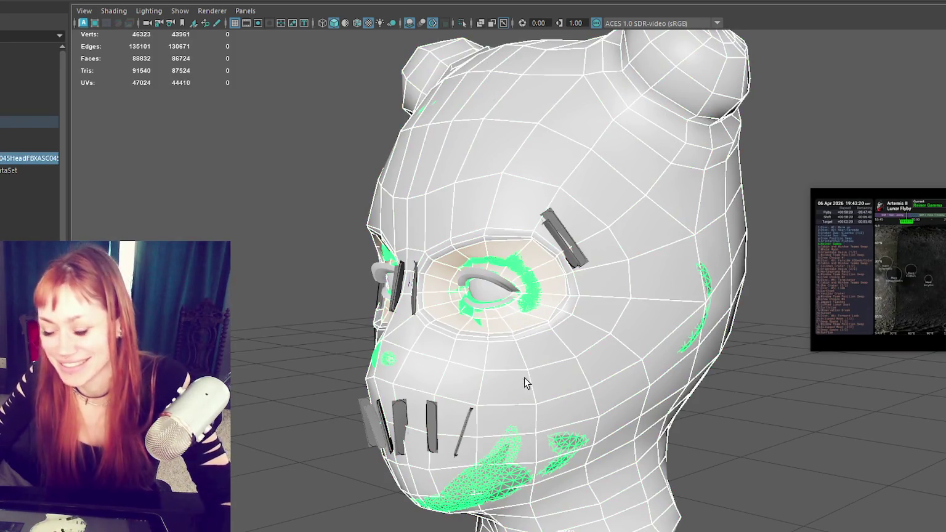
{"action": "key", "text": "ctrl+1"}
{"action": "key", "text": "a"}
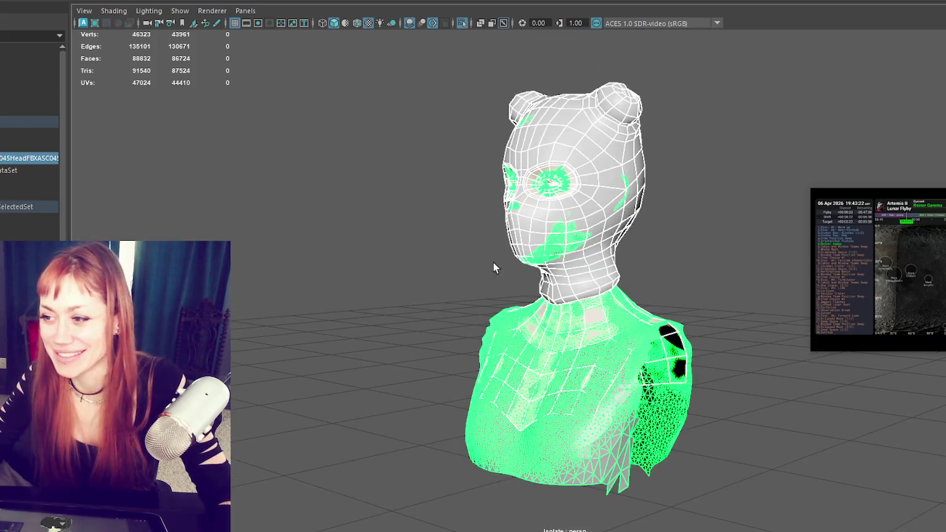
{"action": "left_click", "coordinate": [609, 210]}
{"action": "key", "text": "f"}
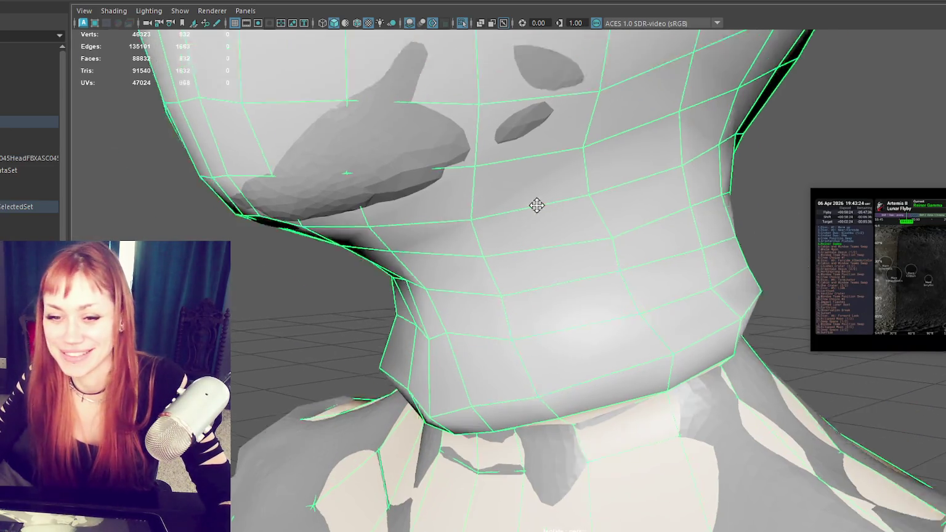
{"action": "mouse_move", "coordinate": [656, 429]}
{"action": "left_mouse_down", "text": "alt"}
{"action": "mouse_move", "coordinate": [524, 230]}
{"action": "mouse_move", "coordinate": [473, 299]}
{"action": "left_mouse_up", "text": "alt"}
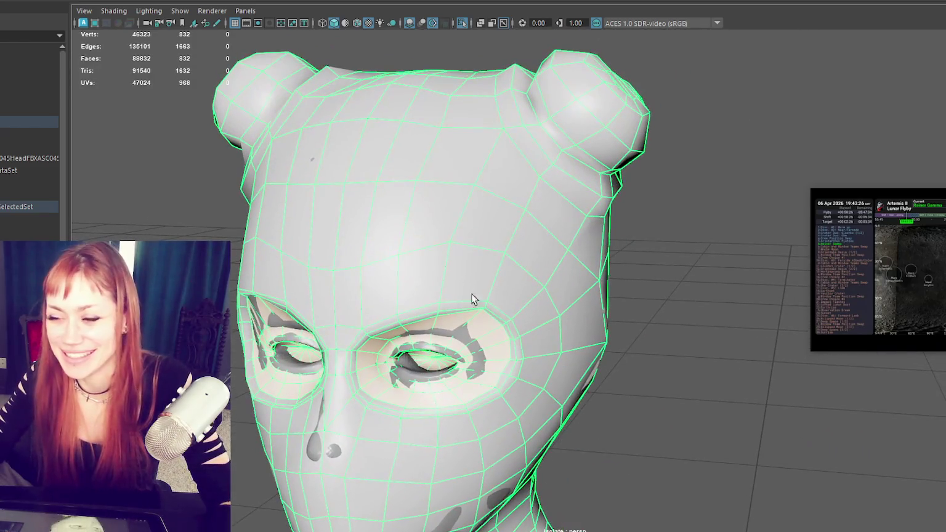
{"action": "left_click", "coordinate": [655, 263]}
{"action": "left_click", "coordinate": [451, 364]}
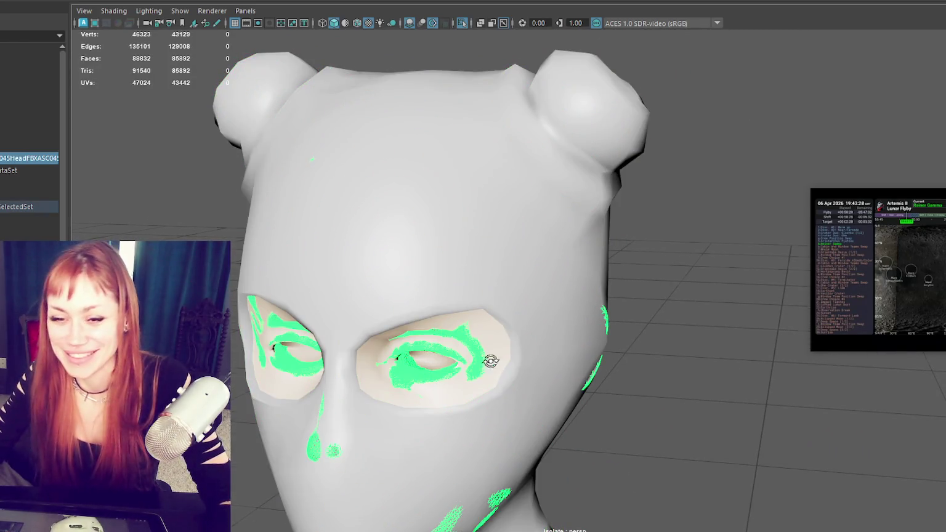
{"action": "left_click_drag", "start_coordinate": [490, 359], "coordinate": [515, 342], "text": "alt"}
{"action": "left_click", "coordinate": [474, 318], "text": "shift"}
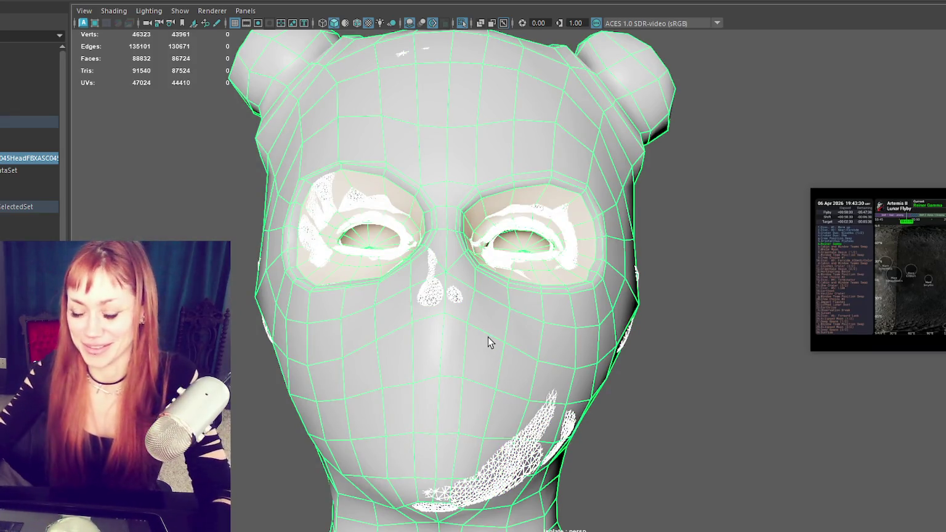
- Frame the head in a three-quarter view and briefly check it in wireframe
{"action": "left_click", "coordinate": [775, 458]}
{"action": "key", "text": "ctrl+z"}
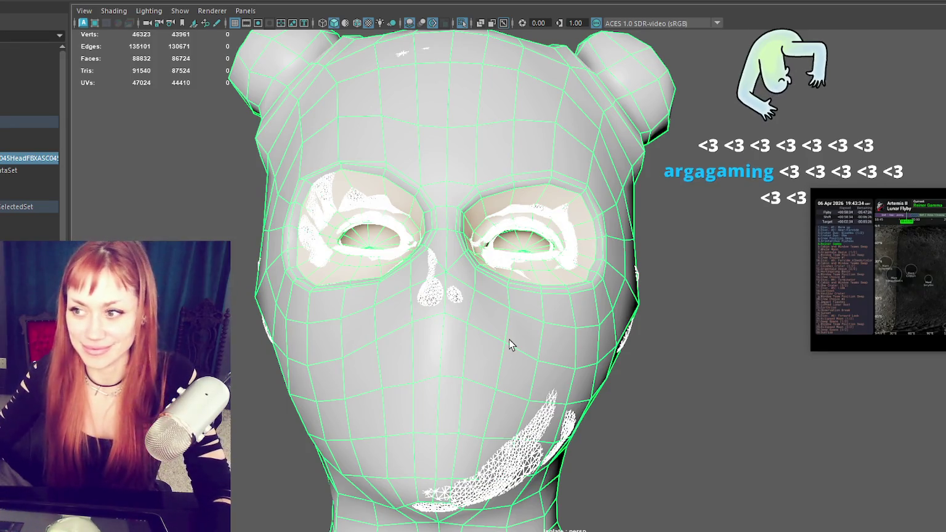
{"action": "mouse_move", "coordinate": [583, 335]}
{"action": "left_mouse_down", "text": "alt"}
{"action": "mouse_move", "coordinate": [592, 446]}
{"action": "mouse_move", "coordinate": [628, 348]}
{"action": "left_mouse_up", "text": "alt"}
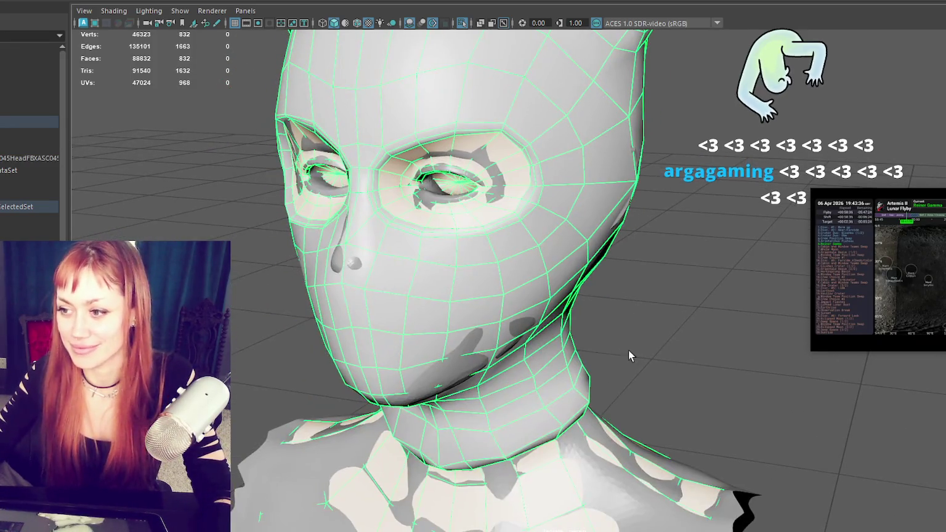
{"action": "key", "text": "shift+period"}
{"action": "mouse_move", "coordinate": [451, 348]}
{"action": "left_mouse_down", "text": "alt"}
{"action": "mouse_move", "coordinate": [443, 365]}
{"action": "mouse_move", "coordinate": [518, 339]}
{"action": "mouse_move", "coordinate": [509, 350]}
{"action": "left_mouse_up", "text": "alt"}
{"action": "key", "text": "4"}
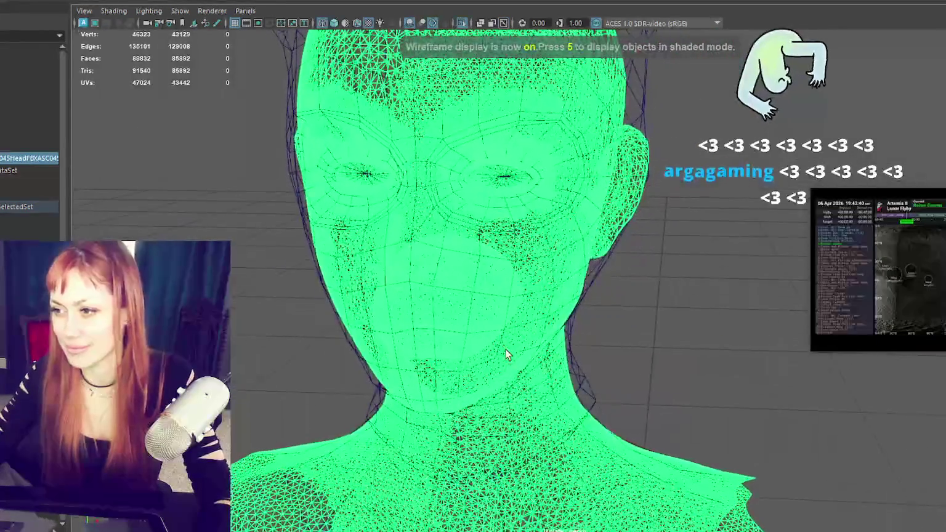
{"action": "key", "text": "5"}
- Zoom onto the eye, select the eyebrow and eyelash geometry, and open the Mesh menu
{"action": "left_click", "coordinate": [526, 208]}
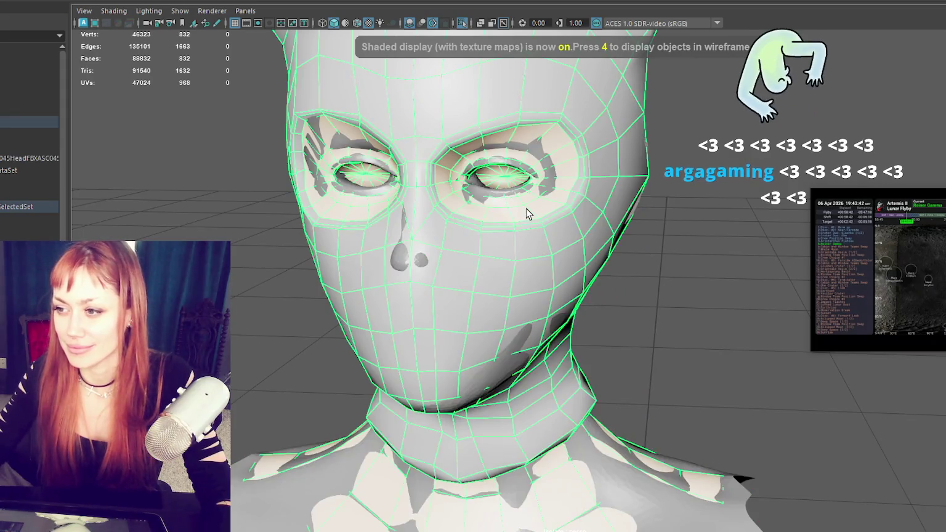
{"action": "scroll", "coordinate": [524, 204], "scroll_direction": "up", "scroll_amount": 5}
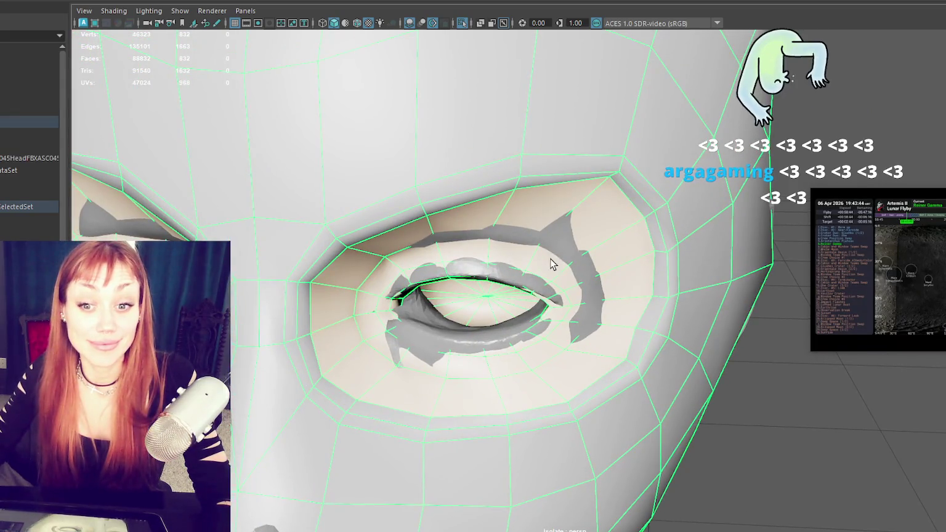
{"action": "key", "text": "f"}
{"action": "mouse_move", "coordinate": [561, 259]}
{"action": "left_mouse_down", "text": "alt"}
{"action": "mouse_move", "coordinate": [566, 222]}
{"action": "mouse_move", "coordinate": [556, 226]}
{"action": "left_mouse_up", "text": "alt"}
{"action": "scroll", "coordinate": [499, 175], "scroll_direction": "up", "scroll_amount": 5}
{"action": "left_click_drag", "start_coordinate": [499, 174], "coordinate": [521, 197], "text": "alt"}
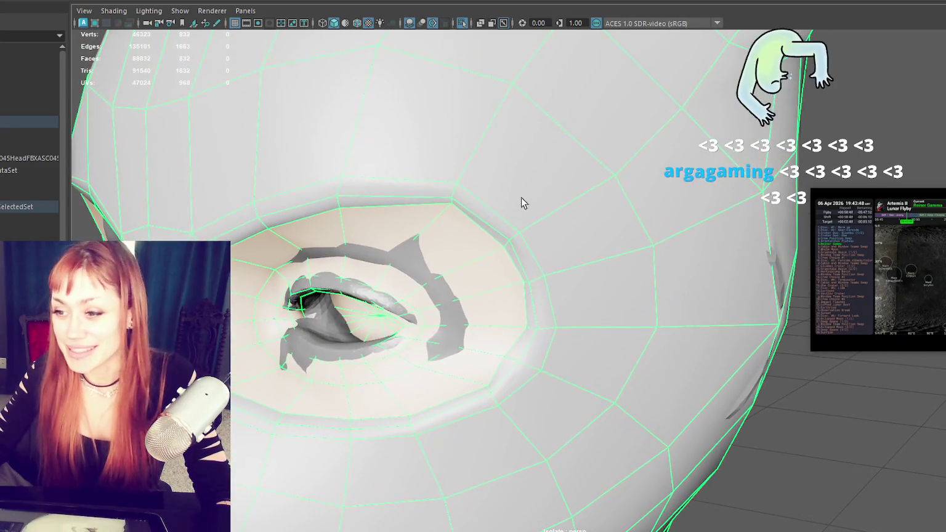
{"action": "left_click", "coordinate": [380, 297]}
{"action": "left_click", "coordinate": [111, 1]}
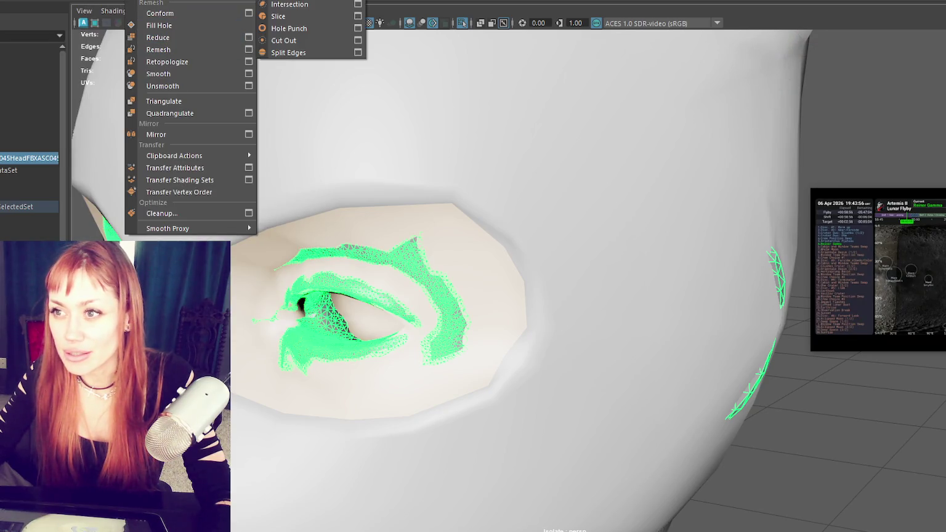
- Select all edges of the eyelash mesh, then revert to selecting it as a whole
{"action": "left_click", "coordinate": [289, 83]}
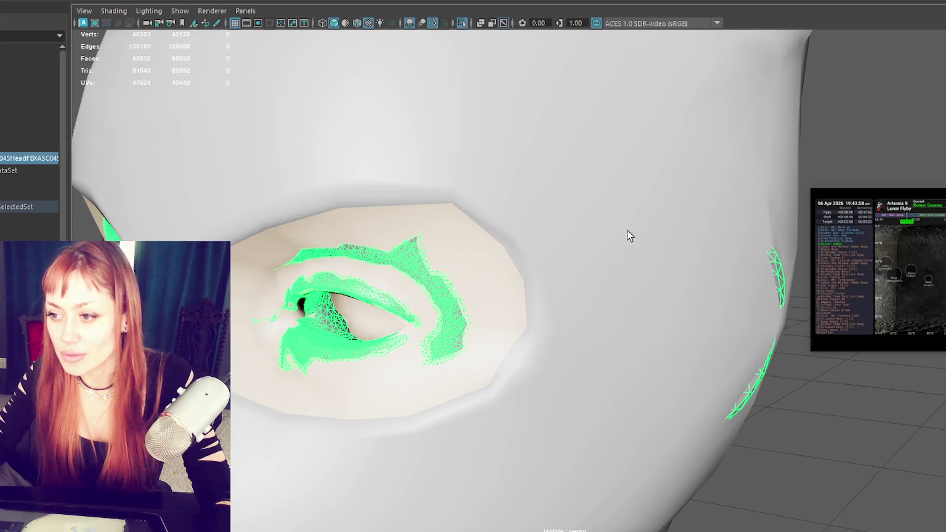
{"action": "right_click_drag", "start_coordinate": [908, 94], "coordinate": [942, 115], "text": "shift"}
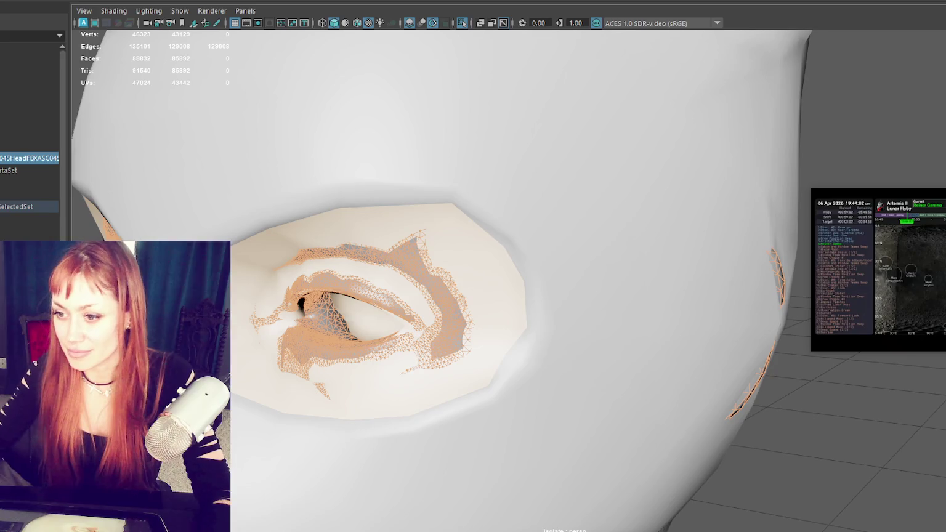
{"action": "key", "text": "ctrl+z"}
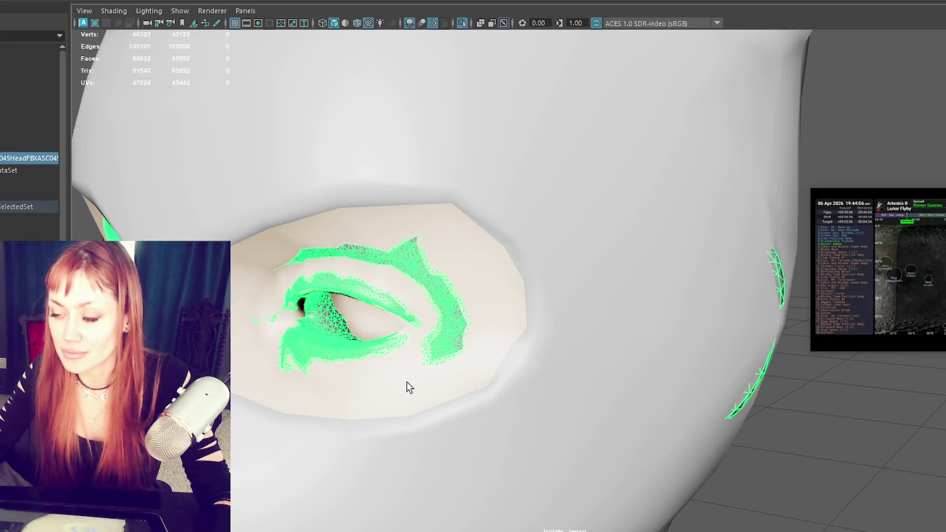
{"action": "scroll", "coordinate": [406, 381], "scroll_direction": "down", "scroll_amount": 10}
- Zoom out, deselect the bust, and switch back to Substance Painter
{"action": "key", "text": "w"}
{"action": "mouse_move", "coordinate": [565, 230]}
{"action": "left_mouse_down"}
{"action": "mouse_move", "coordinate": [597, 502]}
{"action": "mouse_move", "coordinate": [541, 504]}
{"action": "left_mouse_up"}
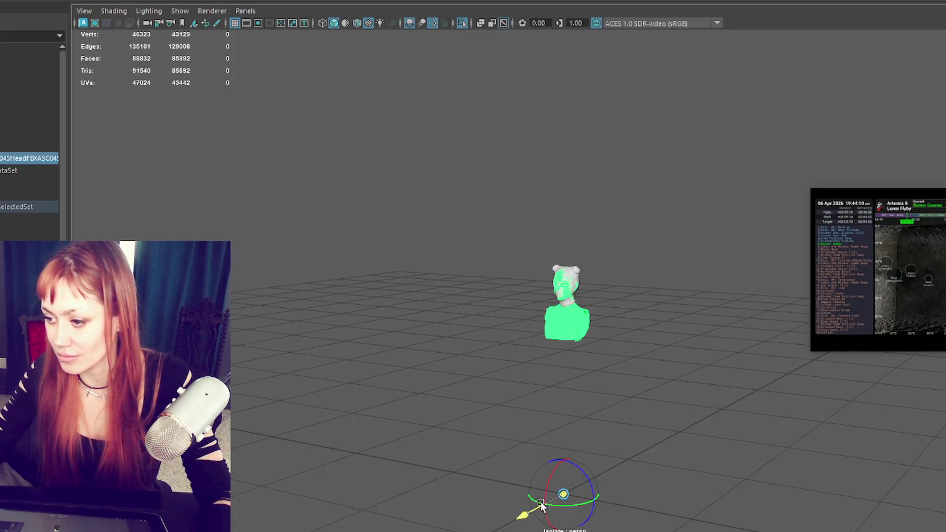
{"action": "key", "text": "w"}
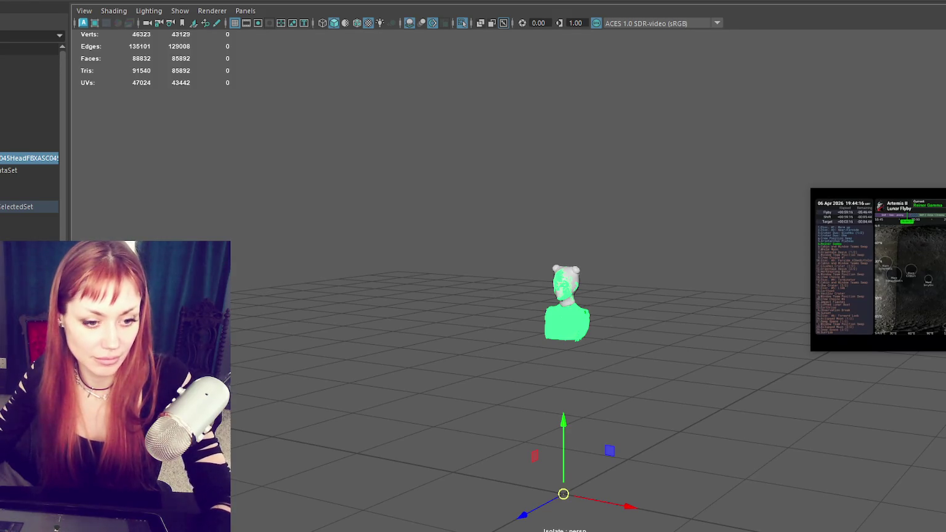
{"action": "left_click", "coordinate": [329, 349]}
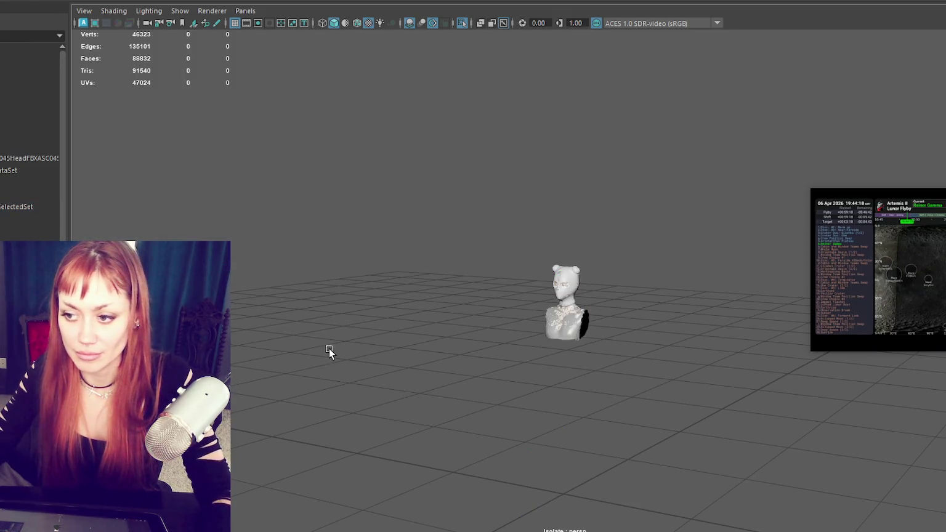
{"action": "key", "text": "alt+Tab"}
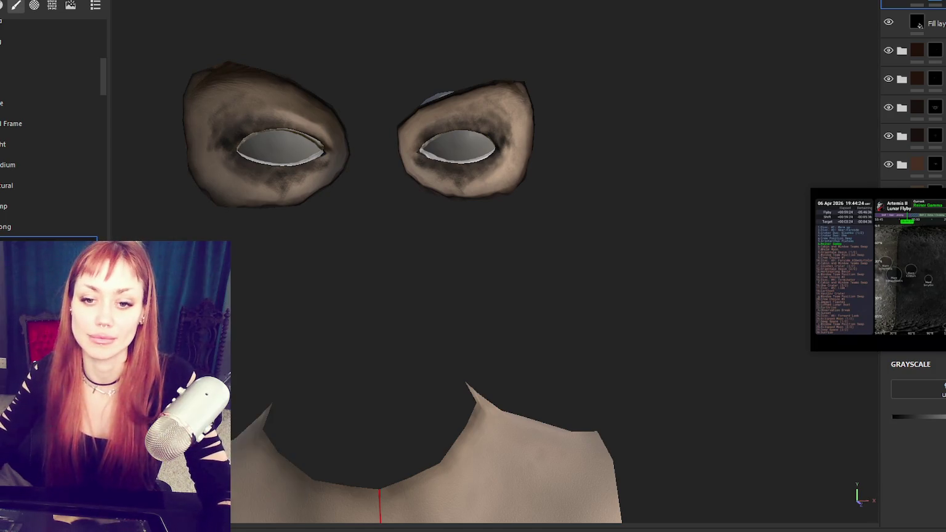
- Hide EyeInterior1, enter baking mode, and set it to bake only the SKIN texture set
{"action": "scroll", "coordinate": [919, 24], "scroll_direction": "up", "scroll_amount": 2}
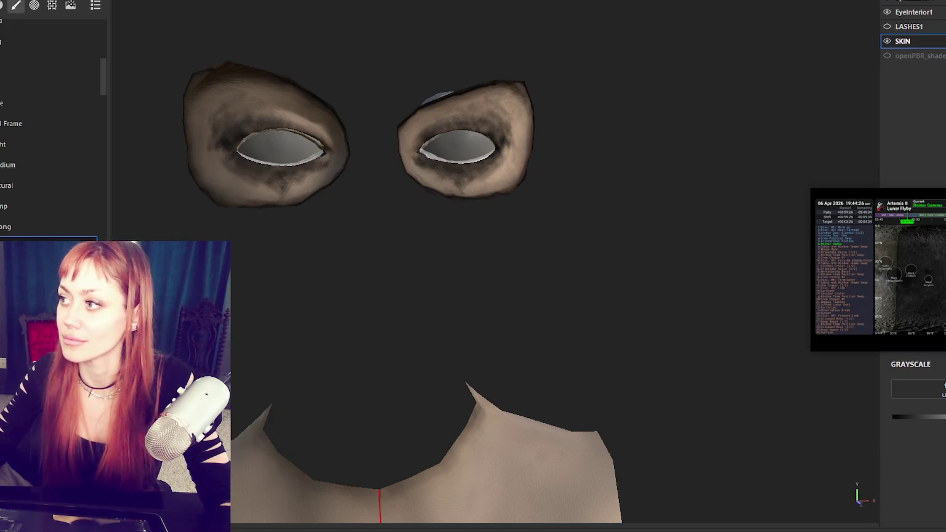
{"action": "left_click", "coordinate": [887, 12]}
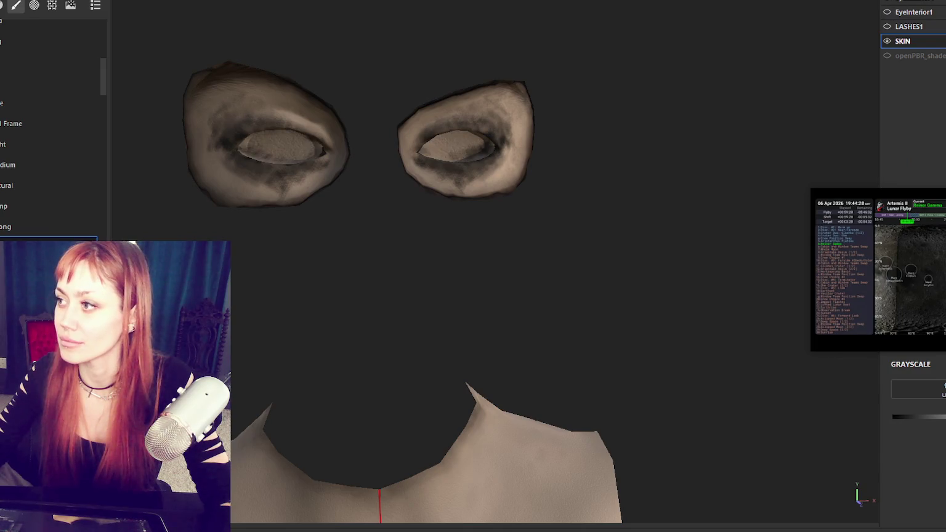
{"action": "key", "text": "ctrl+shift+b"}
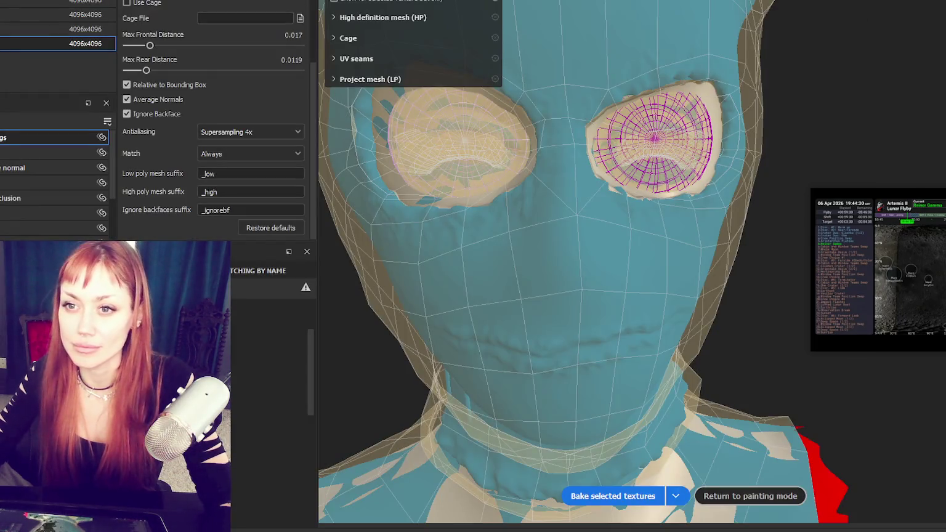
{"action": "left_click", "coordinate": [675, 497]}
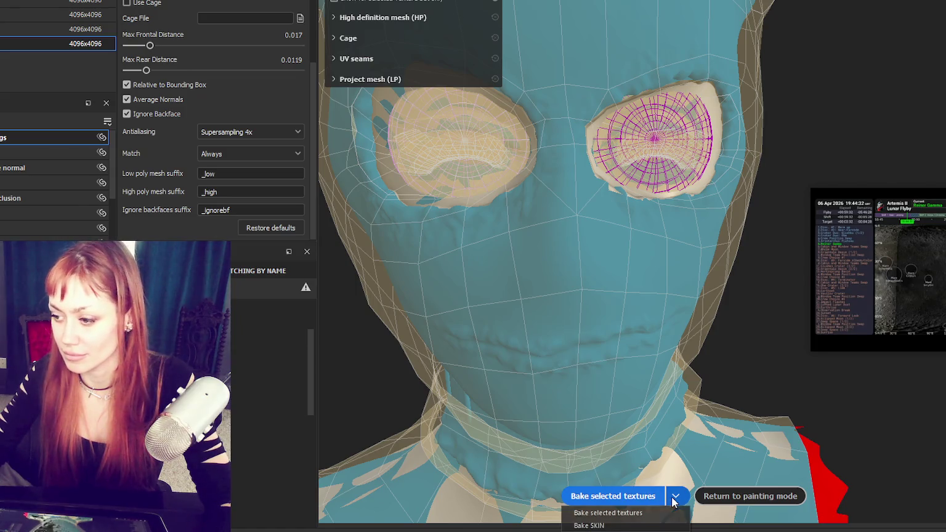
{"action": "left_click", "coordinate": [658, 525]}
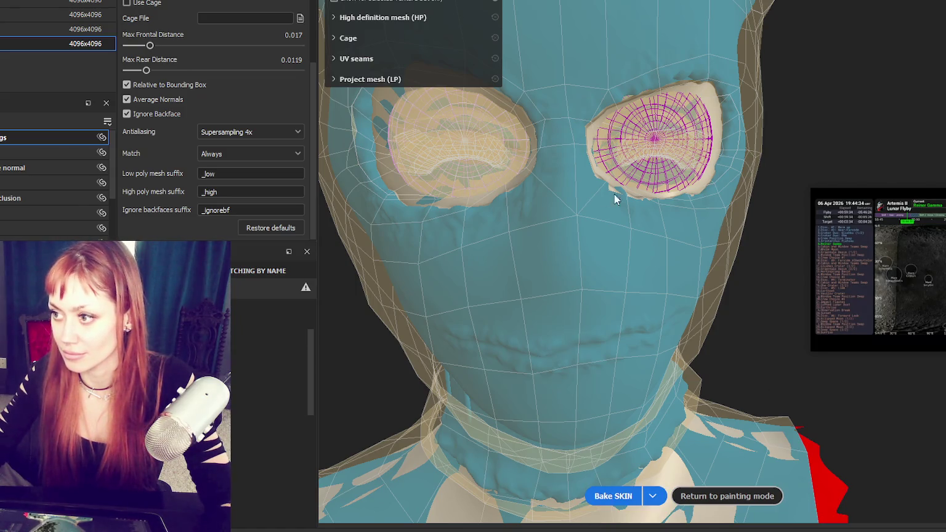
- Add face hi.fbx to the High Definition Meshes and remove pin hi.fbx
{"action": "scroll", "coordinate": [291, 65], "scroll_direction": "up", "scroll_amount": 4}
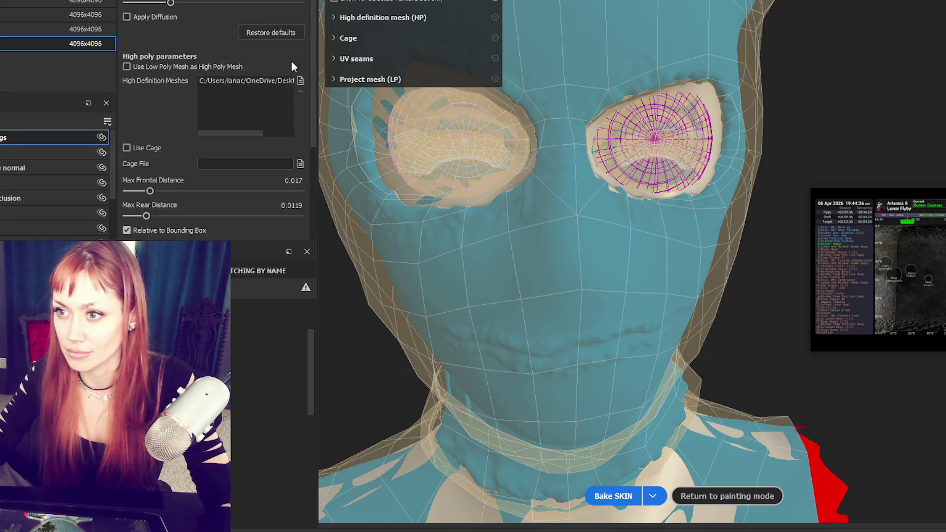
{"action": "left_click", "coordinate": [300, 81]}
{"action": "left_click", "coordinate": [213, 104], "text": "ctrl"}
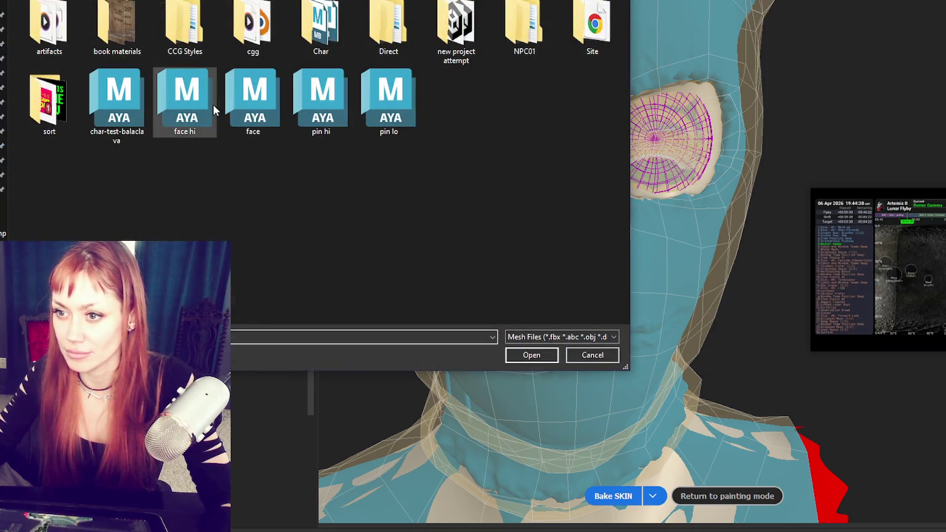
{"action": "key", "text": "Return"}
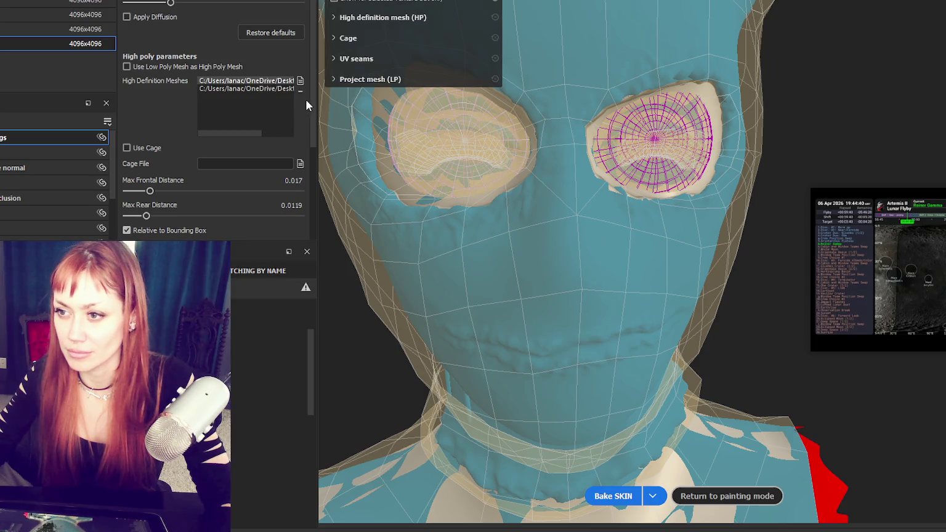
{"action": "left_click_drag", "start_coordinate": [316, 93], "coordinate": [499, 100]}
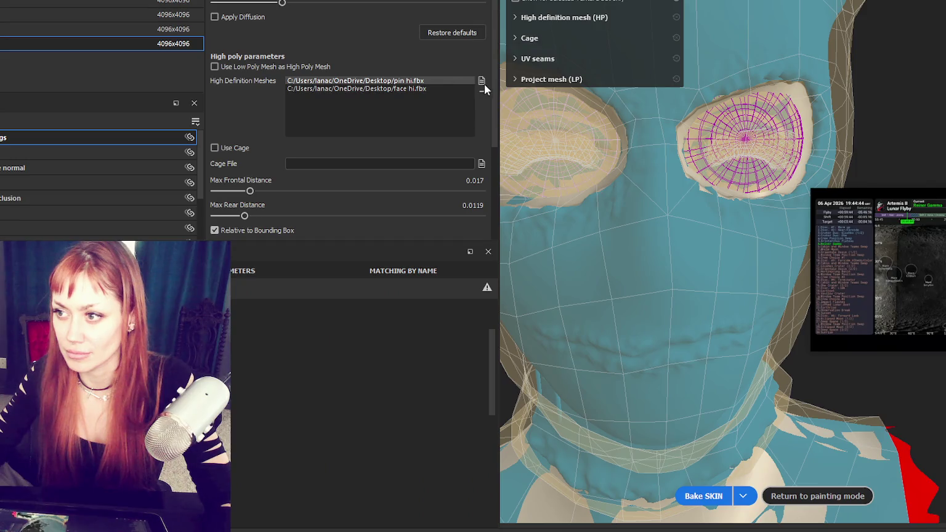
{"action": "left_click", "coordinate": [482, 92]}
{"action": "left_click_drag", "start_coordinate": [498, 96], "coordinate": [273, 99]}
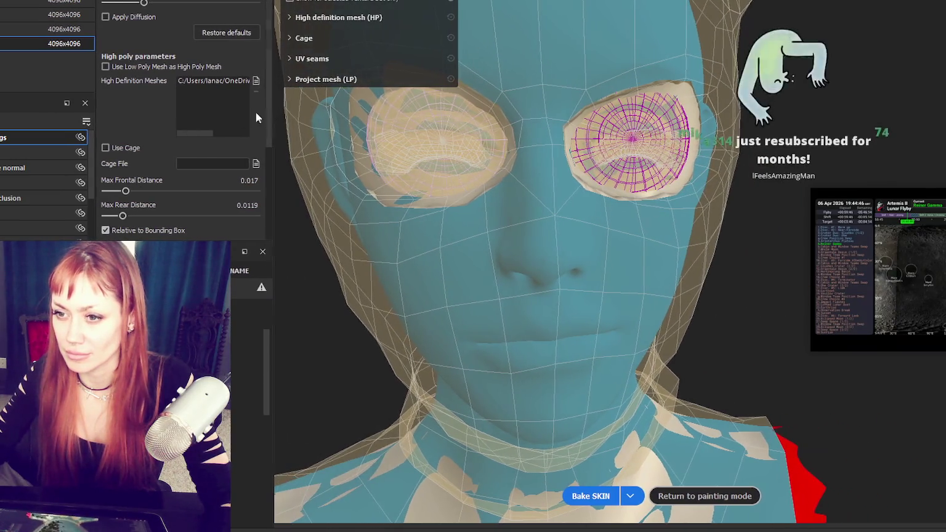
- Set Max Frontal Distance to 0.0139, orbiting the bust to check the cage coverage
{"action": "left_click_drag", "start_coordinate": [125, 191], "coordinate": [117, 191]}
{"action": "scroll", "coordinate": [564, 214], "scroll_direction": "down", "scroll_amount": 3}
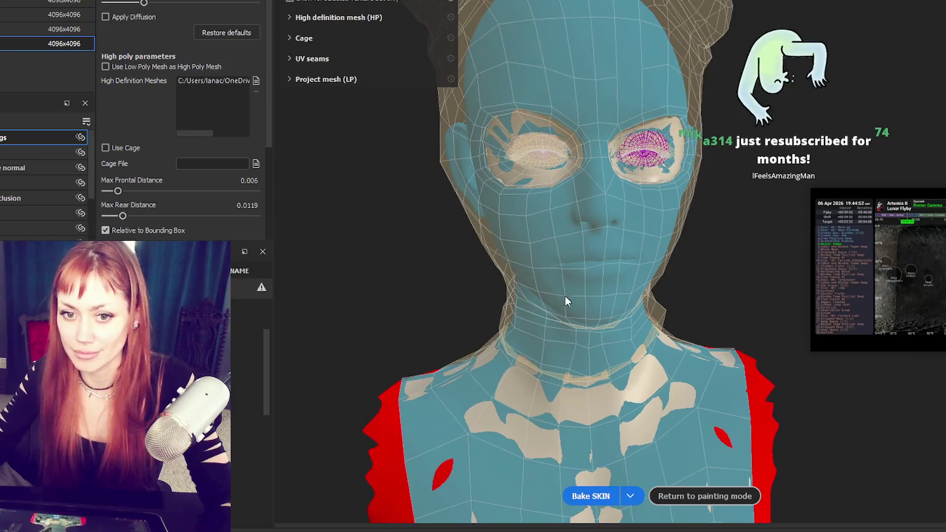
{"action": "middle_click_drag", "start_coordinate": [565, 295], "coordinate": [573, 184]}
{"action": "scroll", "coordinate": [572, 184], "scroll_direction": "down", "scroll_amount": 2}
{"action": "left_click_drag", "start_coordinate": [118, 191], "coordinate": [120, 191]}
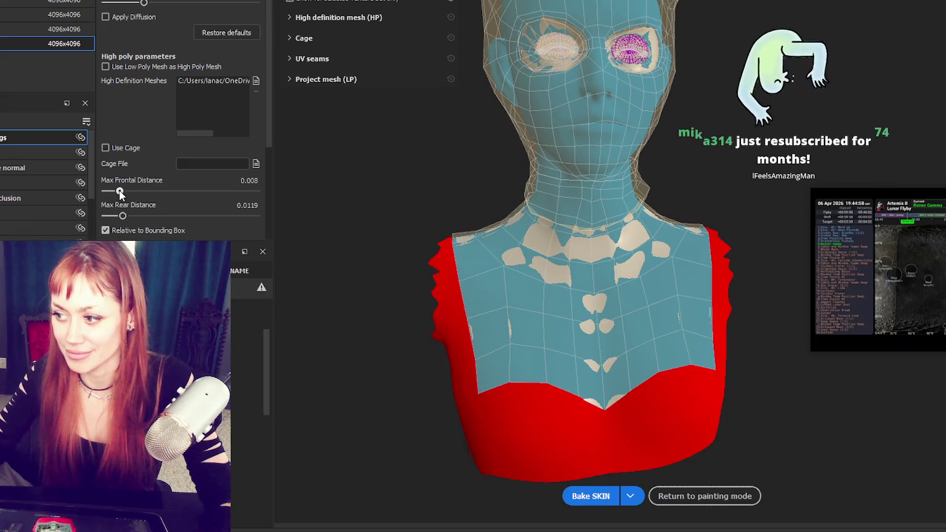
{"action": "left_click_drag", "start_coordinate": [616, 185], "coordinate": [945, 185], "text": "alt"}
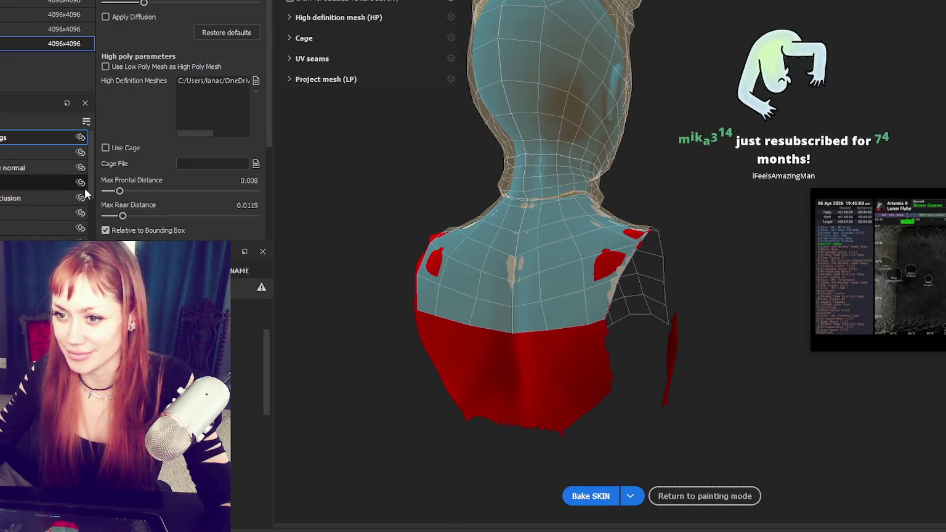
{"action": "left_click_drag", "start_coordinate": [120, 192], "coordinate": [123, 186]}
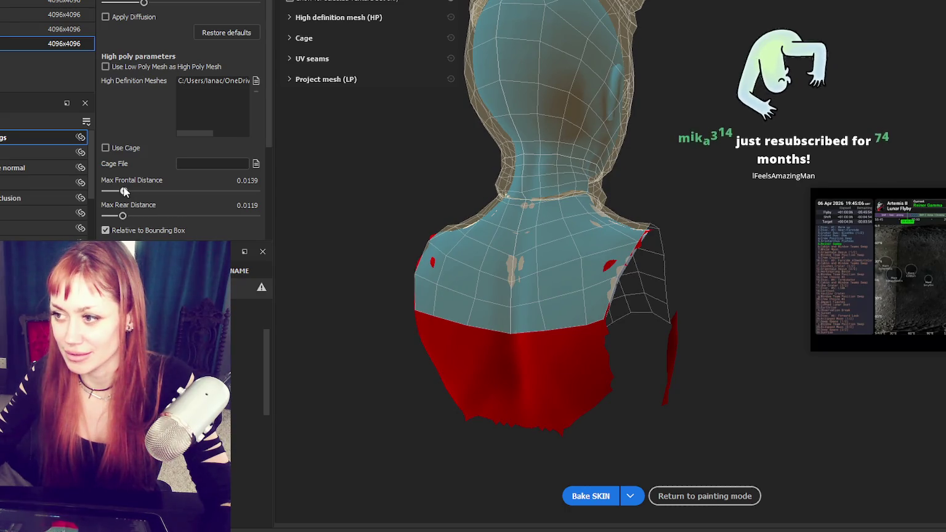
{"action": "mouse_move", "coordinate": [320, 135]}
{"action": "left_mouse_down", "text": "alt"}
{"action": "mouse_move", "coordinate": [372, 132]}
{"action": "mouse_move", "coordinate": [302, 162]}
{"action": "left_mouse_up", "text": "alt"}
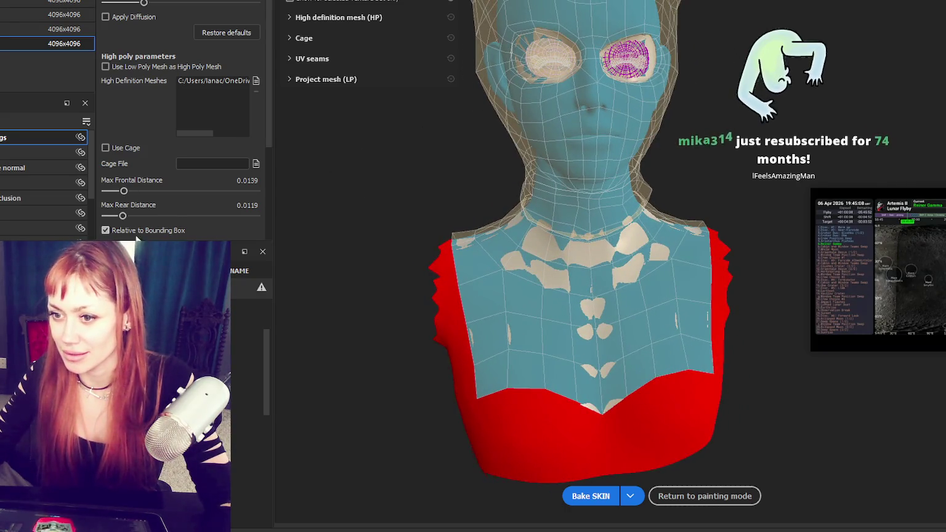
{"action": "scroll", "coordinate": [231, 187], "scroll_direction": "down", "scroll_amount": 3}
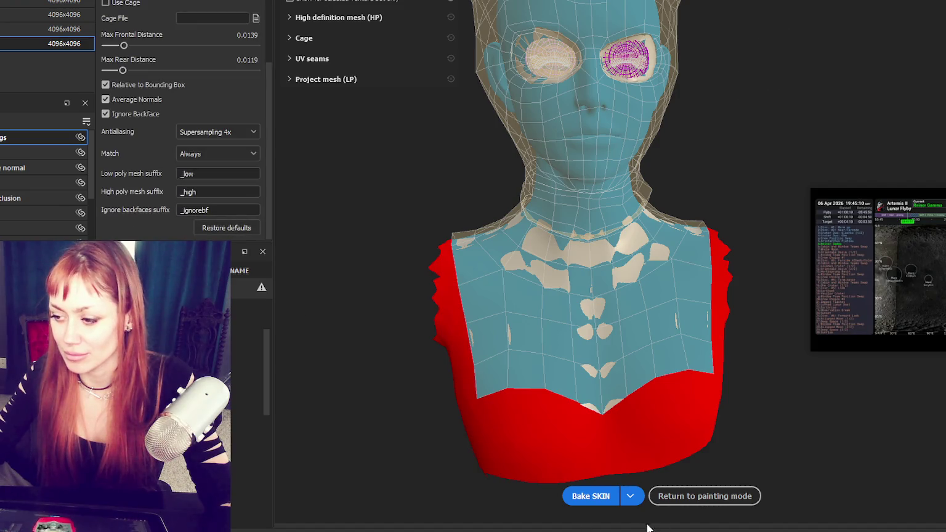
- Bake the SKIN texture set, inspect the eye openings up close, then switch to Maya
{"action": "left_click", "coordinate": [591, 496]}
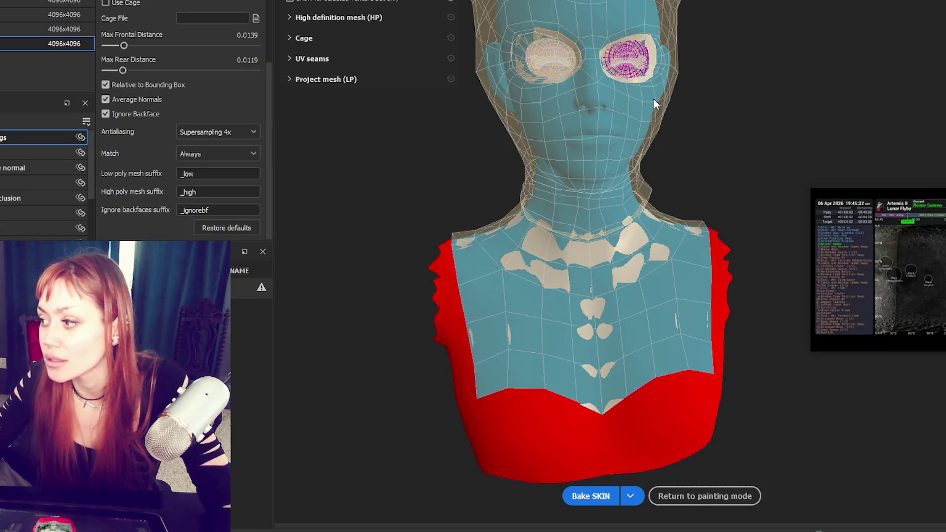
{"action": "key", "text": "Escape"}
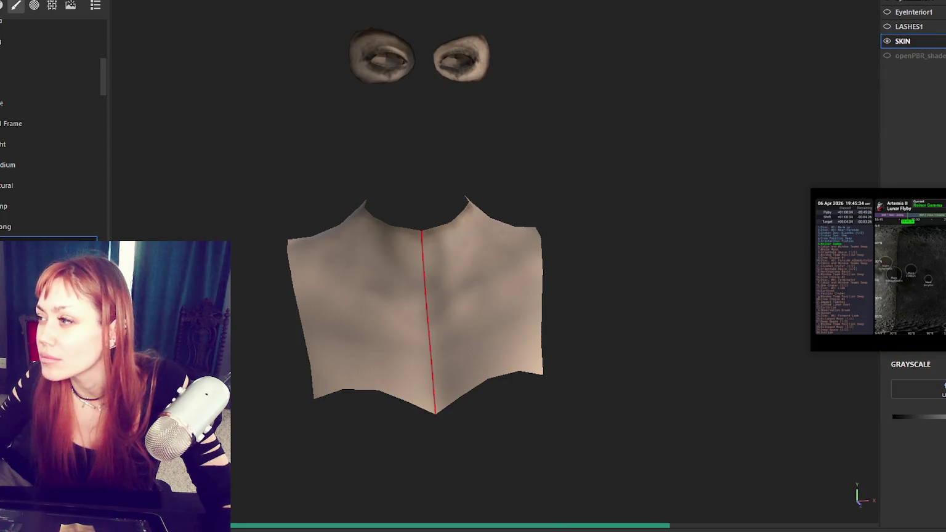
{"action": "scroll", "coordinate": [457, 59], "scroll_direction": "up", "scroll_amount": 5}
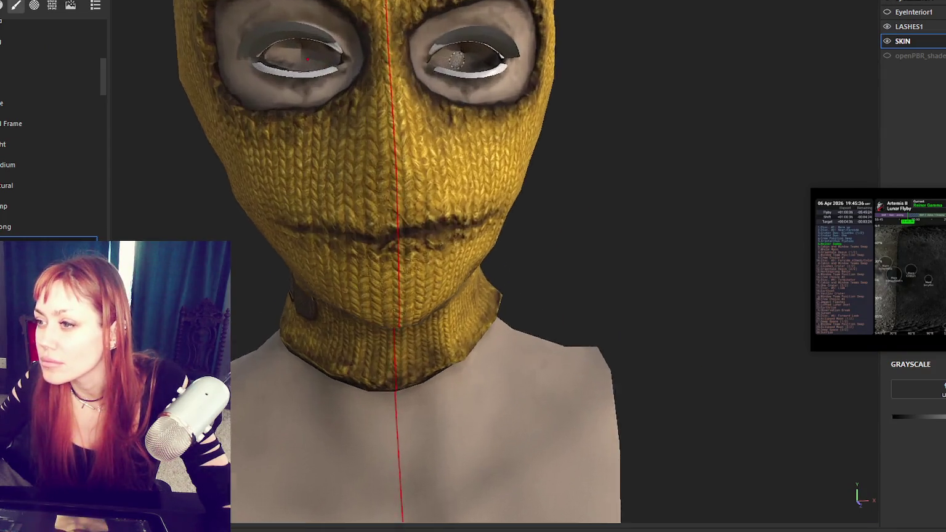
{"action": "scroll", "coordinate": [457, 59], "scroll_direction": "up", "scroll_amount": 2}
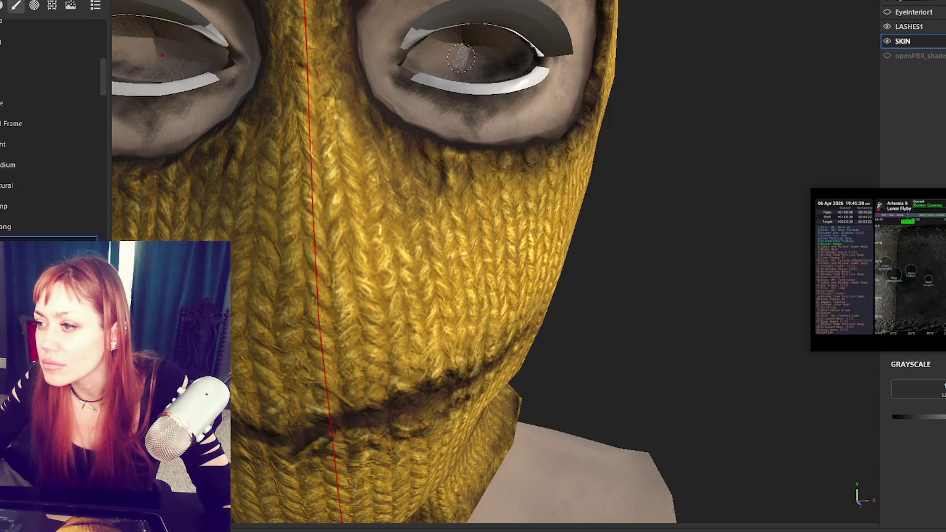
{"action": "mouse_move", "coordinate": [461, 57]}
{"action": "left_mouse_down", "text": "alt"}
{"action": "mouse_move", "coordinate": [365, 69]}
{"action": "mouse_move", "coordinate": [498, 8]}
{"action": "left_mouse_up", "text": "alt"}
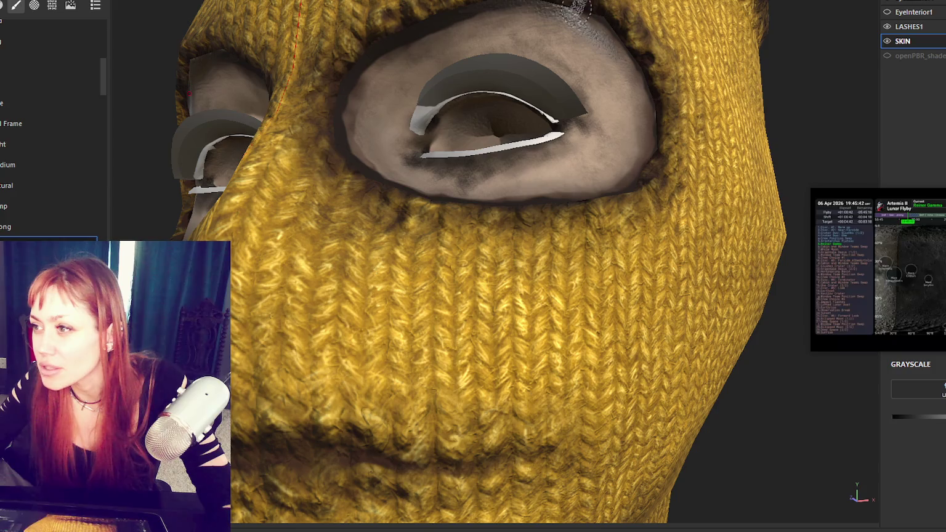
{"action": "key", "text": "alt+Tab"}
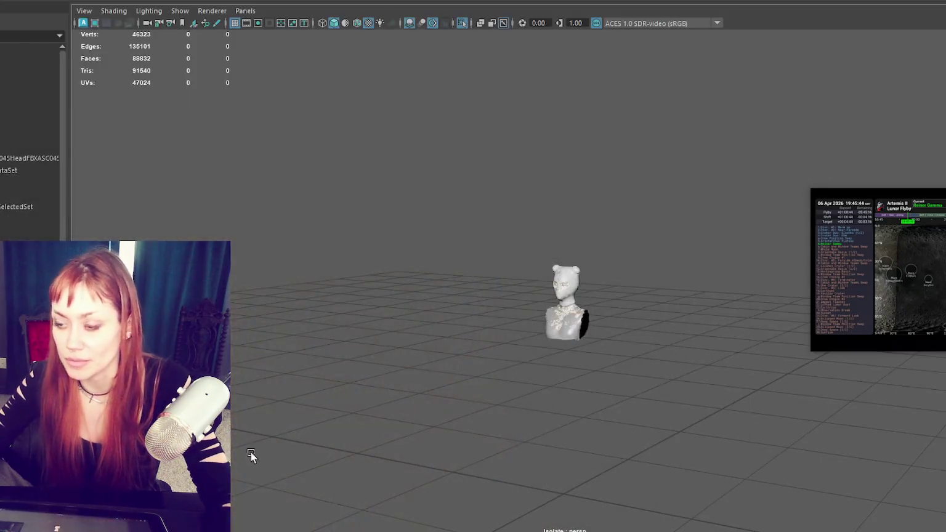
- Select the low-poly mask on the bust and hide it with Ctrl+H
{"action": "key", "text": "f"}
{"action": "left_click", "coordinate": [622, 279]}
{"action": "key", "text": "f"}
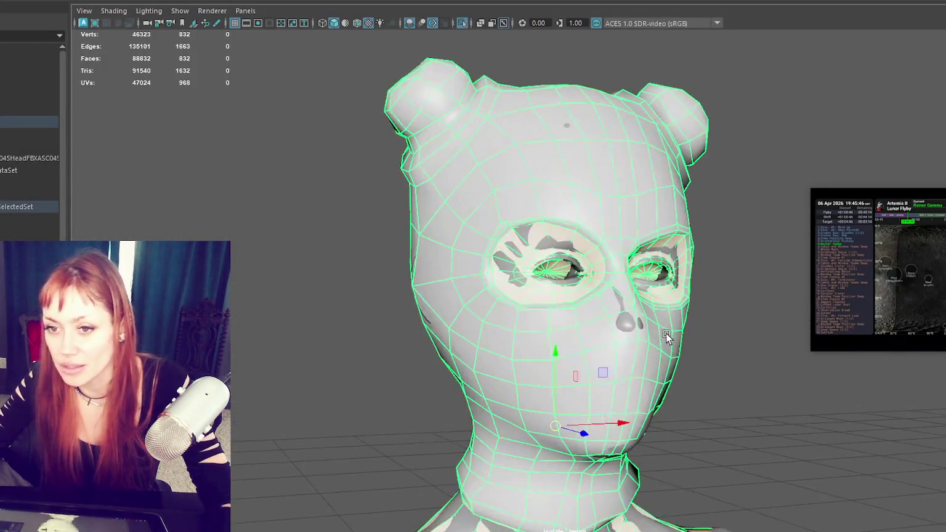
{"action": "middle_click_drag", "start_coordinate": [666, 333], "coordinate": [461, 289], "text": "alt"}
{"action": "key", "text": "ctrl+h"}
- Select the smooth bare head in the Outliner and hide it, revealing the stitched high-poly mask
{"action": "left_click", "coordinate": [333, 257]}
{"action": "left_click", "coordinate": [583, 290]}
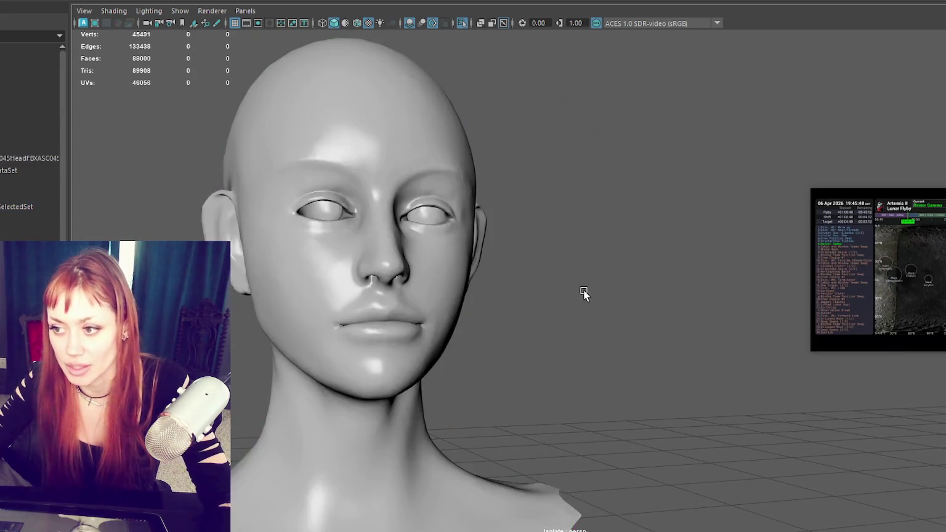
{"action": "left_click_drag", "start_coordinate": [583, 289], "coordinate": [514, 309], "text": "alt"}
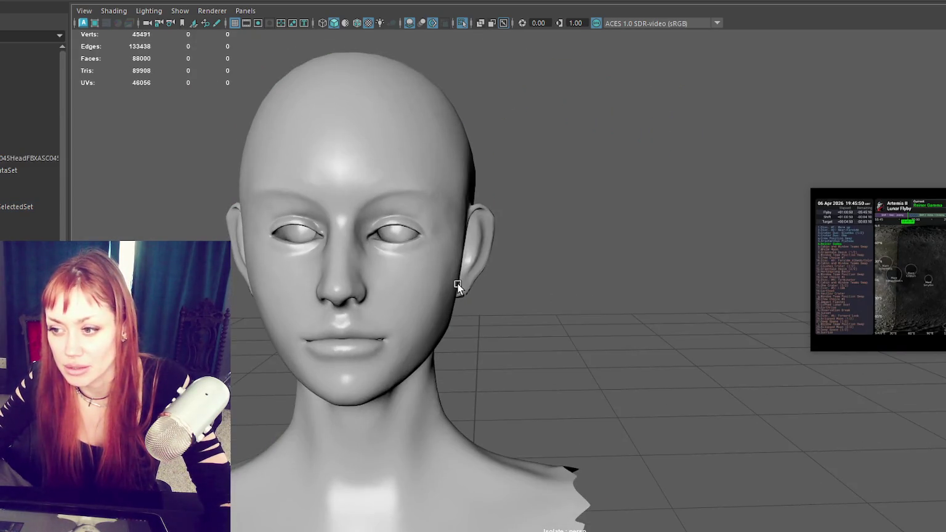
{"action": "left_click", "coordinate": [457, 282]}
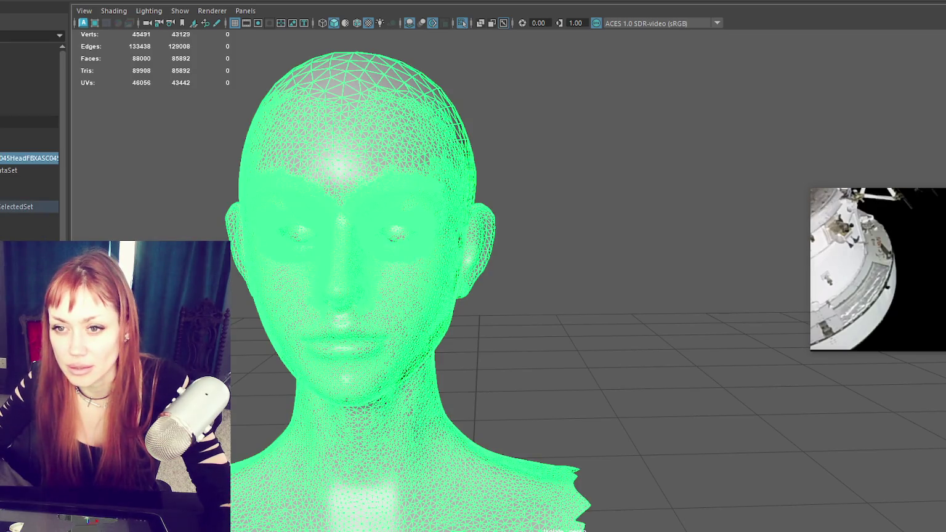
{"action": "scroll", "coordinate": [29, 154], "scroll_direction": "up", "scroll_amount": 3}
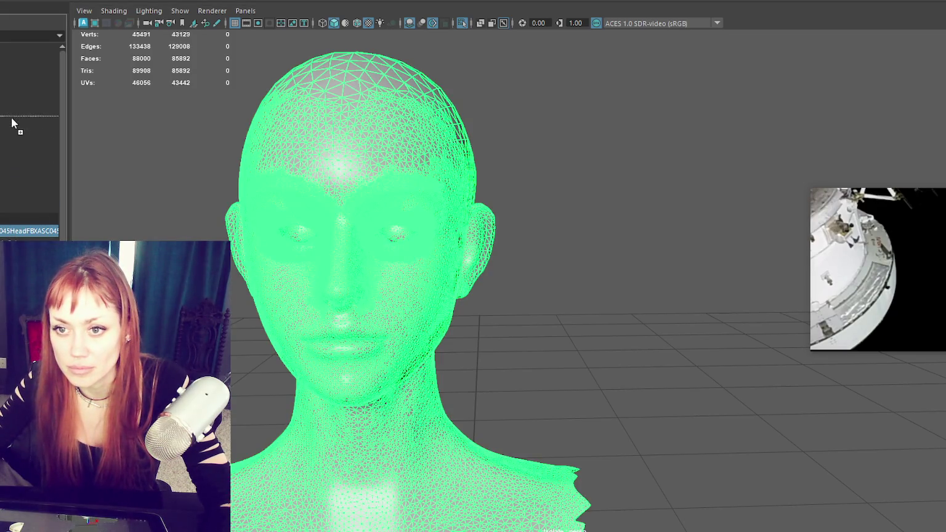
{"action": "left_click", "coordinate": [12, 123]}
{"action": "left_click", "coordinate": [3, 207]}
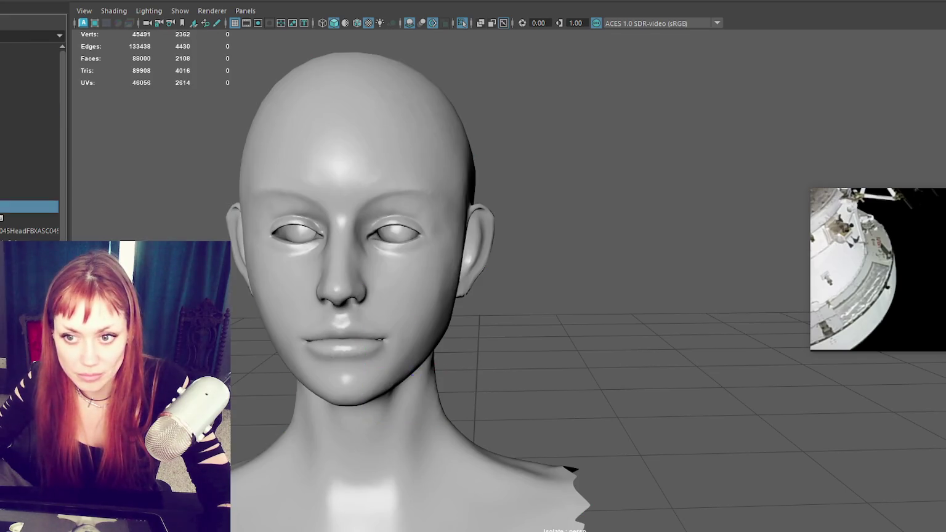
{"action": "left_click", "coordinate": [30, 110]}
{"action": "key", "text": "ctrl+h"}
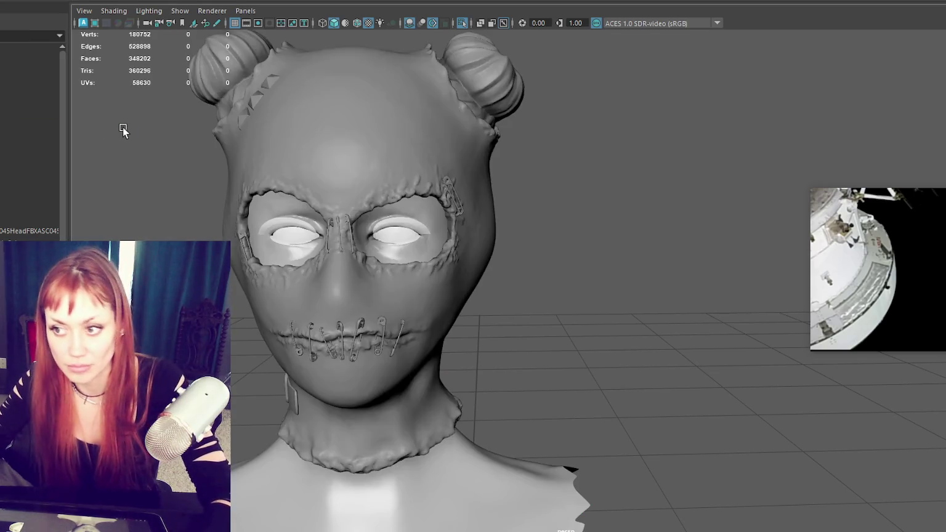
- Select both groups of safety pins in the Outliner and hide them
{"action": "left_click", "coordinate": [268, 227]}
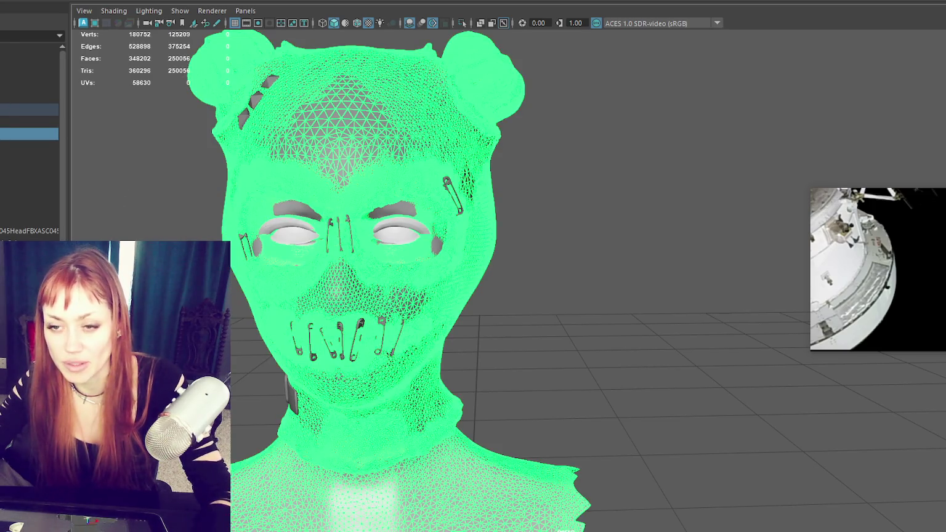
{"action": "left_click", "coordinate": [111, 157]}
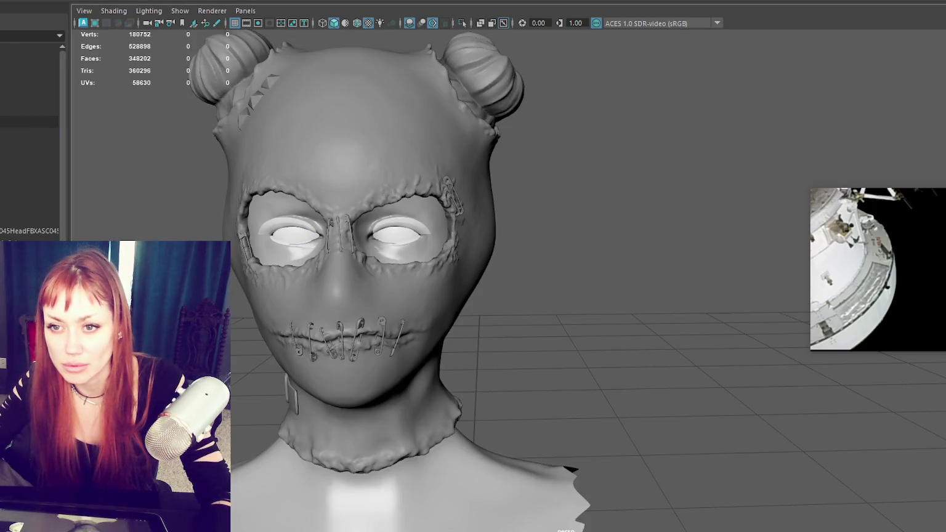
{"action": "left_click", "coordinate": [29, 109]}
{"action": "left_click", "coordinate": [30, 133]}
{"action": "left_click", "coordinate": [30, 206]}
{"action": "left_click", "coordinate": [156, 2]}
{"action": "left_click", "coordinate": [157, 2]}
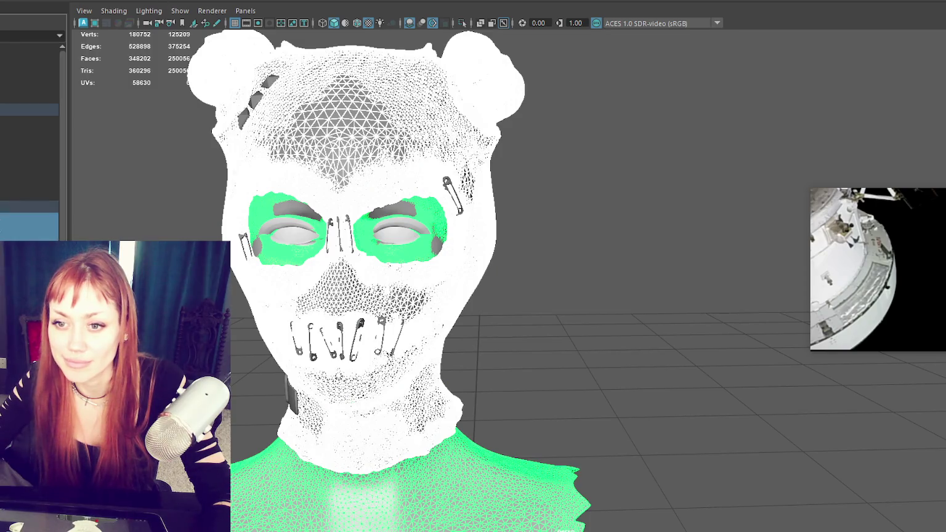
{"action": "left_click", "coordinate": [1, 220]}
{"action": "left_click", "coordinate": [2, 232]}
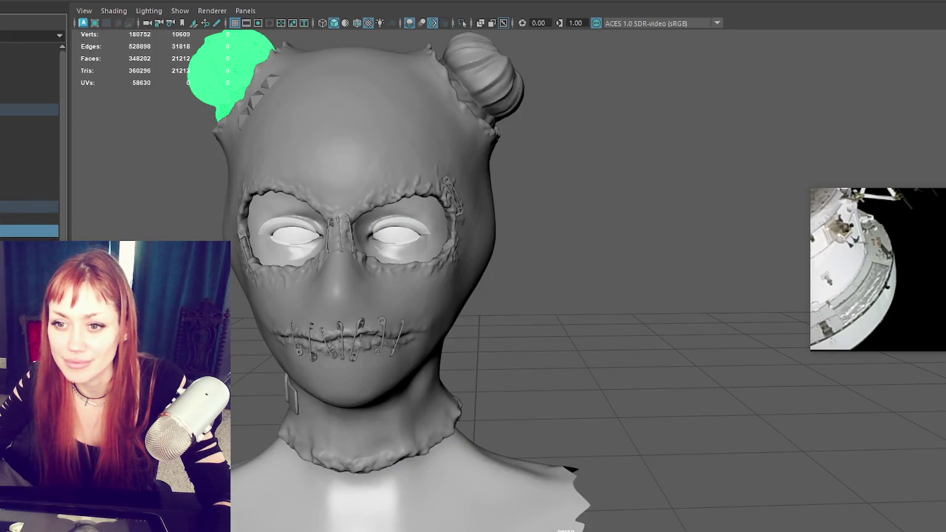
{"action": "left_click", "coordinate": [1, 243]}
{"action": "left_click", "coordinate": [2, 256]}
{"action": "left_click", "coordinate": [1, 231], "text": "ctrl"}
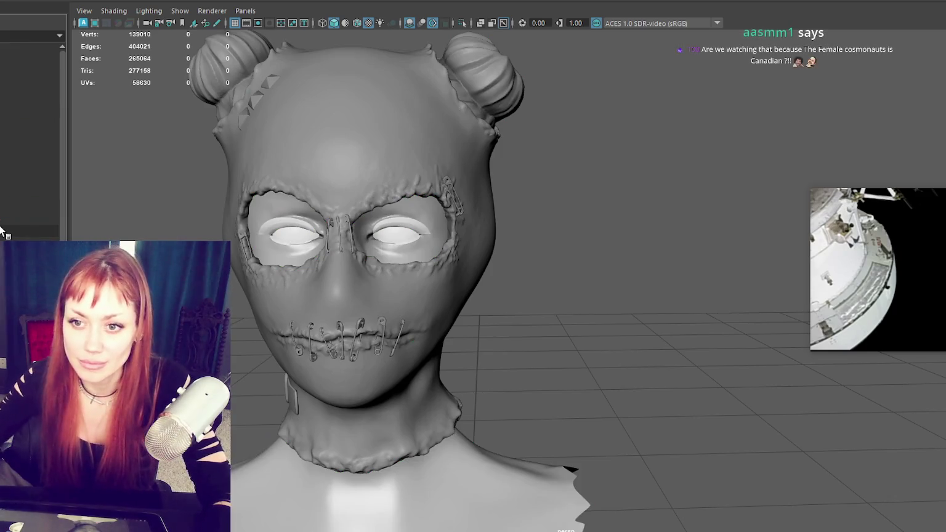
{"action": "left_click", "coordinate": [2, 194]}
{"action": "left_click", "coordinate": [2, 109], "text": "ctrl"}
{"action": "key", "text": "ctrl+h"}
- Switch to object selection, select the head and mask meshes, and frame them
{"action": "left_click", "coordinate": [305, 211]}
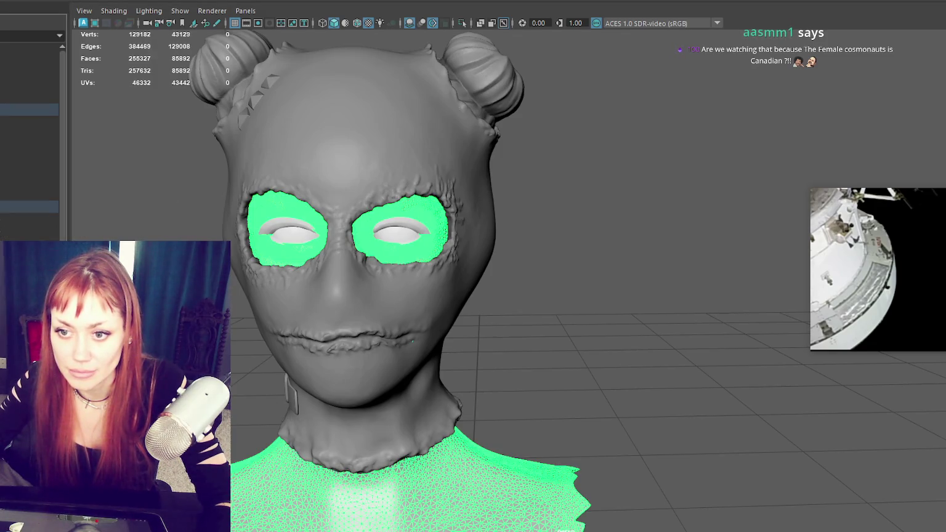
{"action": "left_click", "coordinate": [185, 123]}
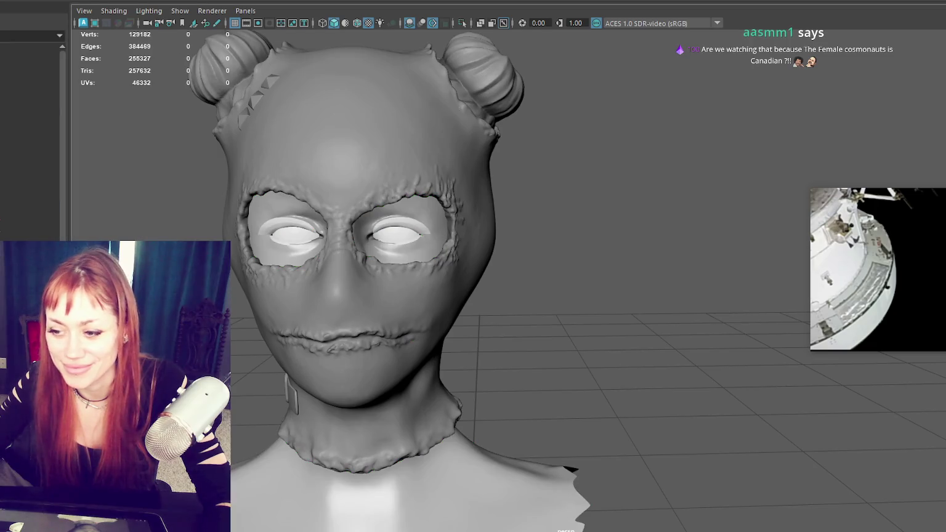
{"action": "left_click", "coordinate": [482, 479]}
{"action": "right_click", "coordinate": [151, 146], "text": "shift"}
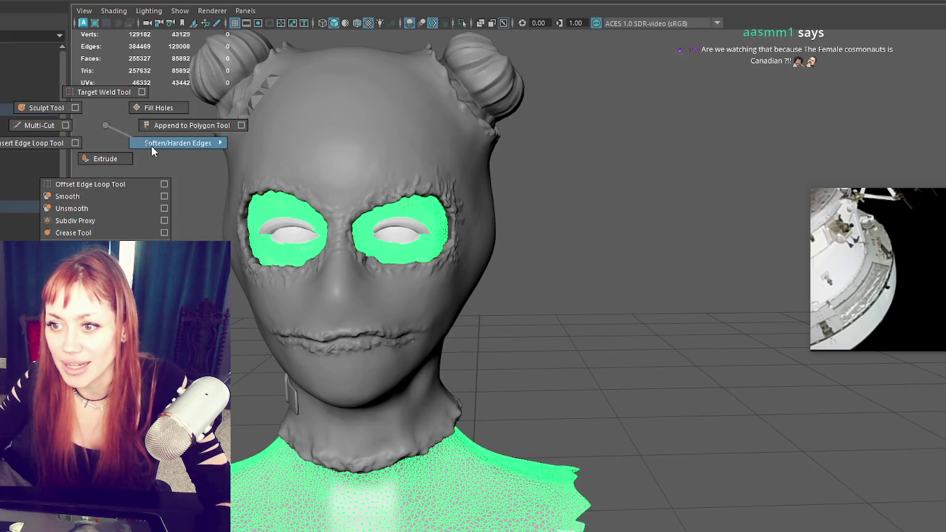
{"action": "right_click_drag", "start_coordinate": [117, 153], "coordinate": [179, 126]}
{"action": "left_click", "coordinate": [118, 168]}
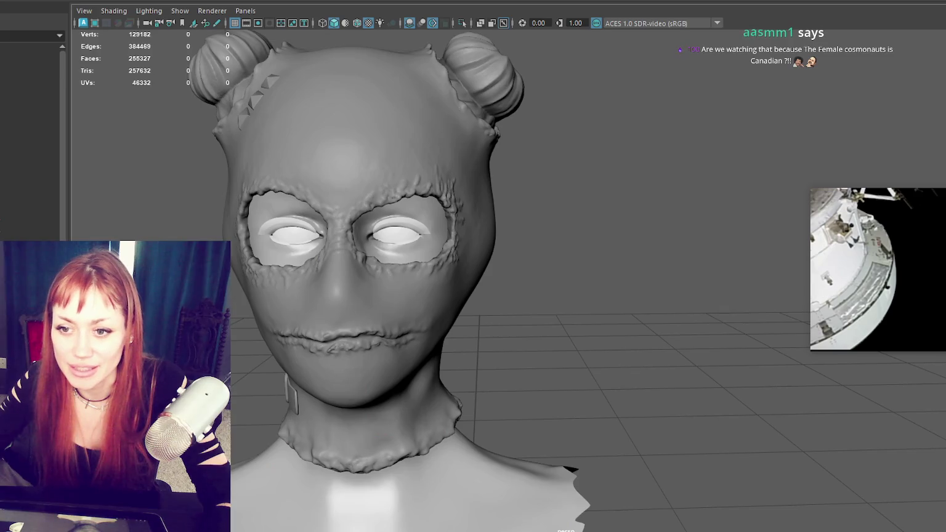
{"action": "left_click", "coordinate": [15, 213]}
{"action": "left_click", "coordinate": [383, 197]}
{"action": "scroll", "coordinate": [383, 197], "scroll_direction": "down", "scroll_amount": 2}
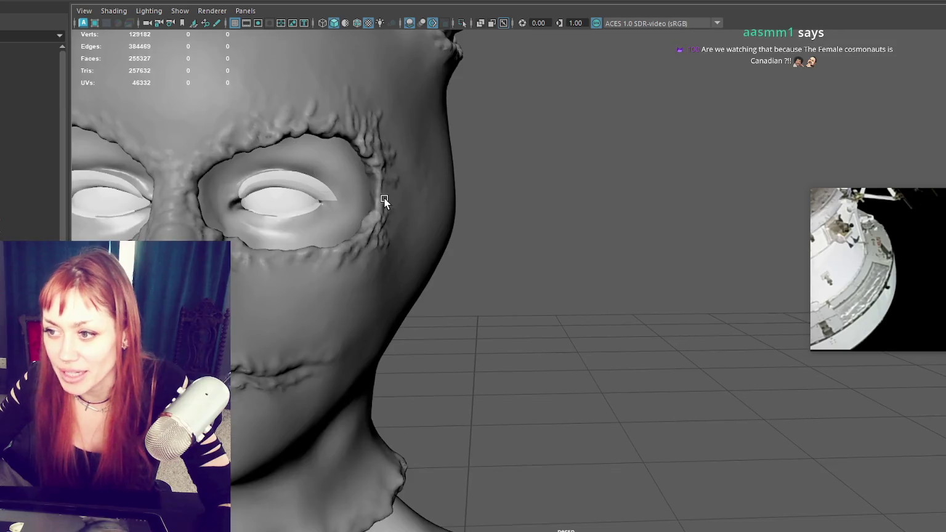
{"action": "left_click", "coordinate": [15, 109]}
{"action": "left_click", "coordinate": [17, 207], "text": "ctrl"}
{"action": "key", "text": "f"}
{"action": "mouse_move", "coordinate": [507, 153]}
{"action": "left_mouse_down", "text": "alt"}
{"action": "mouse_move", "coordinate": [556, 165]}
{"action": "mouse_move", "coordinate": [508, 157]}
{"action": "left_mouse_up", "text": "alt"}
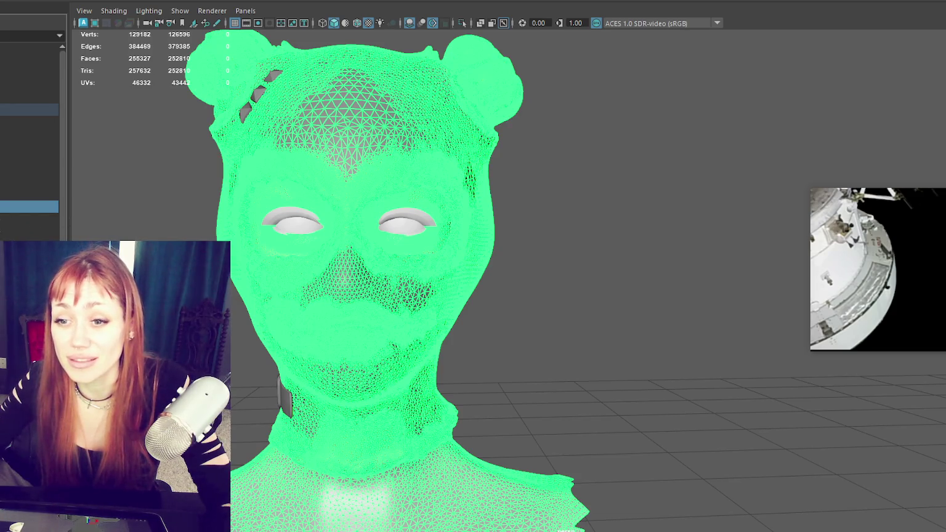
- Reselect the stitched mask mesh and apply Soften Edge to it
{"action": "left_click", "coordinate": [24, 121]}
{"action": "left_click", "coordinate": [271, 37]}
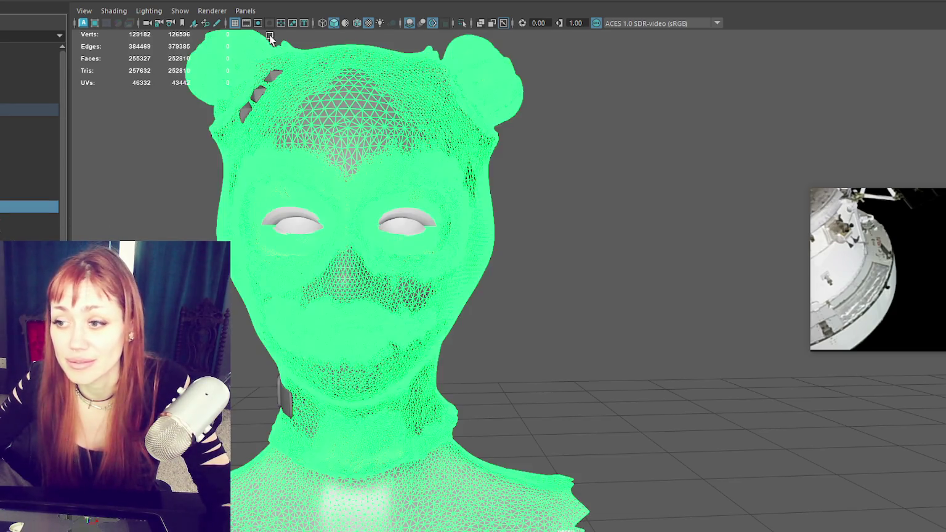
{"action": "left_click", "coordinate": [136, 0]}
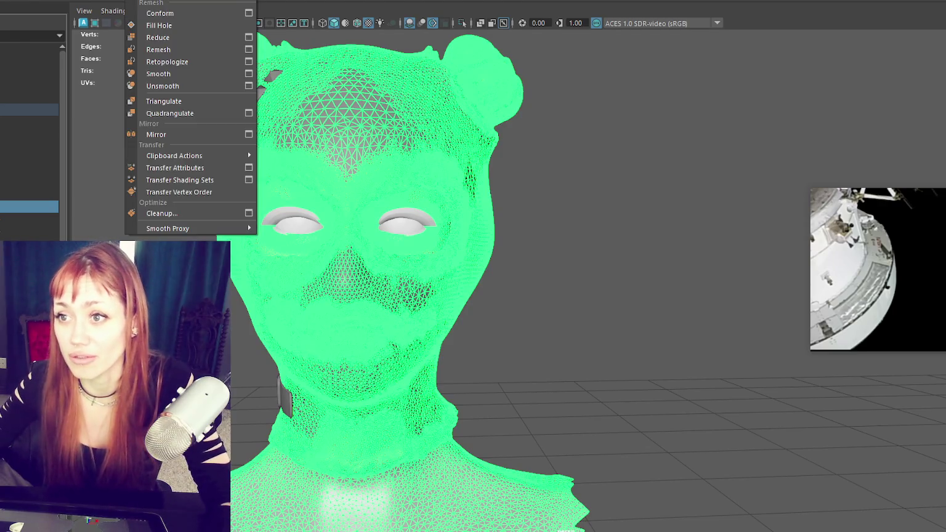
{"action": "left_click", "coordinate": [383, 105]}
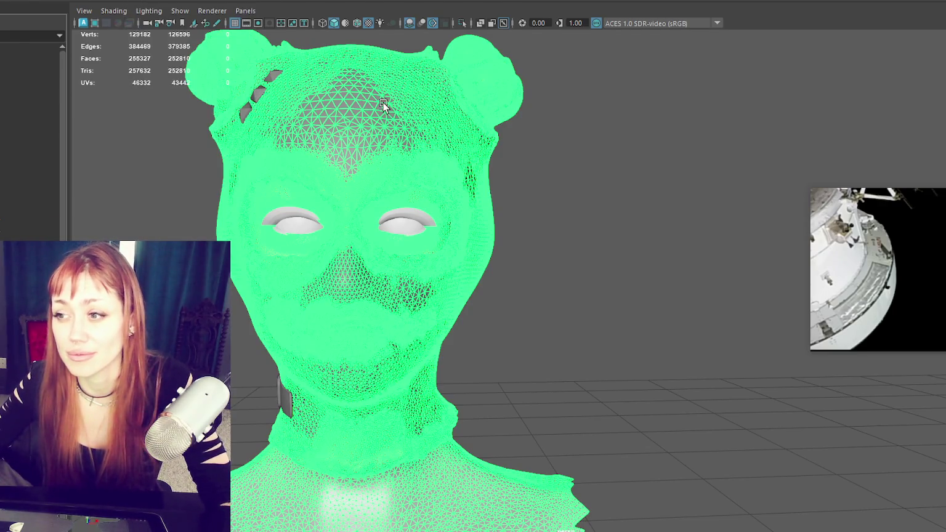
{"action": "right_click_drag", "start_coordinate": [117, 147], "coordinate": [228, 163], "text": "shift"}
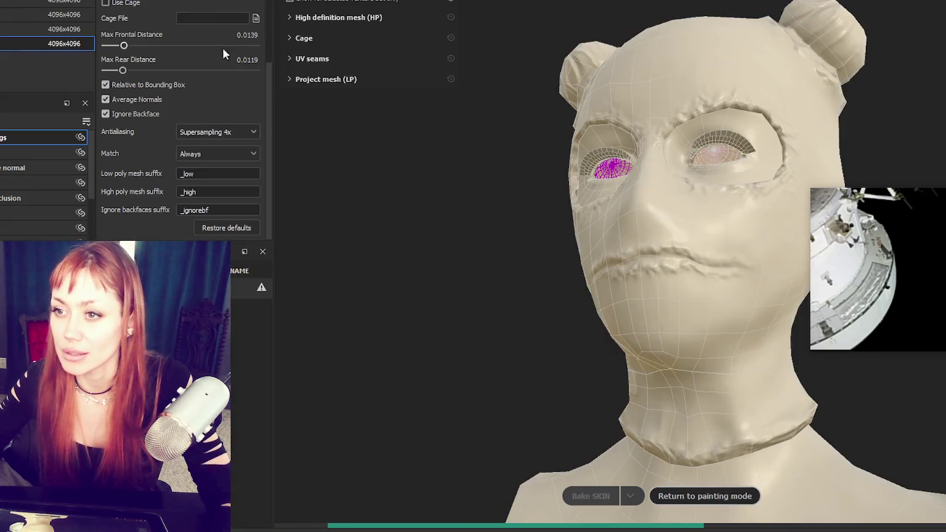
- Replace the old high-poly bake mesh with face hi
{"action": "scroll", "coordinate": [231, 34], "scroll_direction": "up", "scroll_amount": 3}
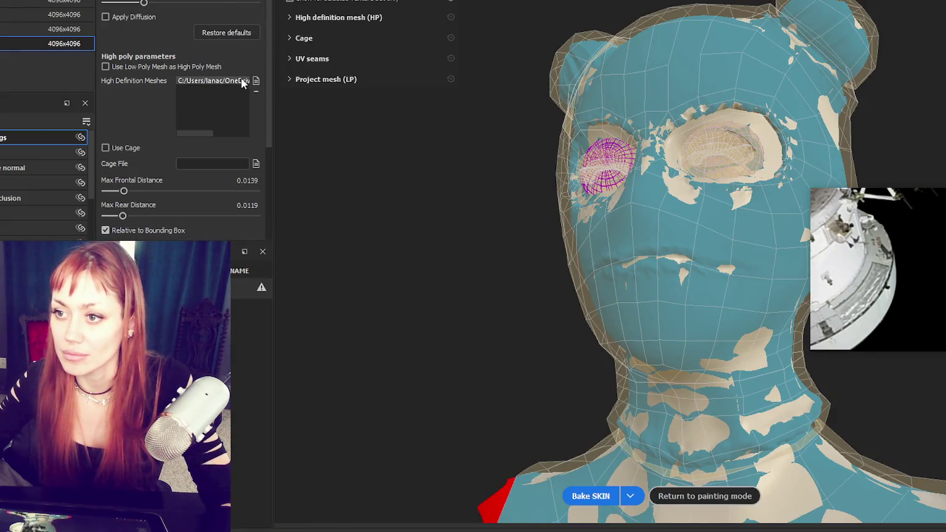
{"action": "left_click", "coordinate": [255, 91]}
{"action": "left_click", "coordinate": [255, 81]}
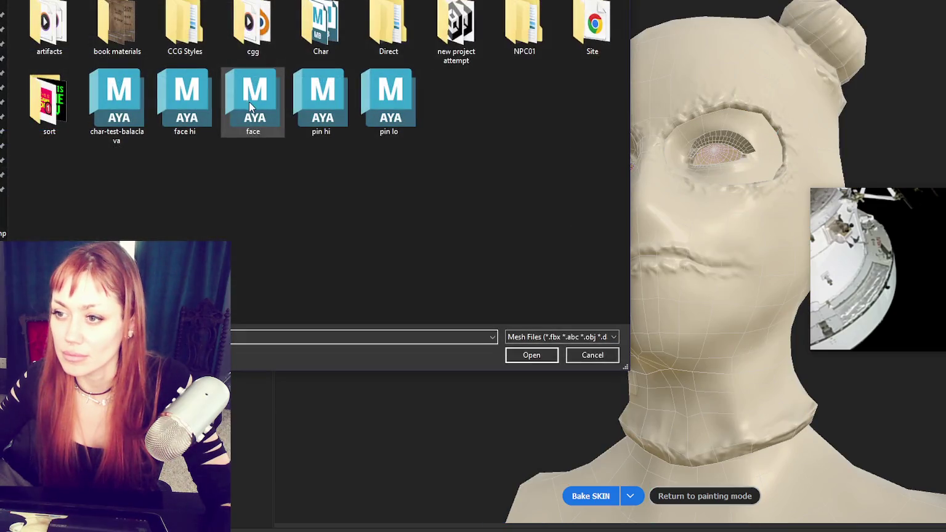
{"action": "double_click", "coordinate": [202, 115]}
{"action": "scroll", "coordinate": [221, 132], "scroll_direction": "down", "scroll_amount": 3}
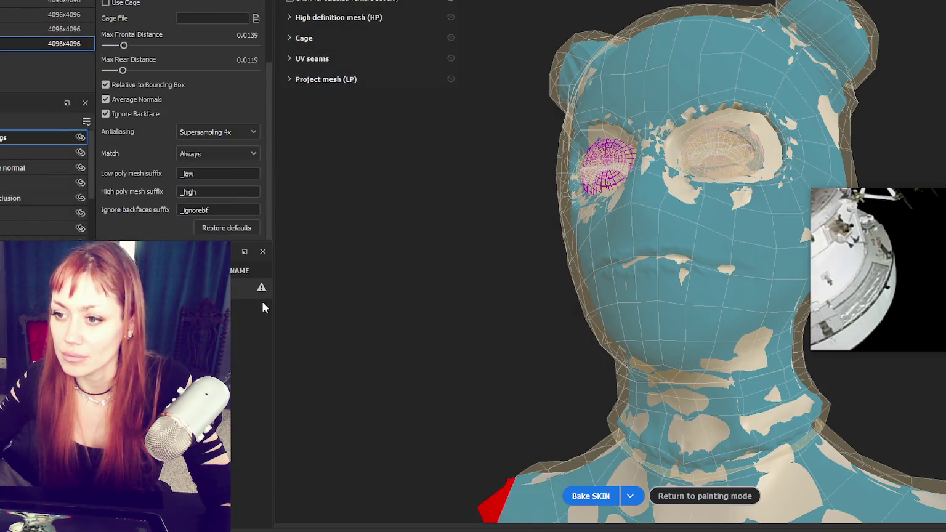
- Set Max Frontal Distance to 0.0169 and bake the SKIN texture set
{"action": "left_click_drag", "start_coordinate": [124, 46], "coordinate": [122, 45]}
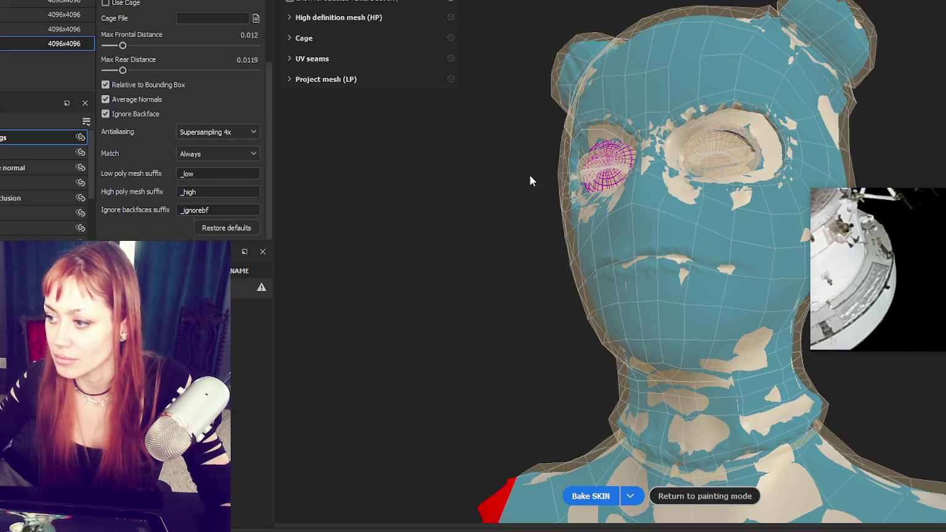
{"action": "left_click_drag", "start_coordinate": [528, 179], "coordinate": [468, 184], "text": "alt"}
{"action": "left_click", "coordinate": [127, 46]}
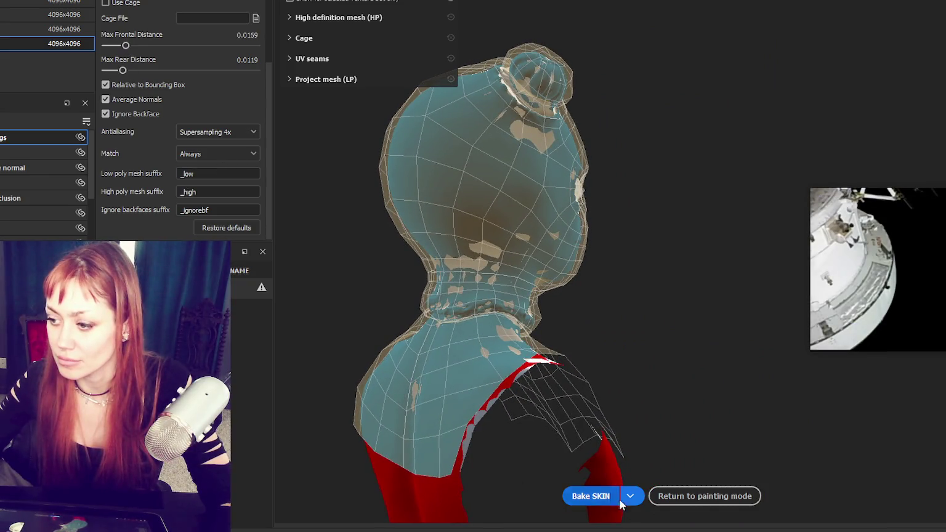
{"action": "left_click", "coordinate": [590, 496]}
{"action": "scroll", "coordinate": [647, 212], "scroll_direction": "up", "scroll_amount": 3}
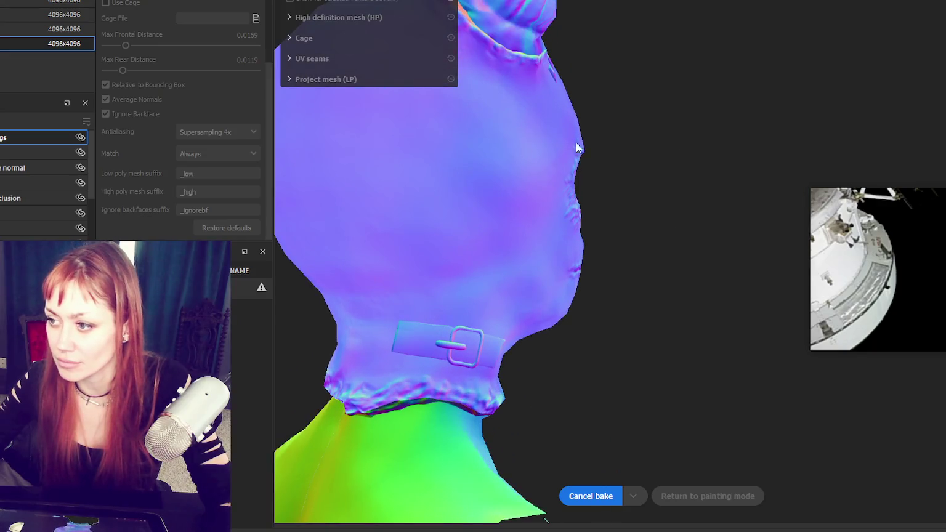
{"action": "left_click_drag", "start_coordinate": [578, 148], "coordinate": [384, 139], "text": "alt"}
{"action": "scroll", "coordinate": [644, 179], "scroll_direction": "up", "scroll_amount": 3}
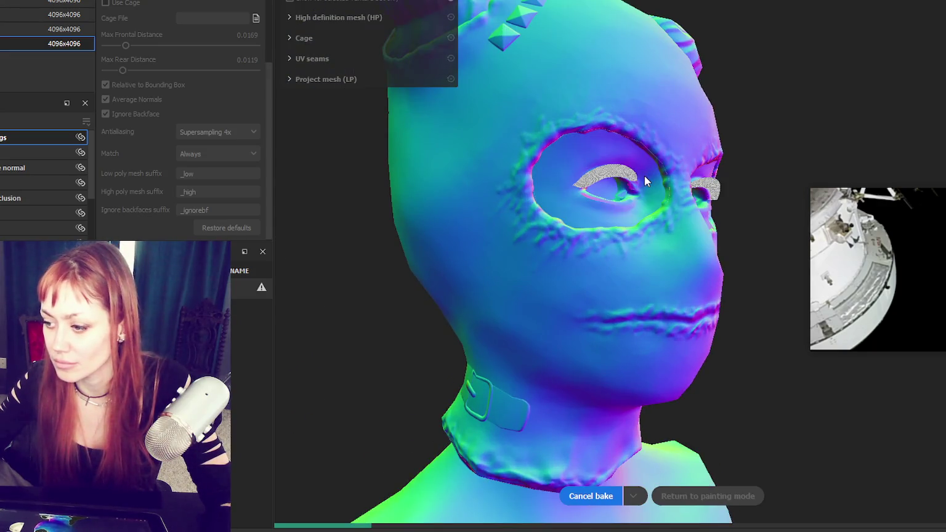
{"action": "scroll", "coordinate": [644, 176], "scroll_direction": "up", "scroll_amount": 2}
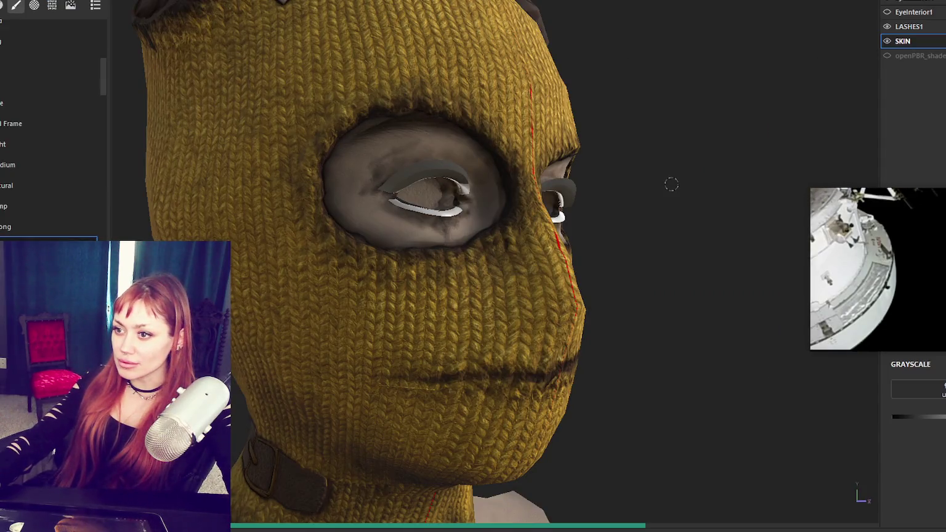
- Orbit to a frontal view of the head and switch to the EyeInterior1 texture set
{"action": "scroll", "coordinate": [609, 142], "scroll_direction": "down", "scroll_amount": 3}
{"action": "mouse_move", "coordinate": [639, 127]}
{"action": "left_mouse_down", "text": "alt"}
{"action": "mouse_move", "coordinate": [608, 127]}
{"action": "mouse_move", "coordinate": [660, 109]}
{"action": "mouse_move", "coordinate": [359, 120]}
{"action": "mouse_move", "coordinate": [276, 133]}
{"action": "mouse_move", "coordinate": [593, 129]}
{"action": "mouse_move", "coordinate": [413, 146]}
{"action": "mouse_move", "coordinate": [523, 139]}
{"action": "left_mouse_up", "text": "alt"}
{"action": "scroll", "coordinate": [526, 134], "scroll_direction": "up", "scroll_amount": 3}
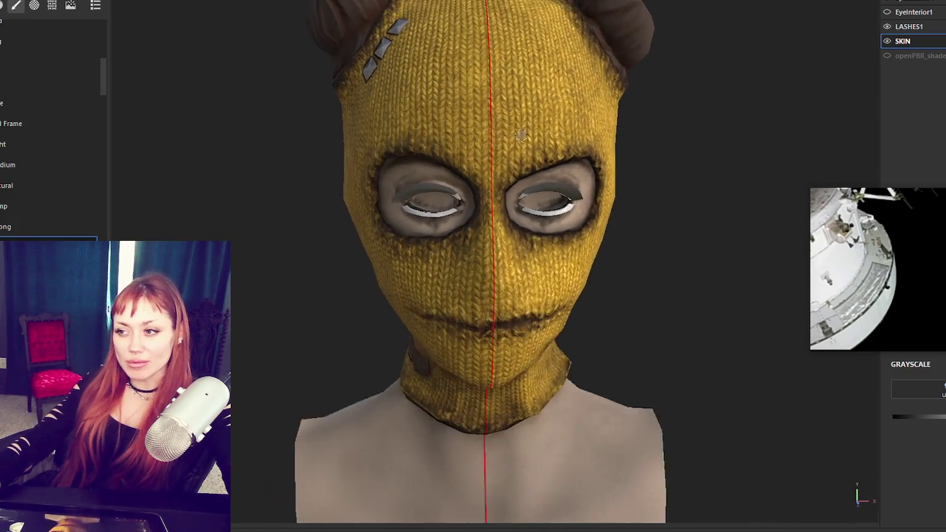
{"action": "scroll", "coordinate": [526, 134], "scroll_direction": "up", "scroll_amount": 2}
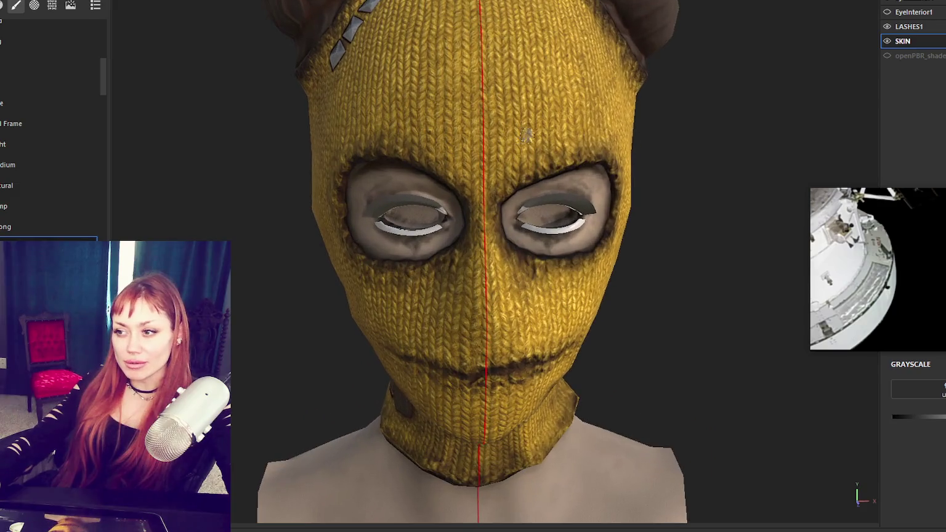
{"action": "left_click", "coordinate": [888, 14]}
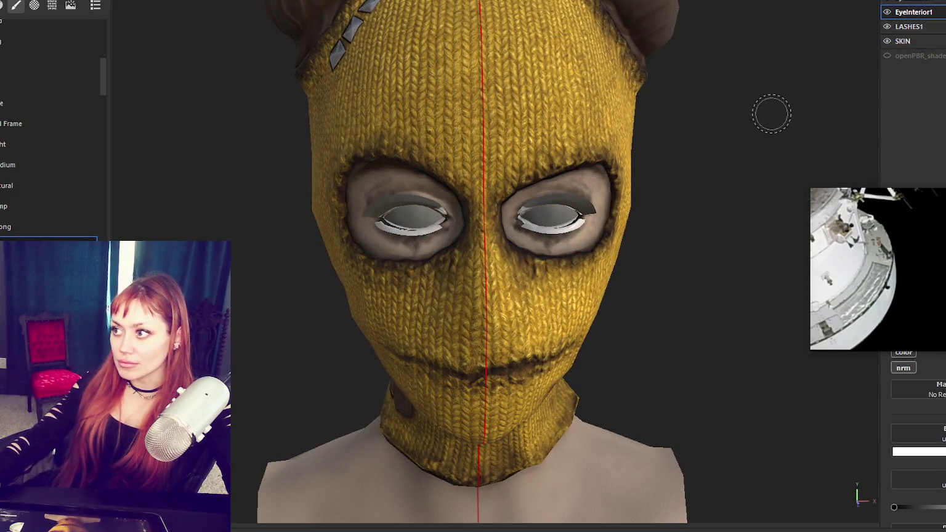
- Show the layer stack with its top layer selected, and save the Maya scene
{"action": "scroll", "coordinate": [751, 142], "scroll_direction": "down", "scroll_amount": 2}
{"action": "scroll", "coordinate": [678, 139], "scroll_direction": "down", "scroll_amount": 2}
{"action": "mouse_move", "coordinate": [677, 142]}
{"action": "left_mouse_down", "text": "alt"}
{"action": "mouse_move", "coordinate": [626, 164]}
{"action": "mouse_move", "coordinate": [665, 148]}
{"action": "left_mouse_up", "text": "alt"}
{"action": "scroll", "coordinate": [674, 141], "scroll_direction": "up", "scroll_amount": 4}
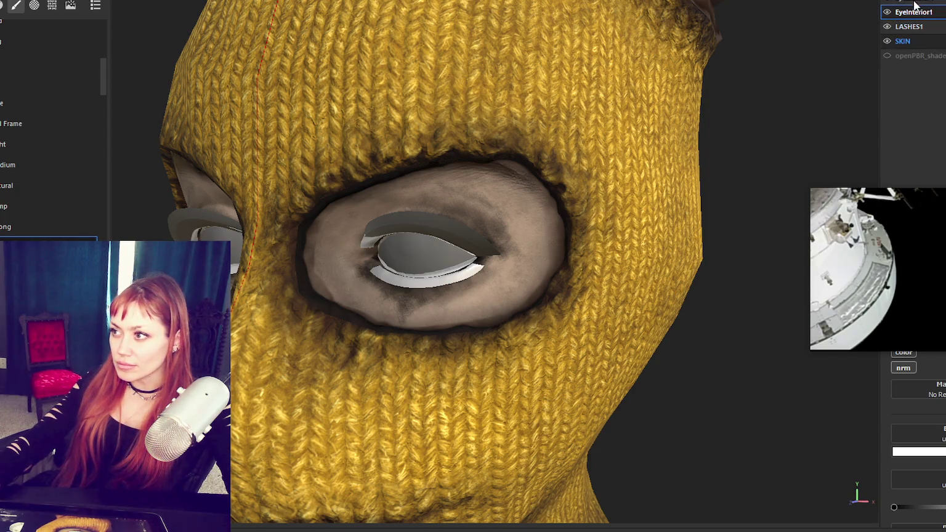
{"action": "left_click", "coordinate": [913, 12]}
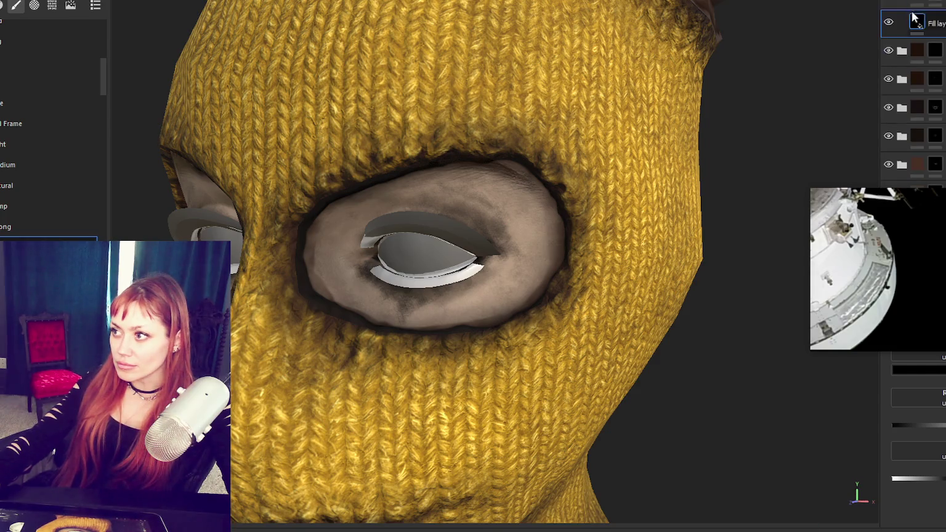
{"action": "left_click", "coordinate": [932, 3]}
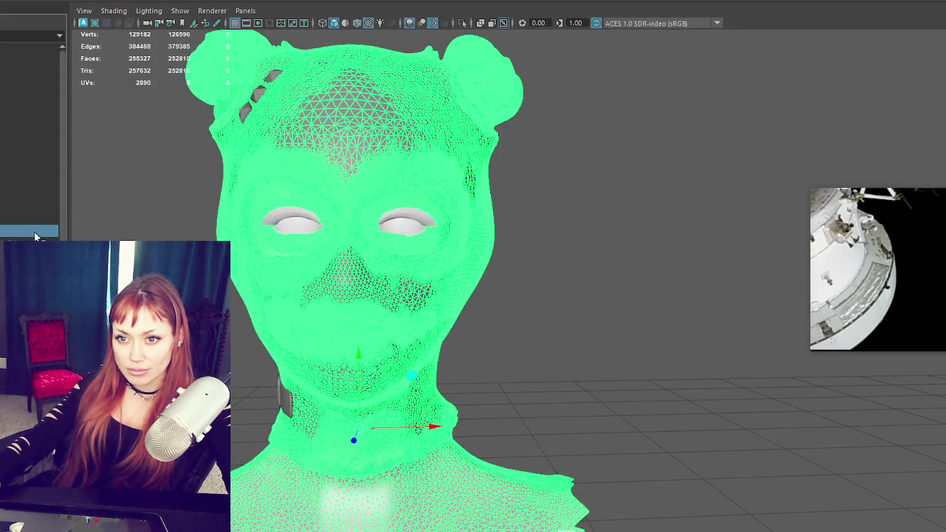
{"action": "left_click", "coordinate": [35, 235]}
{"action": "left_click", "coordinate": [432, 237]}
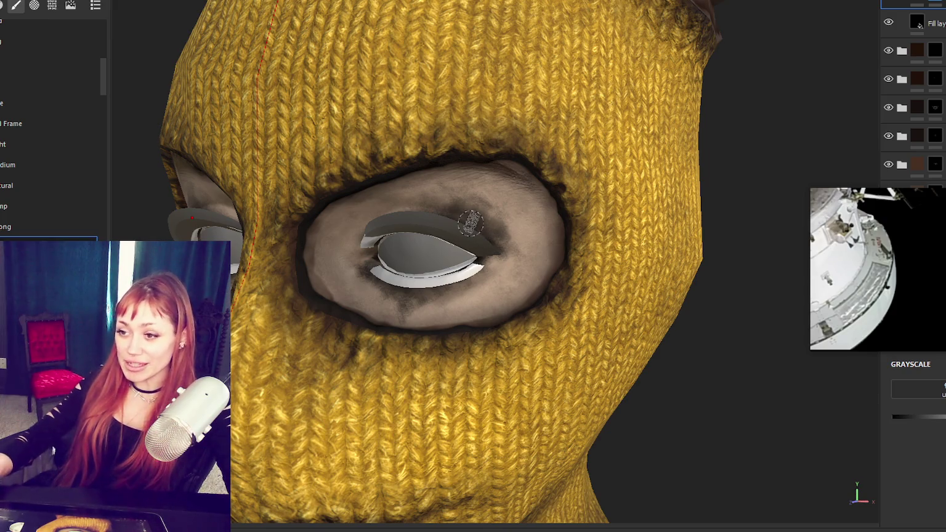
- Orbit to the eye, brush dark shading over the lower and upper lids, then reframe the head
{"action": "key", "text": "alt"}
{"action": "mouse_move", "coordinate": [385, 295]}
{"action": "left_mouse_down", "text": "alt"}
{"action": "mouse_move", "coordinate": [535, 327]}
{"action": "mouse_move", "coordinate": [425, 297]}
{"action": "mouse_move", "coordinate": [411, 296]}
{"action": "mouse_move", "coordinate": [411, 308]}
{"action": "mouse_move", "coordinate": [399, 302]}
{"action": "mouse_move", "coordinate": [425, 330]}
{"action": "mouse_move", "coordinate": [394, 304]}
{"action": "left_mouse_up", "text": "alt"}
{"action": "mouse_move", "coordinate": [382, 210]}
{"action": "left_mouse_down"}
{"action": "mouse_move", "coordinate": [456, 197]}
{"action": "mouse_move", "coordinate": [486, 240]}
{"action": "mouse_move", "coordinate": [379, 208]}
{"action": "mouse_move", "coordinate": [477, 201]}
{"action": "mouse_move", "coordinate": [491, 237]}
{"action": "left_mouse_up"}
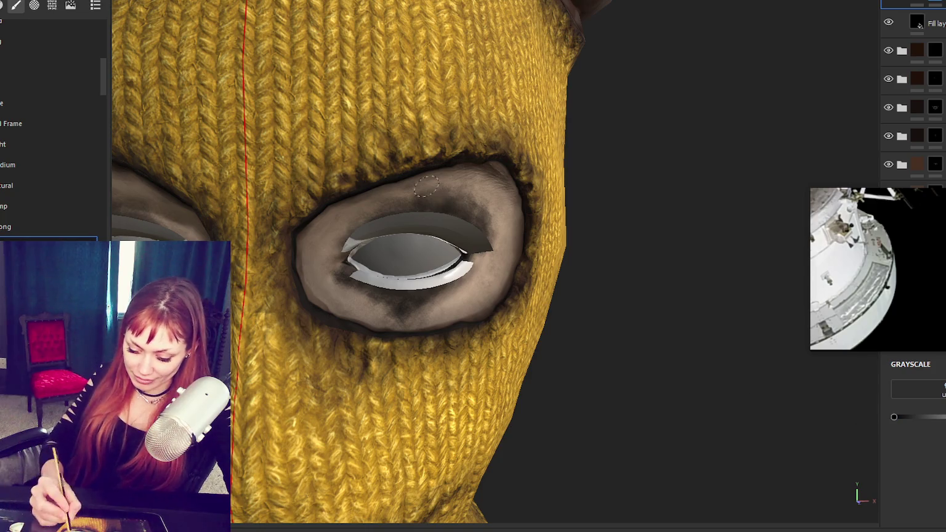
{"action": "mouse_move", "coordinate": [473, 210]}
{"action": "left_mouse_down", "text": "alt"}
{"action": "mouse_move", "coordinate": [465, 217]}
{"action": "mouse_move", "coordinate": [477, 220]}
{"action": "left_mouse_up", "text": "alt"}
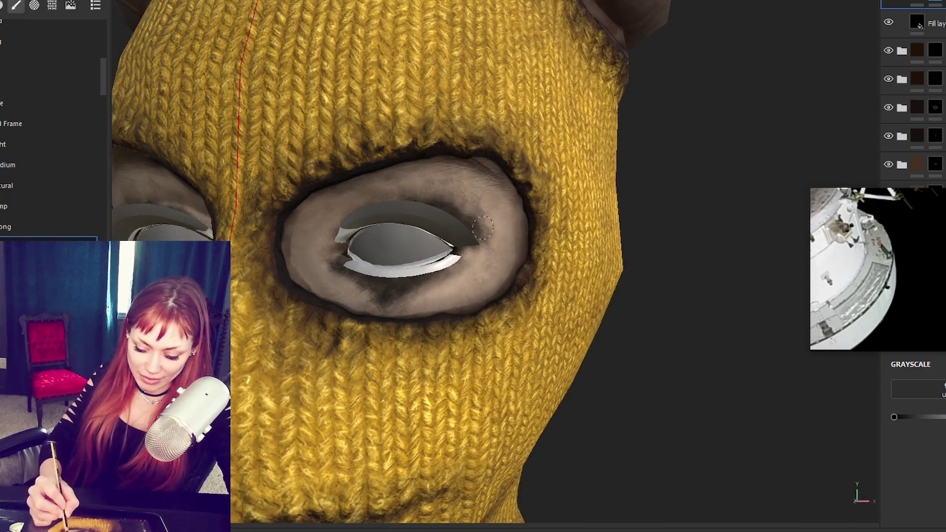
{"action": "key", "text": "f"}
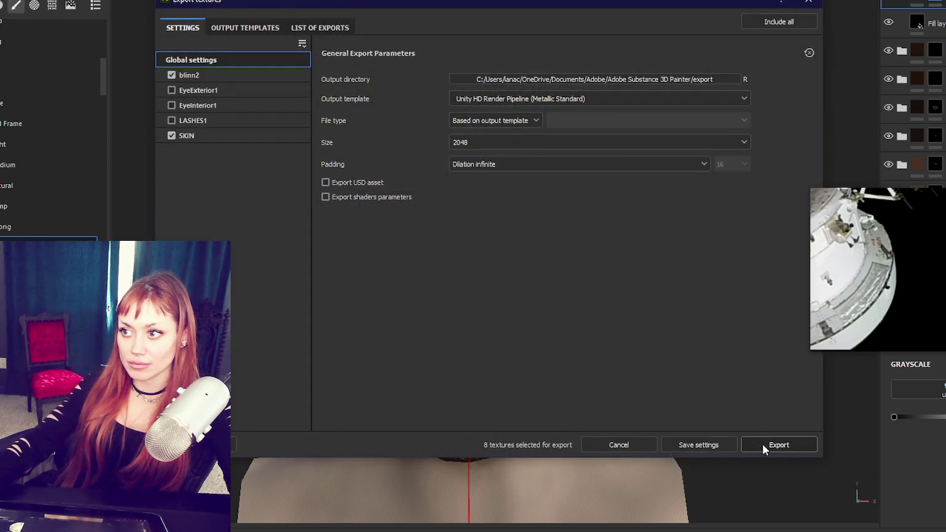
- Export the 2048 Unity HDRP textures and open the output directory
{"action": "left_click", "coordinate": [762, 444]}
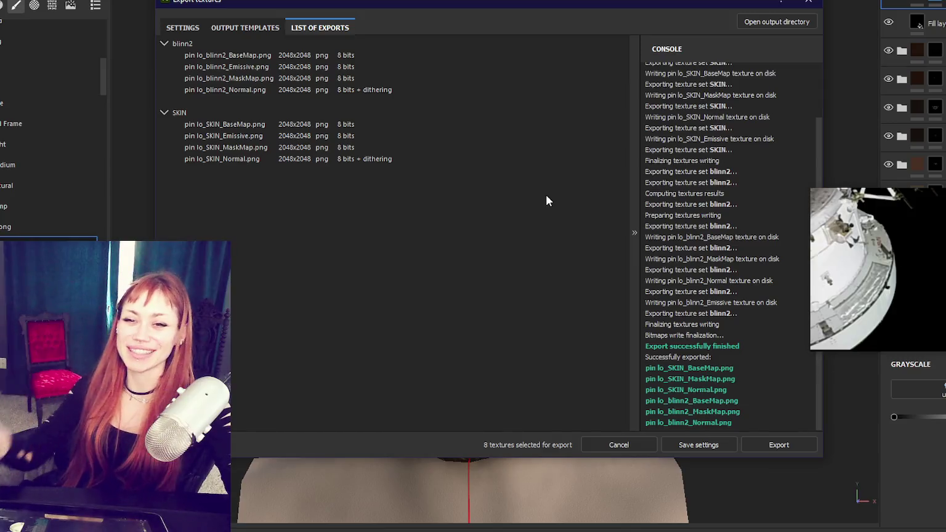
{"action": "left_click", "coordinate": [772, 22]}
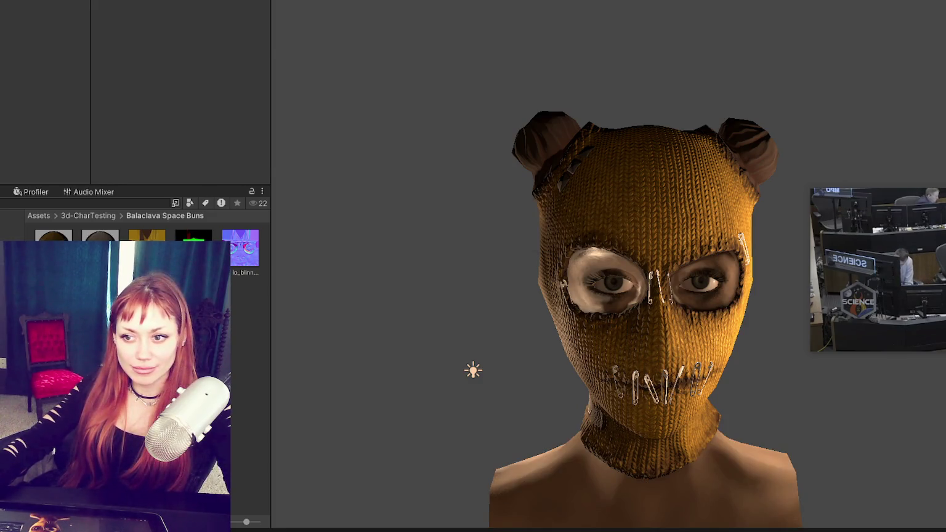
- Set the skin normal texture's type to Normal map and apply it
{"action": "left_click", "coordinate": [200, 11]}
{"action": "left_click", "coordinate": [199, 38]}
{"action": "scroll", "coordinate": [215, 112], "scroll_direction": "down", "scroll_amount": 5}
{"action": "scroll", "coordinate": [228, 122], "scroll_direction": "down", "scroll_amount": 5}
{"action": "left_click", "coordinate": [246, 97]}
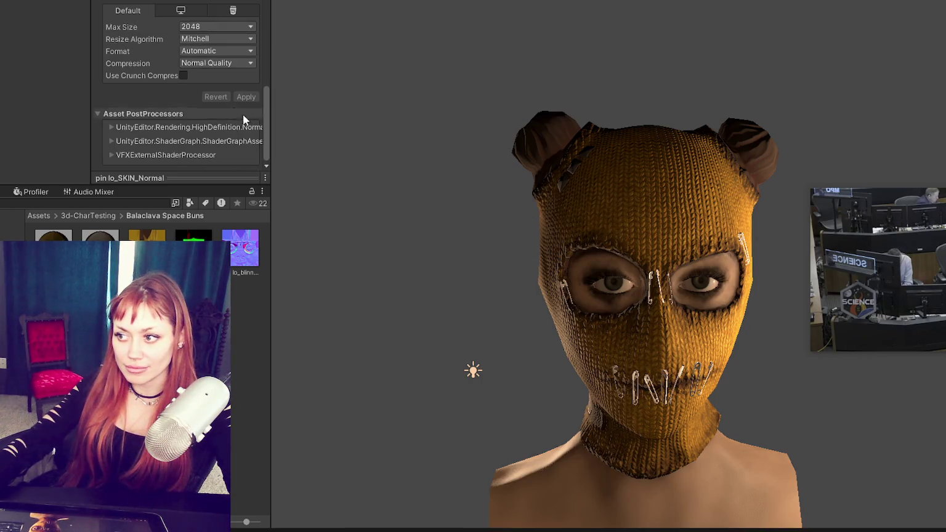
{"action": "left_click_drag", "start_coordinate": [624, 236], "coordinate": [703, 199], "text": "alt"}
{"action": "mouse_move", "coordinate": [658, 127]}
{"action": "left_mouse_down", "text": "alt"}
{"action": "mouse_move", "coordinate": [623, 205]}
{"action": "mouse_move", "coordinate": [685, 168]}
{"action": "mouse_move", "coordinate": [703, 125]}
{"action": "mouse_move", "coordinate": [668, 66]}
{"action": "mouse_move", "coordinate": [712, 230]}
{"action": "mouse_move", "coordinate": [474, 189]}
{"action": "mouse_move", "coordinate": [519, 94]}
{"action": "mouse_move", "coordinate": [545, 191]}
{"action": "mouse_move", "coordinate": [629, 211]}
{"action": "mouse_move", "coordinate": [689, 210]}
{"action": "mouse_move", "coordinate": [648, 220]}
{"action": "left_mouse_up", "text": "alt"}
{"action": "scroll", "coordinate": [686, 168], "scroll_direction": "up", "scroll_amount": 3}
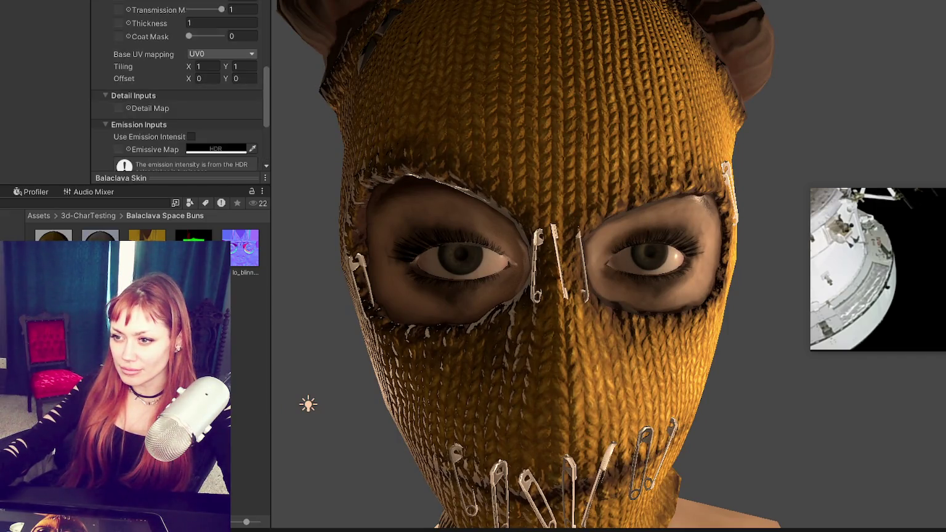
- Tune the Balaclava material's Smoothness Remapping, then close Painter's Export window
{"action": "left_click", "coordinate": [240, 248]}
{"action": "scroll", "coordinate": [205, 11], "scroll_direction": "up", "scroll_amount": 3}
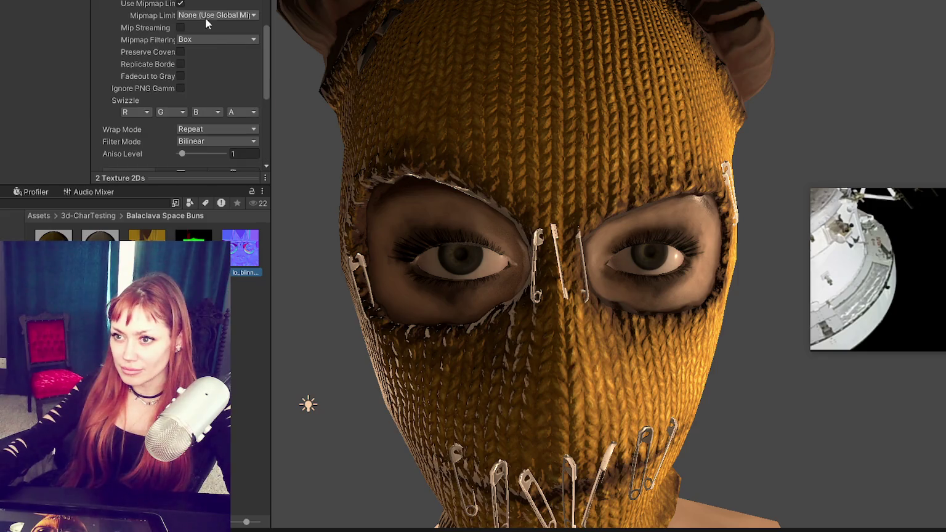
{"action": "scroll", "coordinate": [206, 17], "scroll_direction": "up", "scroll_amount": 3}
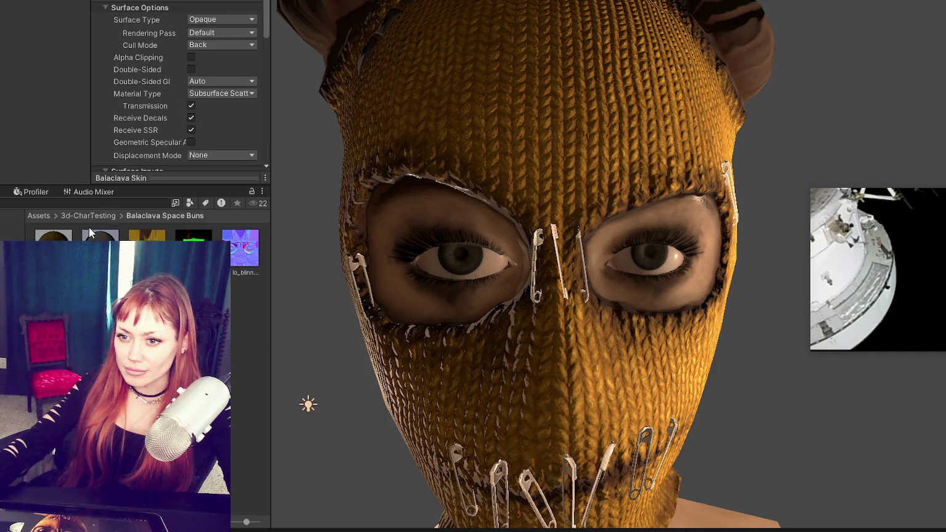
{"action": "left_click", "coordinate": [53, 235]}
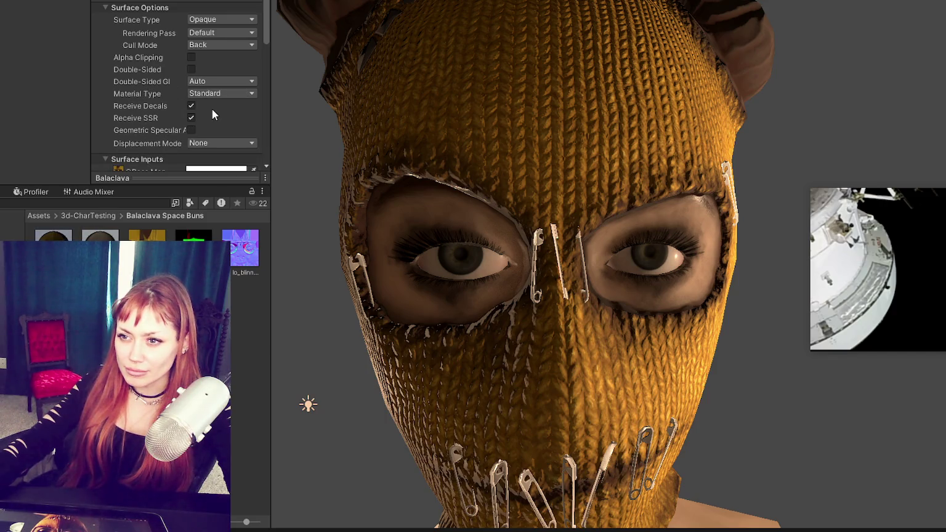
{"action": "scroll", "coordinate": [208, 49], "scroll_direction": "down", "scroll_amount": 2}
{"action": "scroll", "coordinate": [208, 74], "scroll_direction": "down", "scroll_amount": 1}
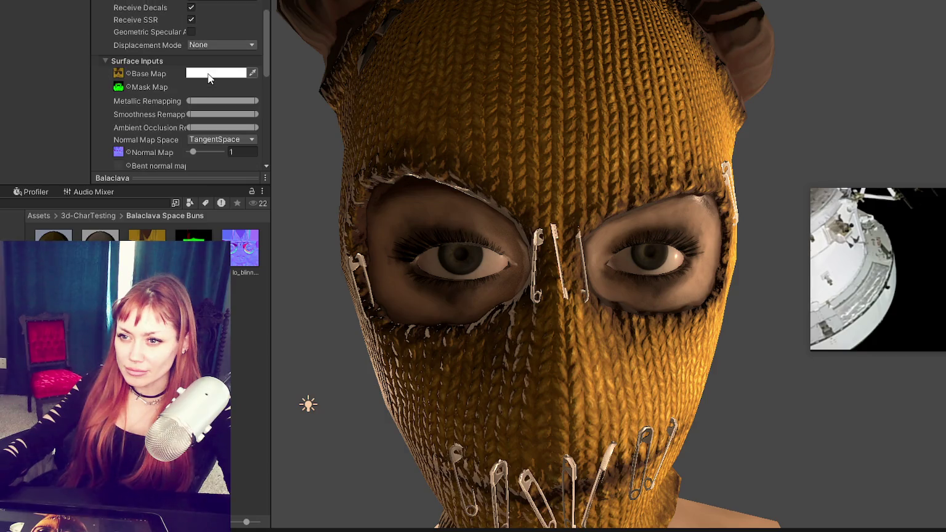
{"action": "scroll", "coordinate": [207, 80], "scroll_direction": "down", "scroll_amount": 1}
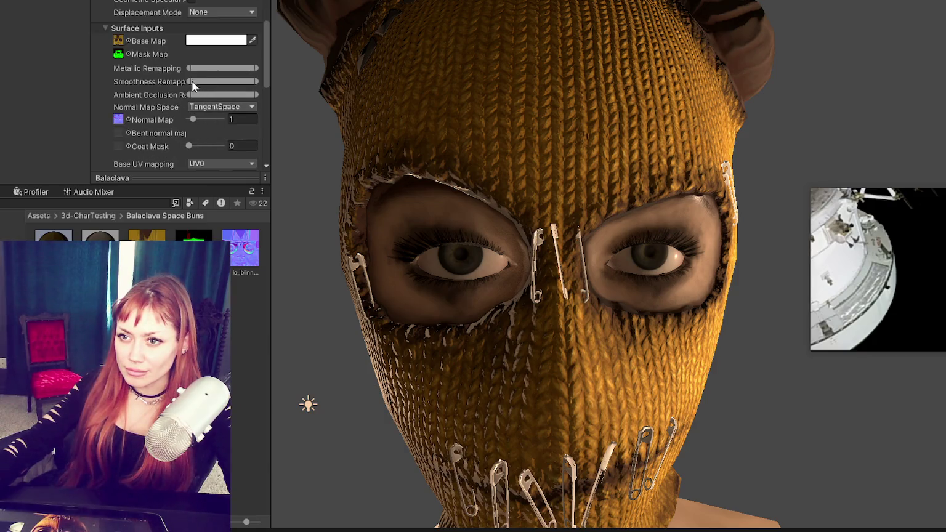
{"action": "mouse_move", "coordinate": [188, 81]}
{"action": "left_mouse_down"}
{"action": "mouse_move", "coordinate": [263, 74]}
{"action": "mouse_move", "coordinate": [123, 80]}
{"action": "left_mouse_up"}
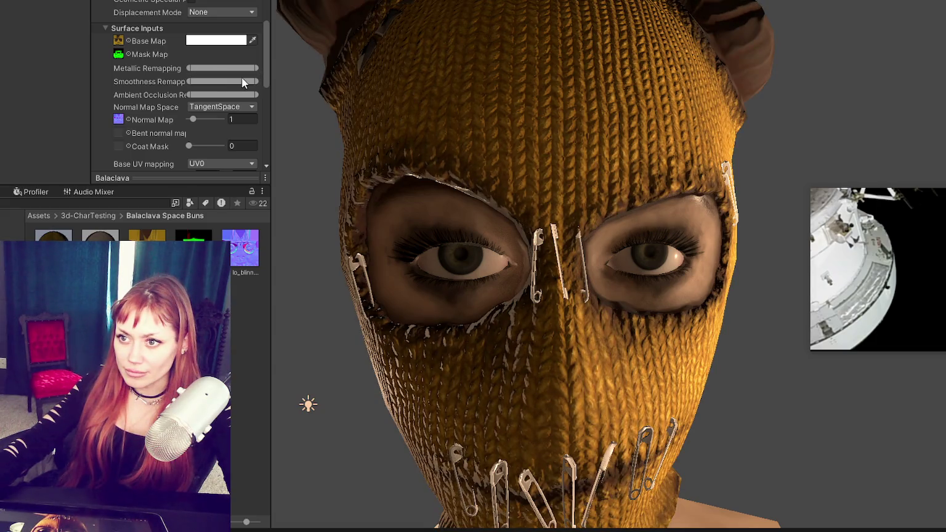
{"action": "left_click_drag", "start_coordinate": [253, 80], "coordinate": [304, 75]}
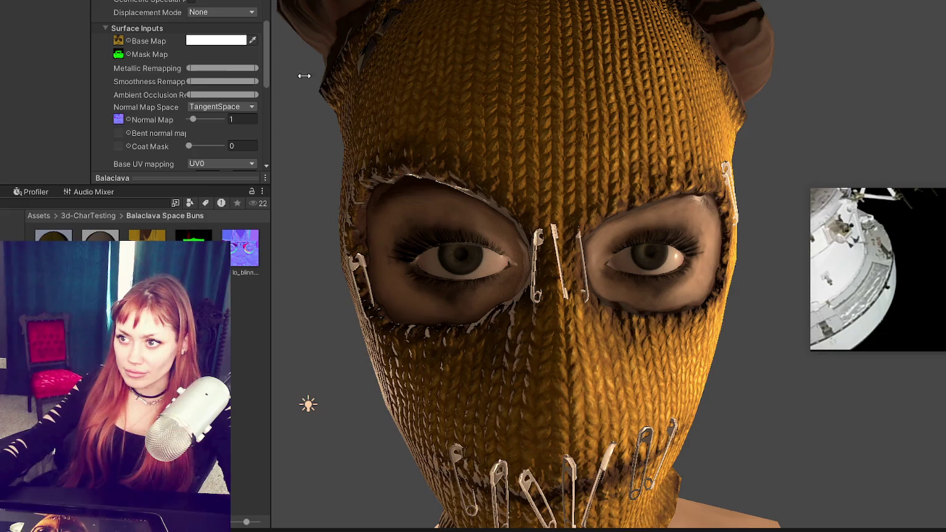
{"action": "left_click_drag", "start_coordinate": [191, 80], "coordinate": [261, 85]}
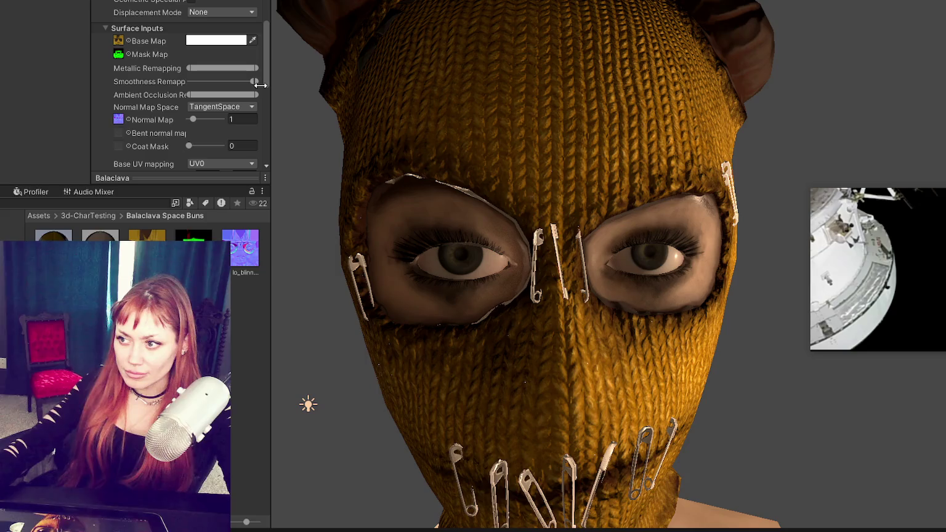
{"action": "left_click_drag", "start_coordinate": [261, 86], "coordinate": [125, 80]}
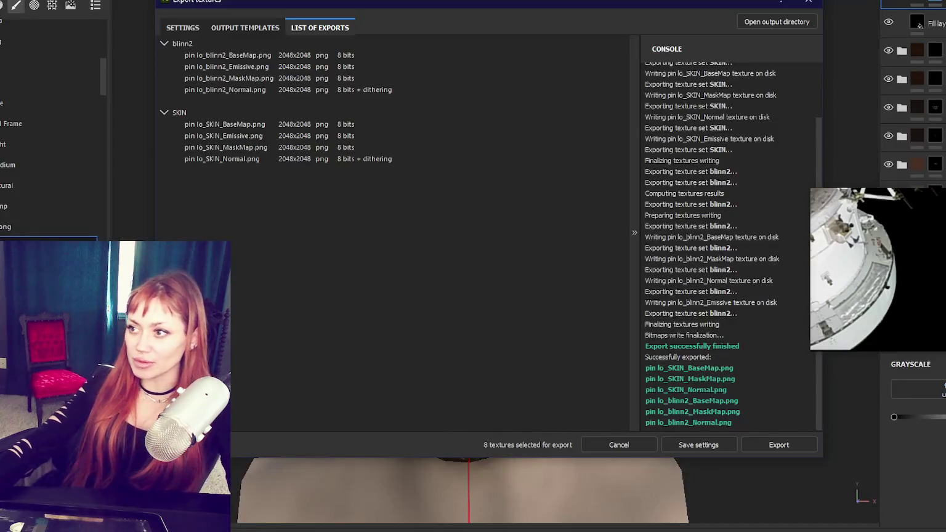
{"action": "left_click", "coordinate": [808, 1]}
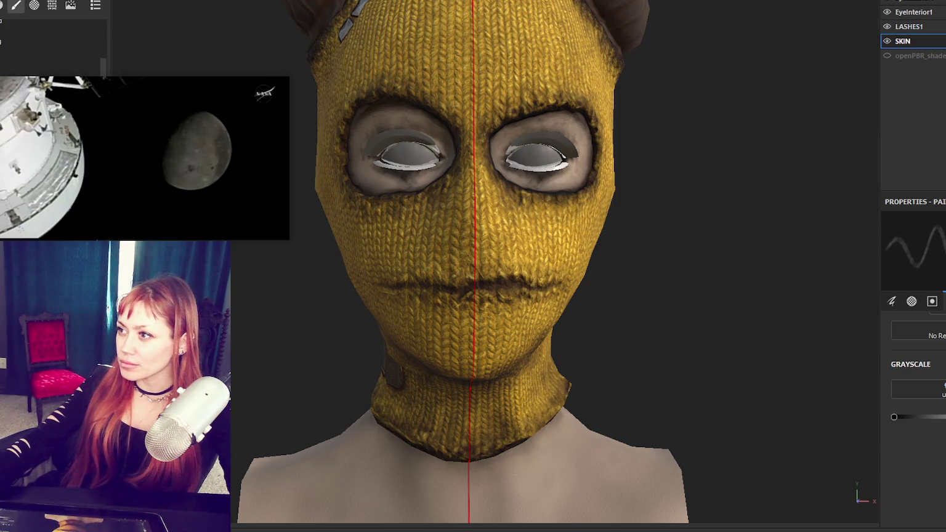
- Zoom in on the upper eye rim and scroll through the layer list
{"action": "scroll", "coordinate": [566, 86], "scroll_direction": "up", "scroll_amount": 3}
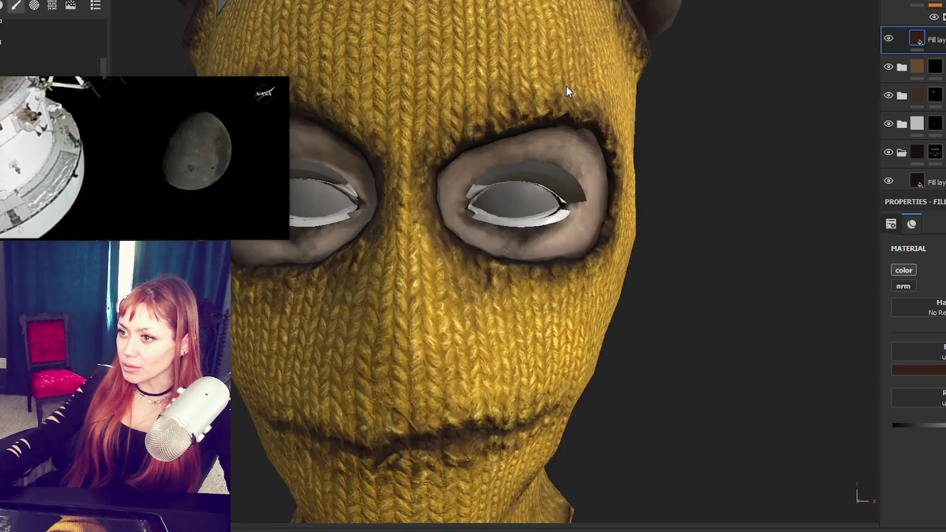
{"action": "scroll", "coordinate": [565, 86], "scroll_direction": "up", "scroll_amount": 2}
{"action": "scroll", "coordinate": [556, 146], "scroll_direction": "down", "scroll_amount": 3}
{"action": "scroll", "coordinate": [714, 136], "scroll_direction": "up", "scroll_amount": 4}
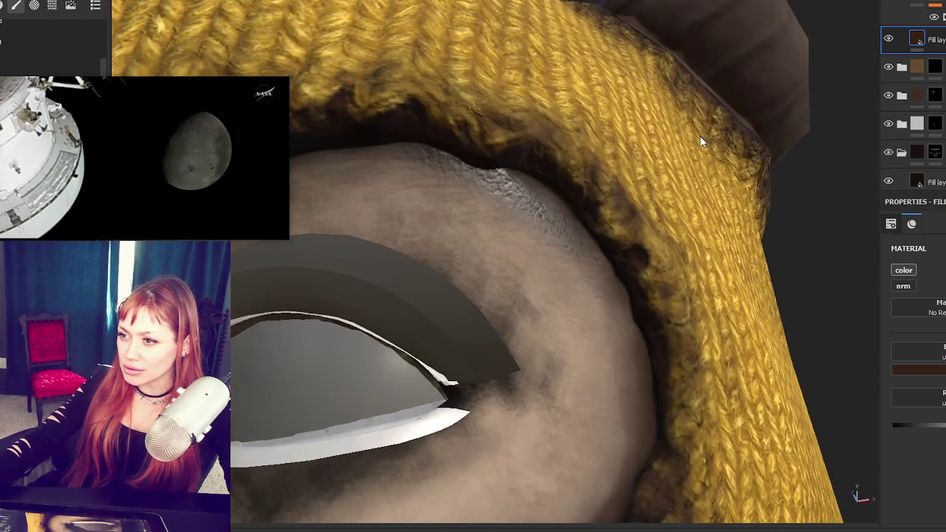
{"action": "scroll", "coordinate": [600, 130], "scroll_direction": "down", "scroll_amount": 2}
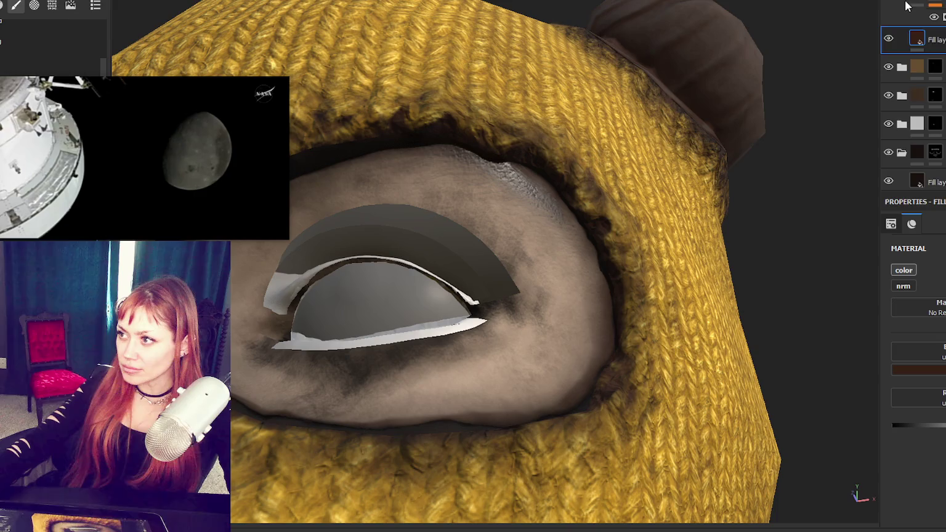
{"action": "scroll", "coordinate": [914, 15], "scroll_direction": "down", "scroll_amount": 1}
{"action": "scroll", "coordinate": [921, 41], "scroll_direction": "up", "scroll_amount": 1}
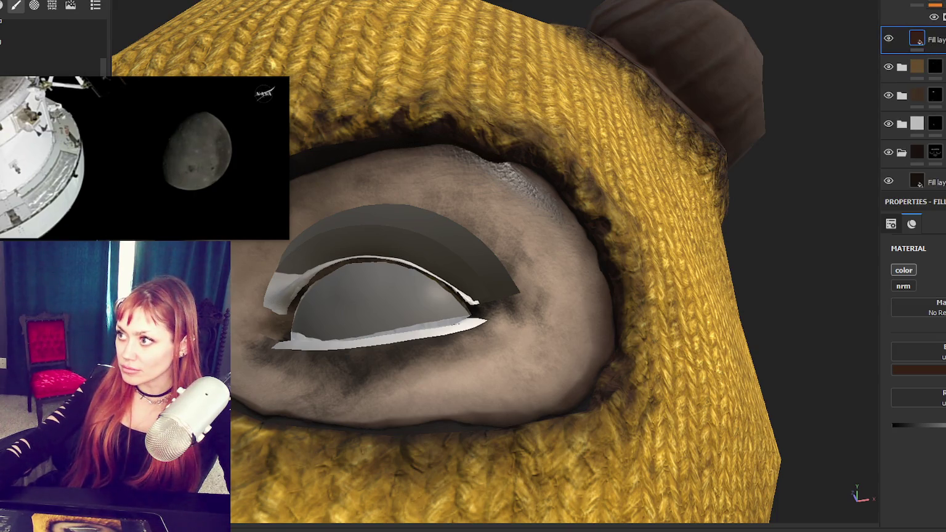
{"action": "scroll", "coordinate": [902, 4], "scroll_direction": "down", "scroll_amount": 1}
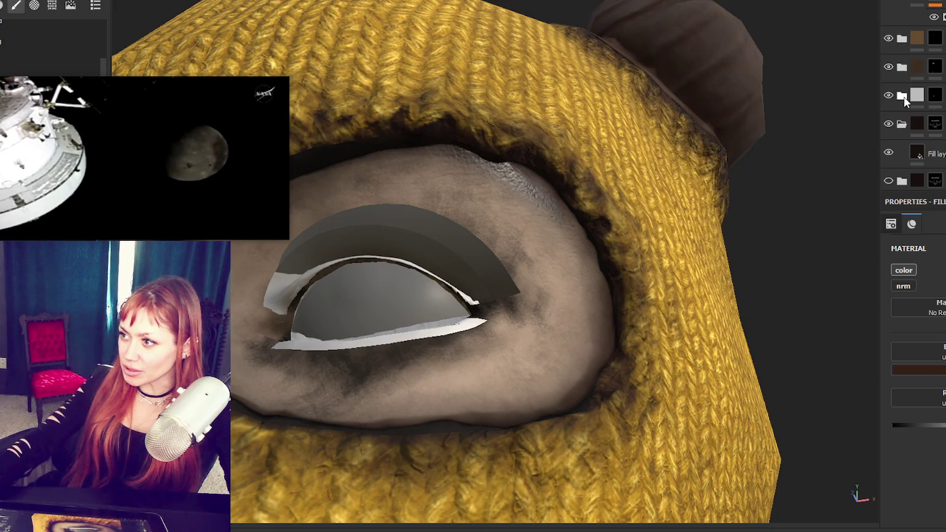
- Preview the layer stack thumbnails in the Roughness channel
{"action": "left_click", "coordinate": [902, 126]}
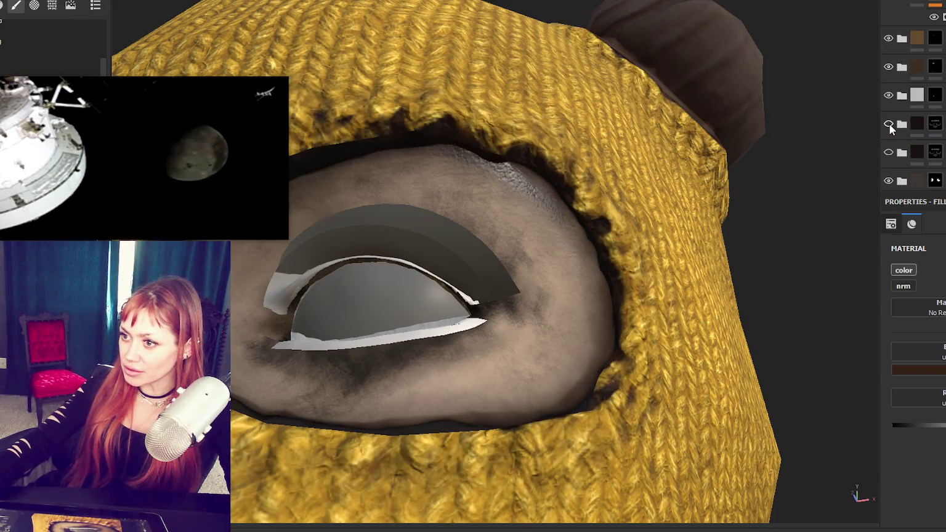
{"action": "left_click", "coordinate": [902, 126]}
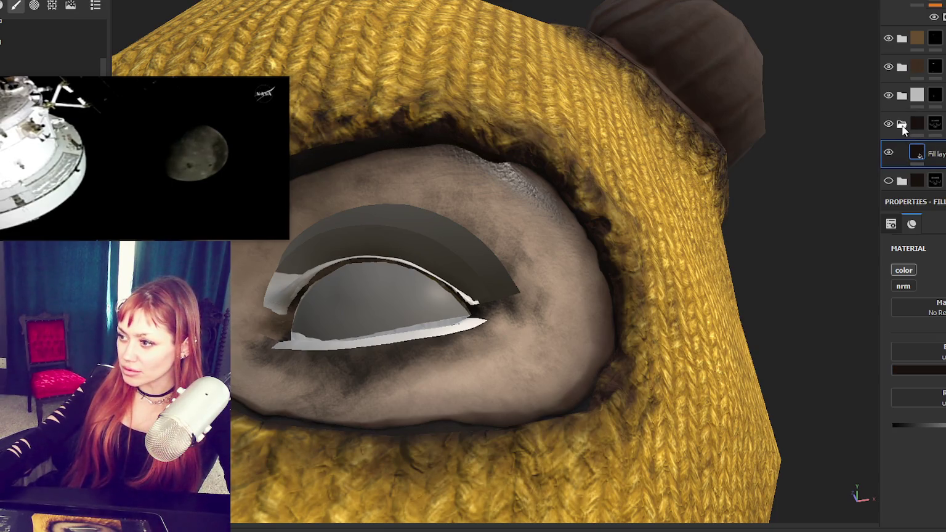
{"action": "scroll", "coordinate": [901, 126], "scroll_direction": "down", "scroll_amount": 1}
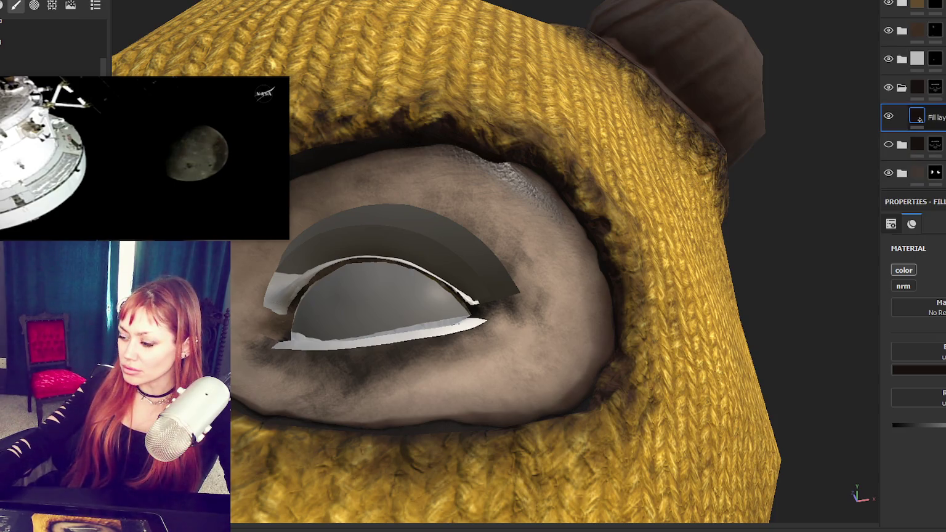
{"action": "left_click", "coordinate": [939, 40]}
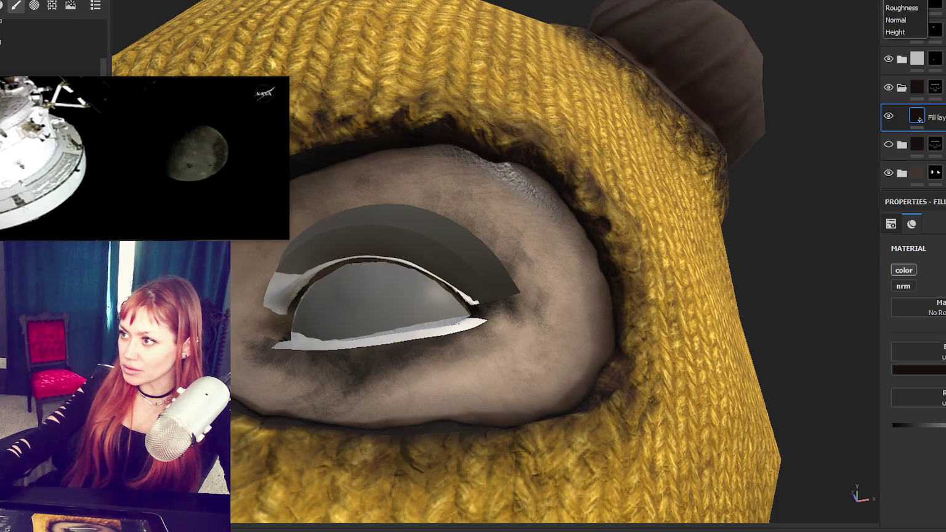
{"action": "left_click", "coordinate": [906, 6]}
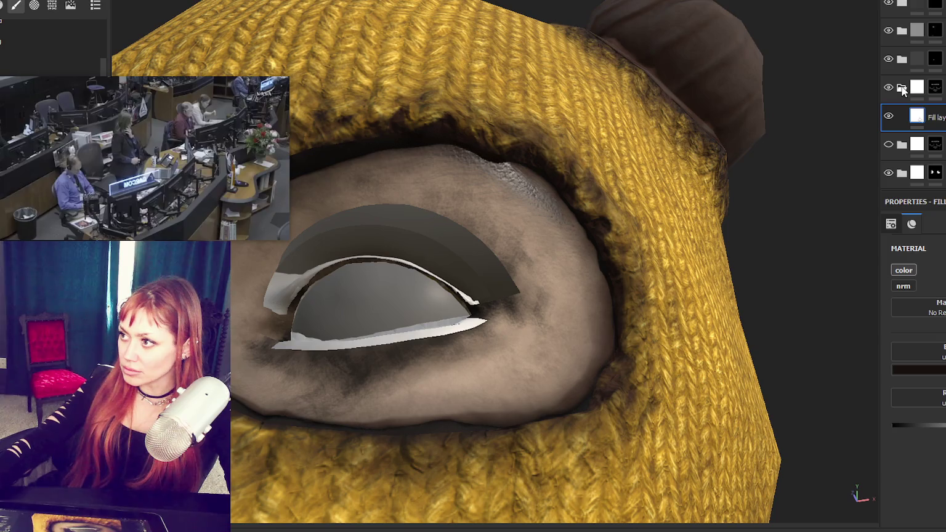
- Collapse the folder, select the Fabric layer, and toggle a layer's visibility to compare
{"action": "left_click", "coordinate": [901, 86]}
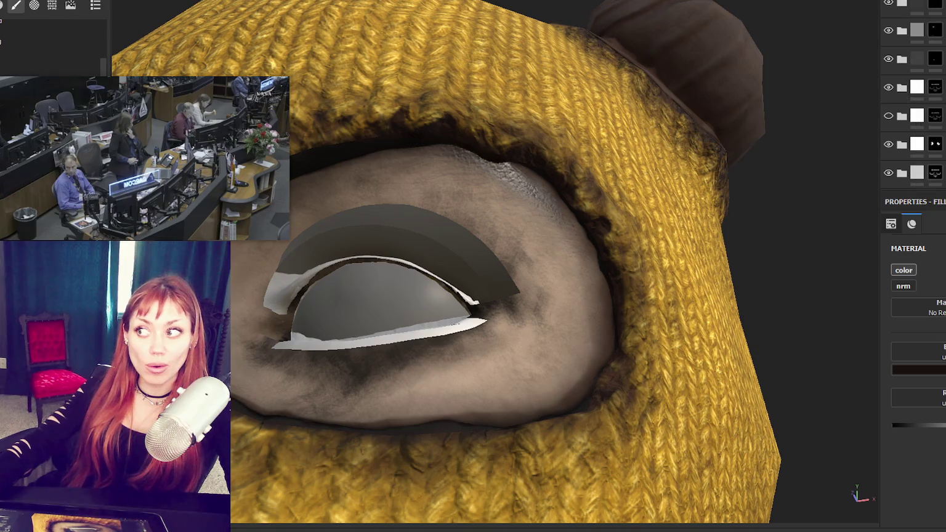
{"action": "scroll", "coordinate": [911, 92], "scroll_direction": "down", "scroll_amount": 2}
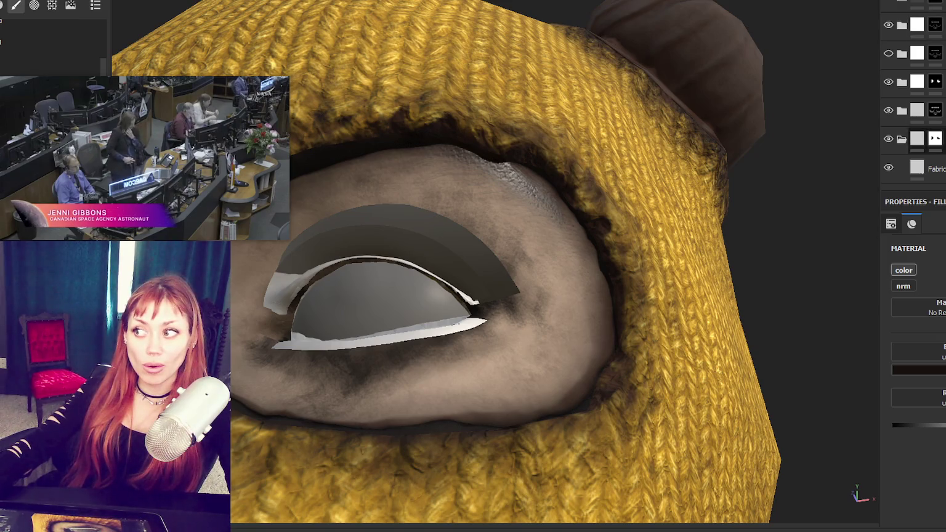
{"action": "left_click", "coordinate": [926, 169]}
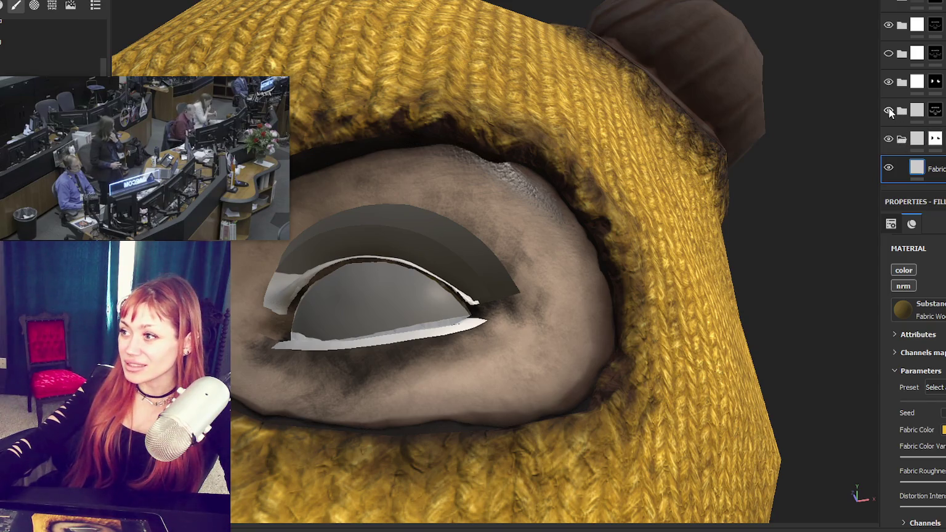
{"action": "left_click", "coordinate": [888, 111]}
{"action": "left_click", "coordinate": [889, 111]}
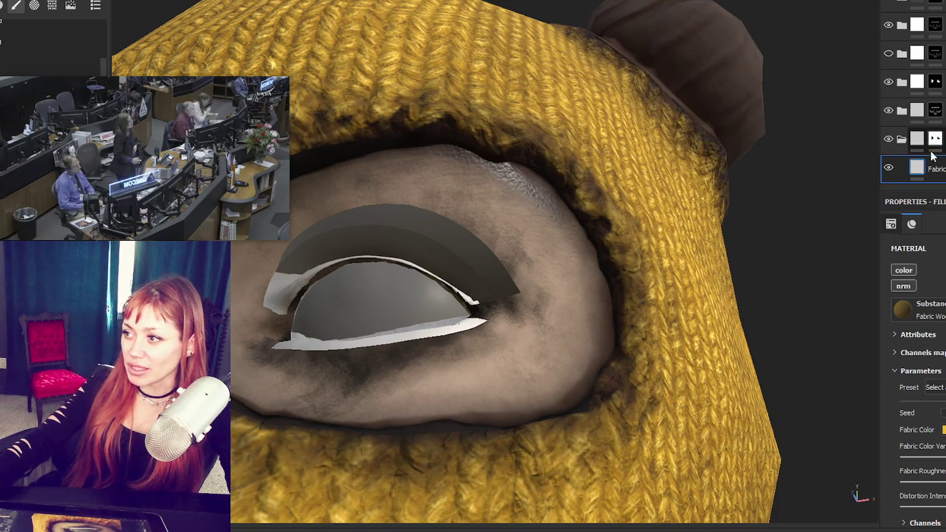
{"action": "left_click", "coordinate": [918, 171]}
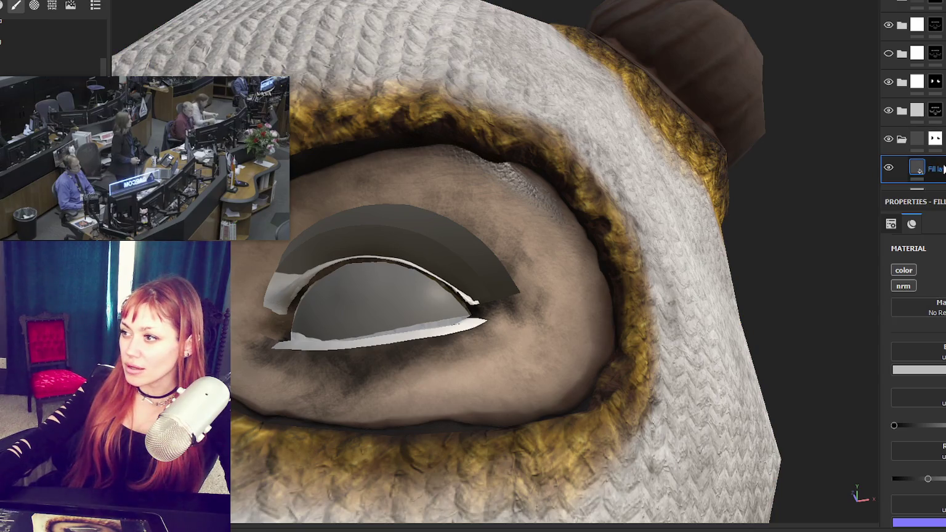
- Group Fill layer 6 through the Fabric layer into a folder named Wool
{"action": "mouse_move", "coordinate": [943, 169]}
{"action": "left_mouse_down"}
{"action": "mouse_move", "coordinate": [934, 13]}
{"action": "mouse_move", "coordinate": [936, 24]}
{"action": "left_mouse_up"}
{"action": "key", "text": "ctrl+z"}
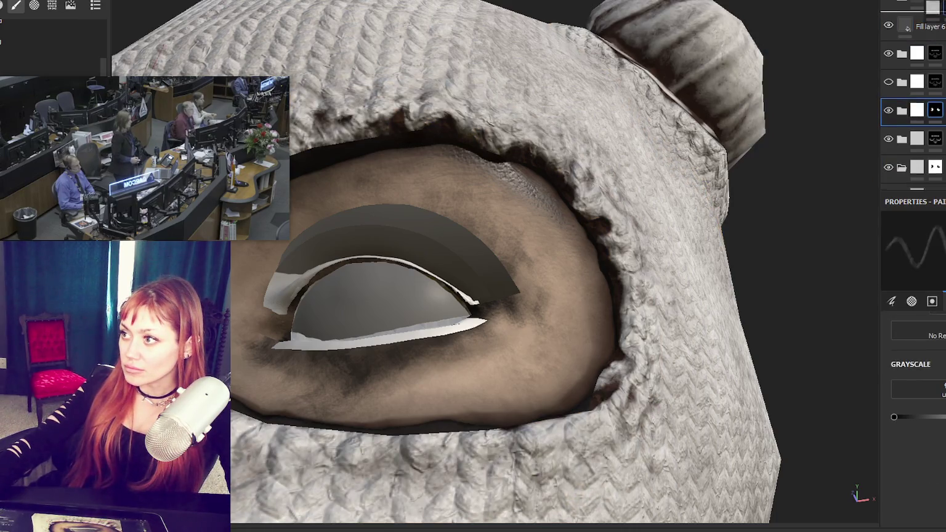
{"action": "left_click", "coordinate": [929, 79]}
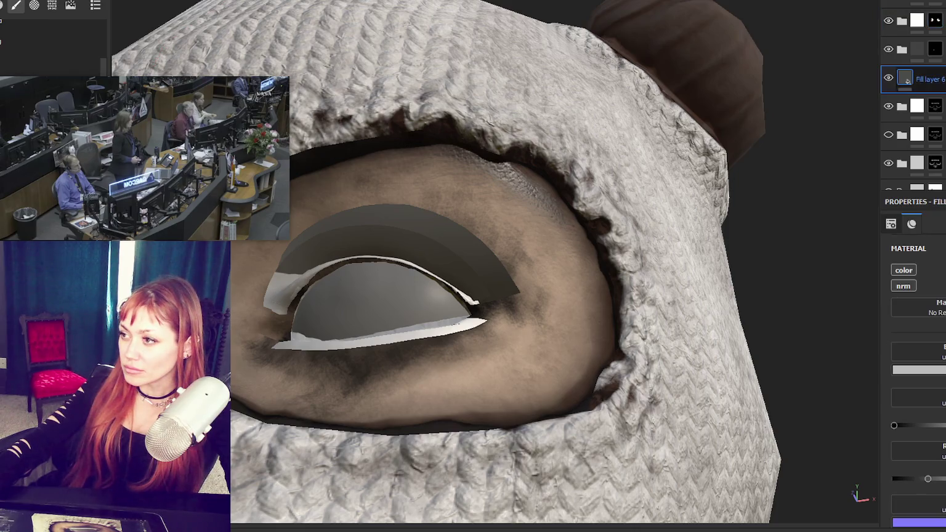
{"action": "left_click", "coordinate": [929, 167], "text": "shift"}
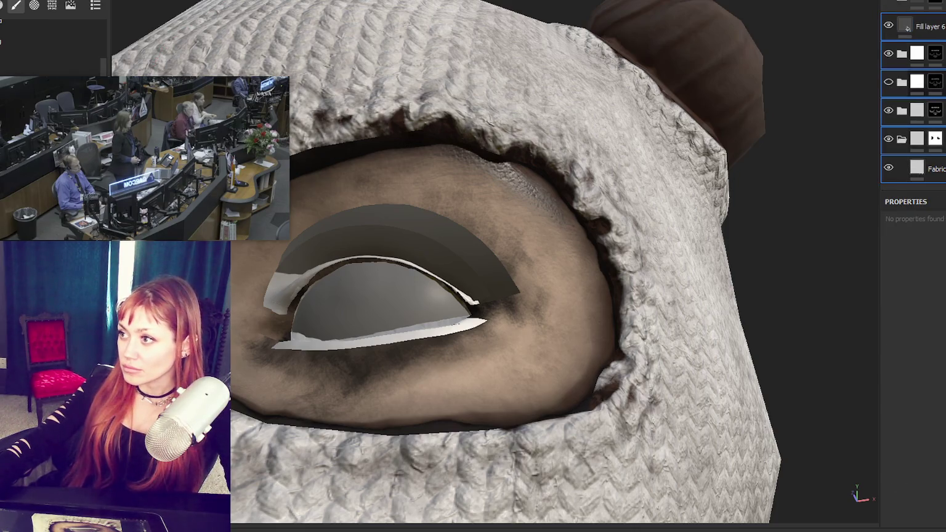
{"action": "key", "text": "ctrl+g"}
{"action": "double_click", "coordinate": [936, 26]}
{"action": "type", "text": "W"}
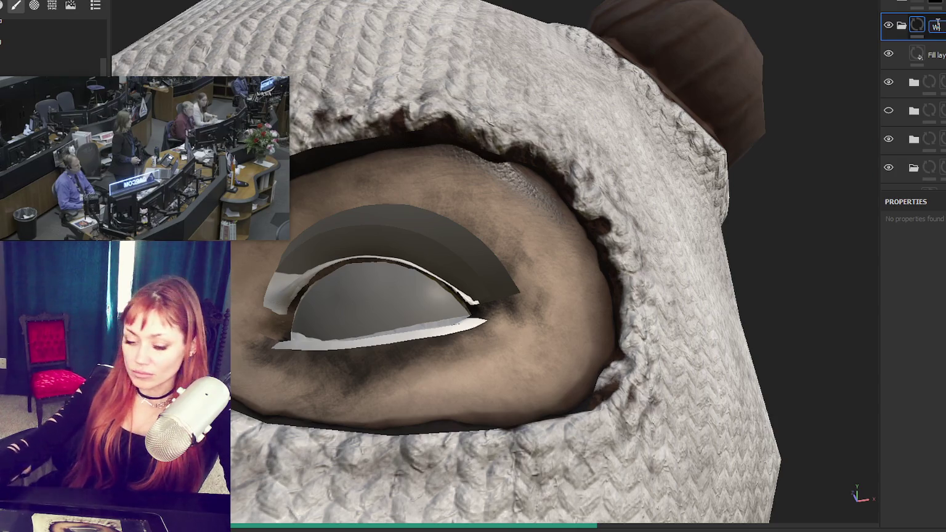
{"action": "type", "text": "ool"}
{"action": "key", "text": "Return"}
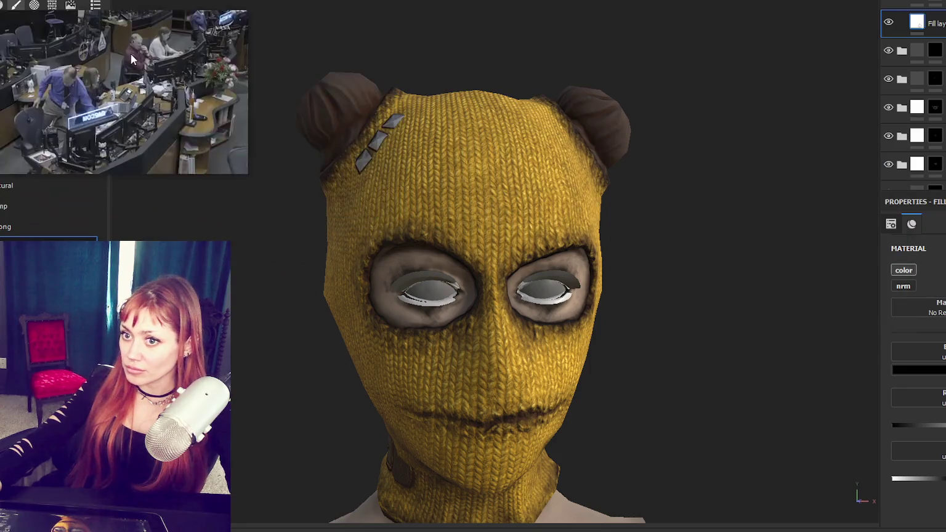
- Turn off the normal channel on the fill layers inside the two folders
{"action": "scroll", "coordinate": [933, 25], "scroll_direction": "down", "scroll_amount": 1}
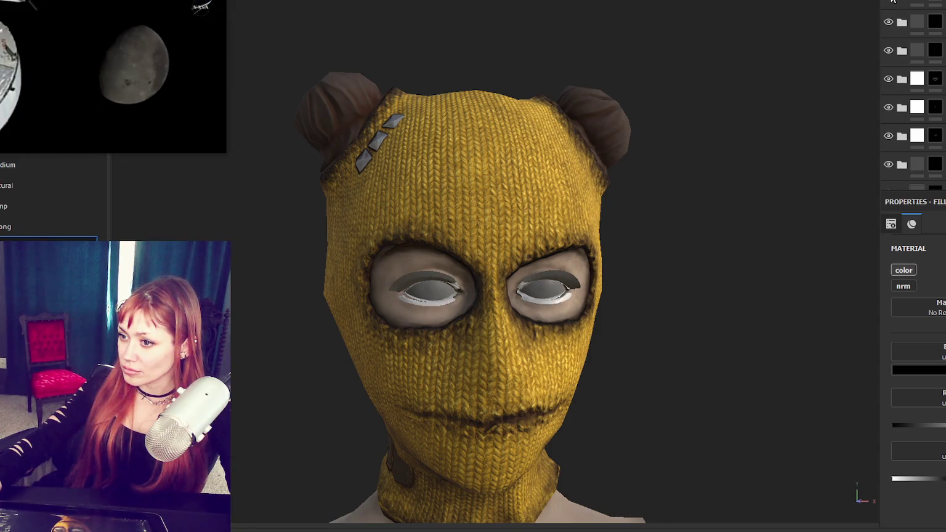
{"action": "key", "text": "1"}
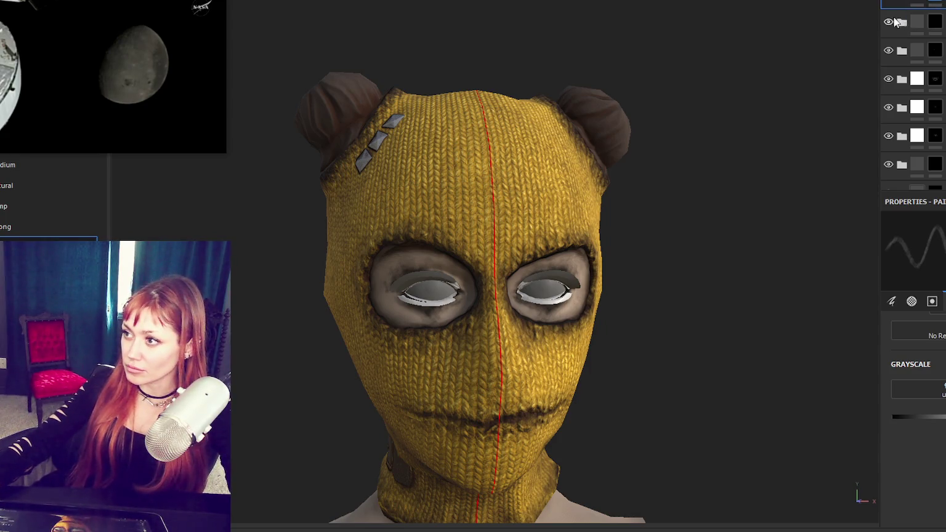
{"action": "left_click", "coordinate": [935, 22]}
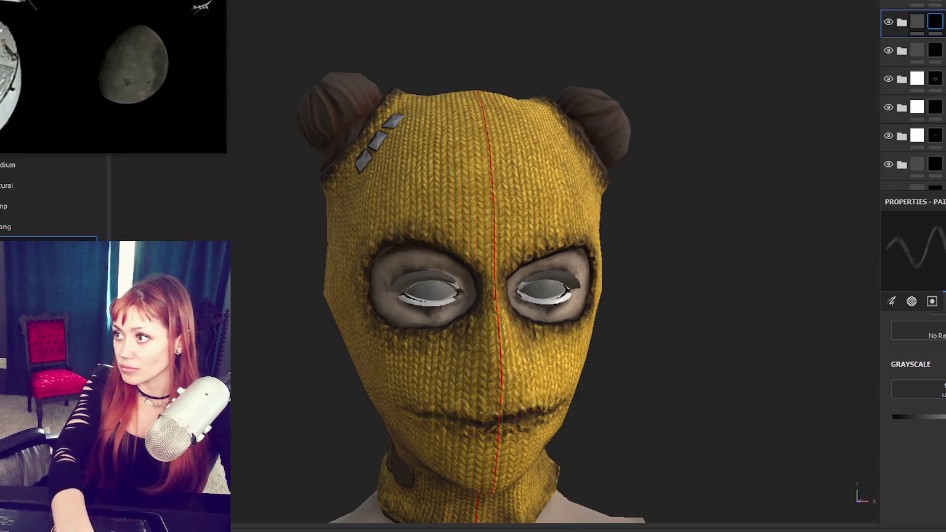
{"action": "left_click", "coordinate": [935, 50]}
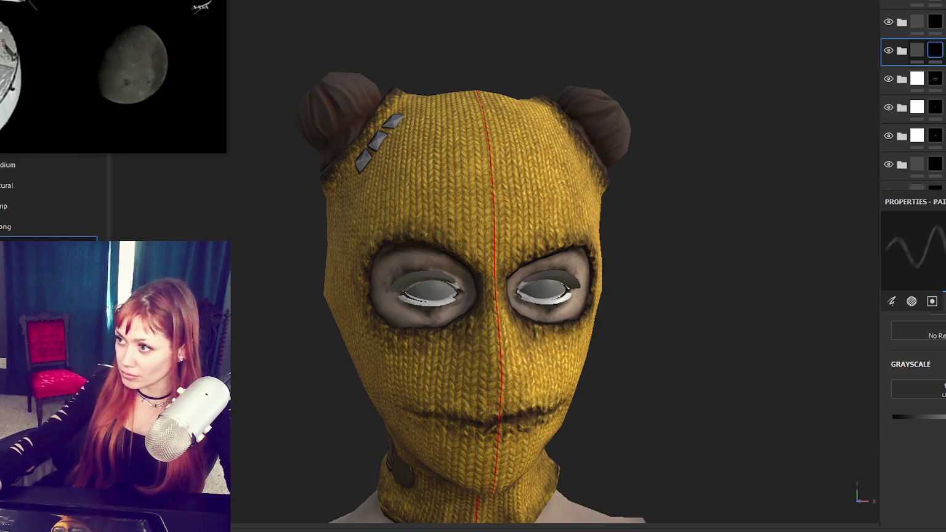
{"action": "left_click", "coordinate": [901, 52]}
{"action": "left_click", "coordinate": [917, 80]}
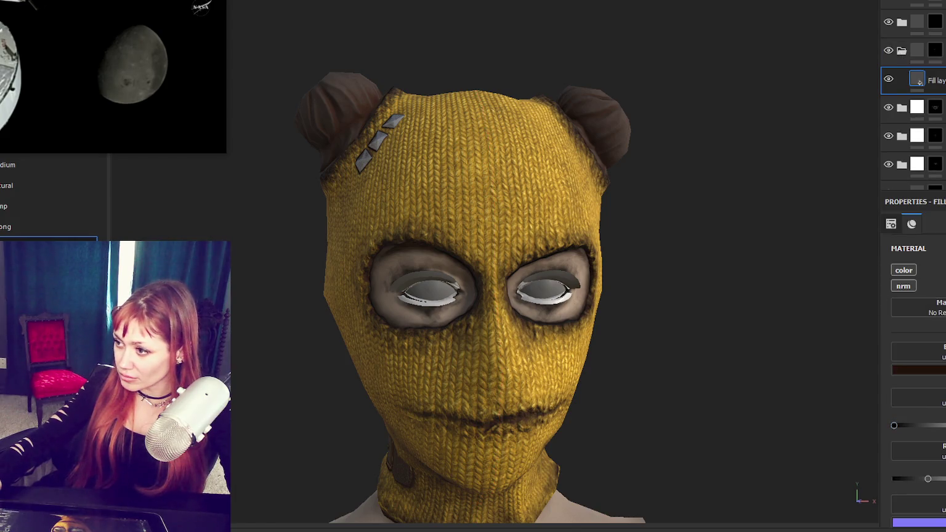
{"action": "left_click", "coordinate": [910, 287]}
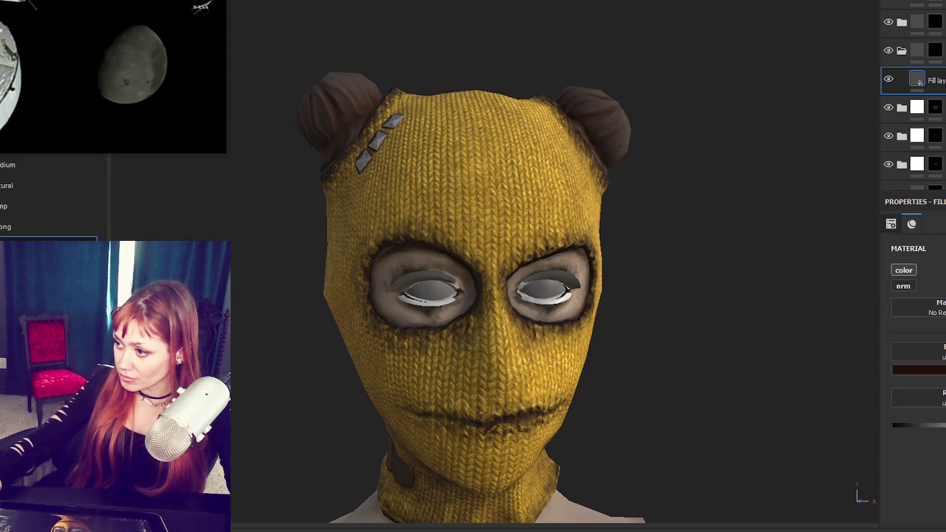
{"action": "scroll", "coordinate": [911, 92], "scroll_direction": "down", "scroll_amount": 1}
{"action": "left_click", "coordinate": [901, 78]}
{"action": "left_click", "coordinate": [903, 286]}
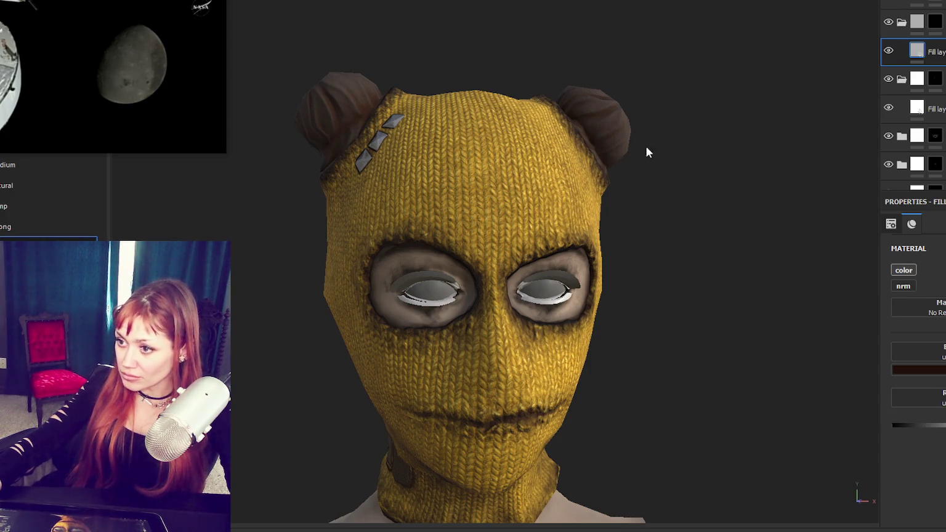
{"action": "left_click", "coordinate": [565, 181]}
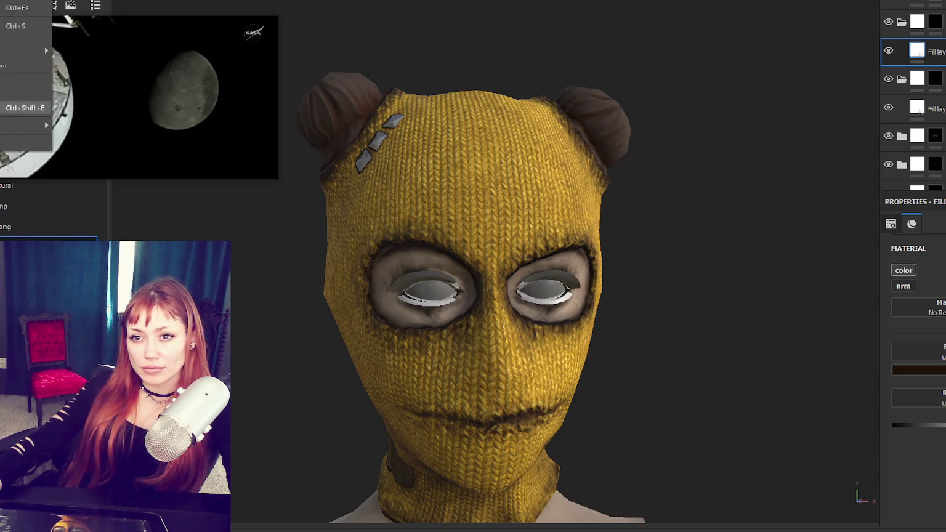
- Export the texture sets as 2048 PNGs and switch over to Unity
{"action": "key", "text": "ctrl+shift+e"}
{"action": "left_click", "coordinate": [777, 445]}
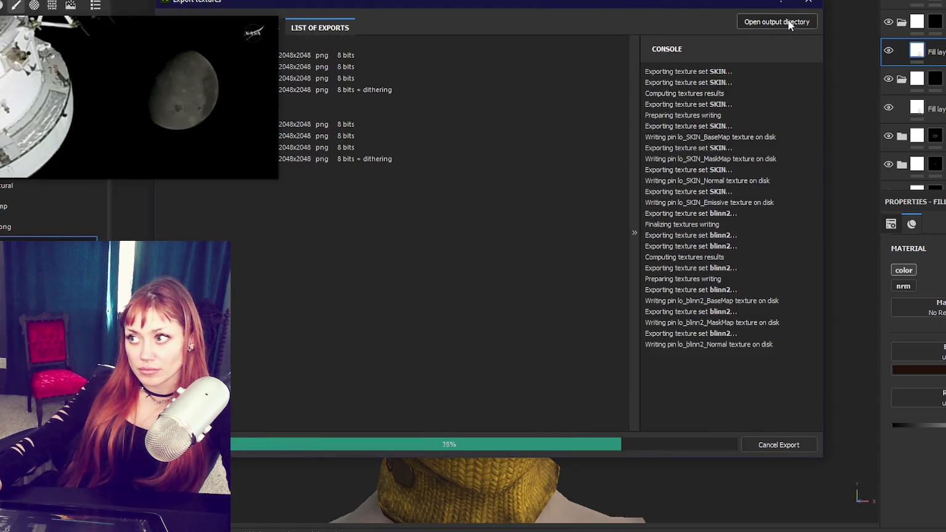
{"action": "key", "text": "alt+Tab"}
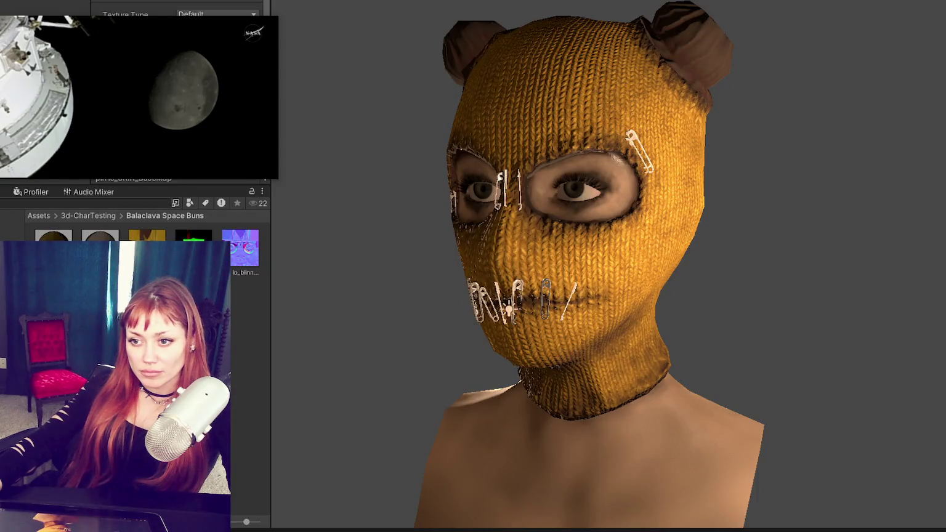
- Delete the old texture assets, then set and apply the new map's Texture Type import setting
{"action": "key", "text": "Delete"}
{"action": "key", "text": "Return"}
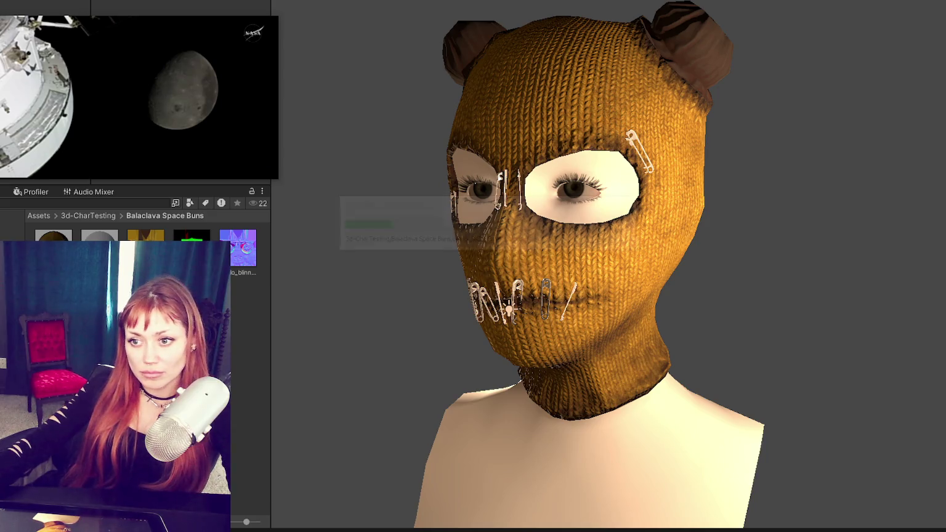
{"action": "left_click", "coordinate": [215, 20]}
{"action": "left_click", "coordinate": [213, 8]}
{"action": "left_click", "coordinate": [211, 39]}
{"action": "scroll", "coordinate": [221, 110], "scroll_direction": "down", "scroll_amount": 5}
{"action": "scroll", "coordinate": [251, 62], "scroll_direction": "down", "scroll_amount": 3}
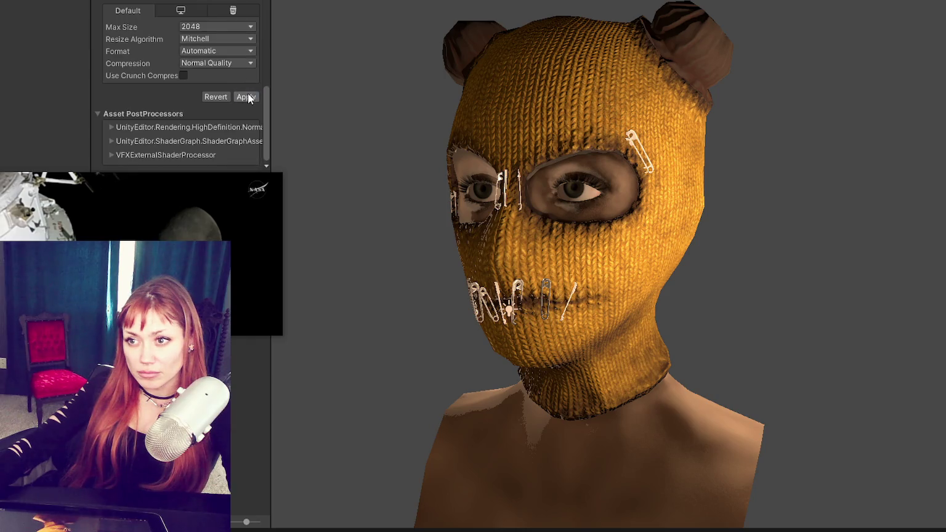
{"action": "left_click", "coordinate": [246, 97]}
- Orbit and zoom the Scene view to inspect the eye, safety pins and whole masked head
{"action": "left_click_drag", "start_coordinate": [473, 121], "coordinate": [690, 130], "text": "alt"}
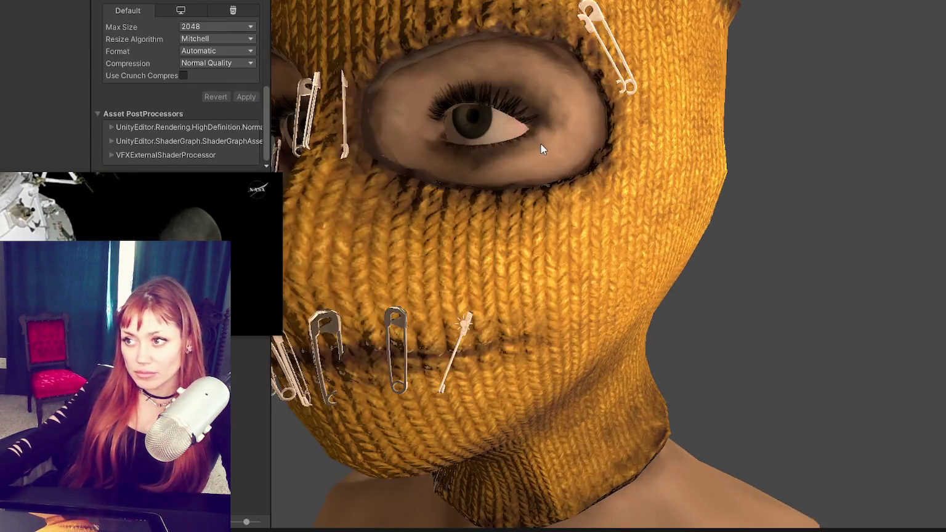
{"action": "scroll", "coordinate": [689, 130], "scroll_direction": "down", "scroll_amount": 2, "text": "alt"}
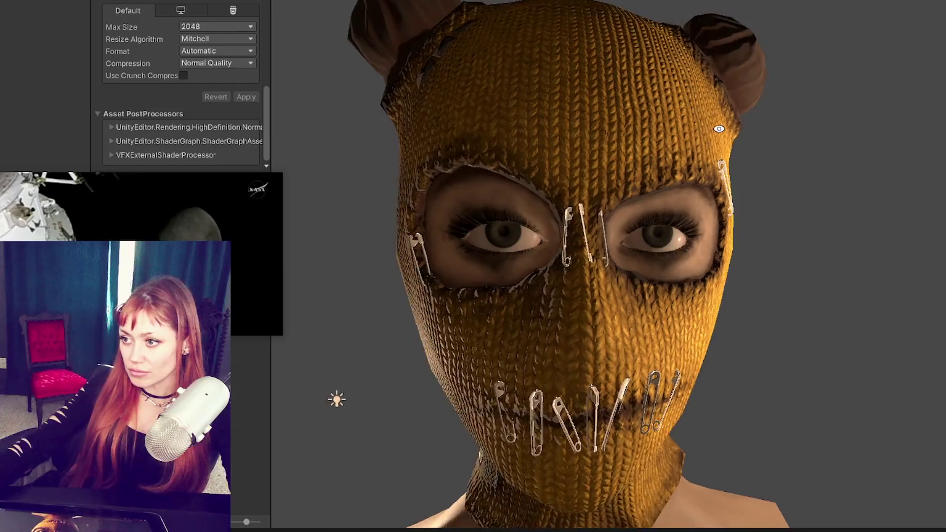
{"action": "scroll", "coordinate": [708, 129], "scroll_direction": "down", "scroll_amount": 2, "text": "alt"}
{"action": "scroll", "coordinate": [730, 128], "scroll_direction": "down", "scroll_amount": 2, "text": "alt"}
{"action": "scroll", "coordinate": [715, 145], "scroll_direction": "down", "scroll_amount": 2, "text": "alt"}
{"action": "mouse_move", "coordinate": [702, 156]}
{"action": "left_mouse_down", "text": "alt"}
{"action": "mouse_move", "coordinate": [749, 148]}
{"action": "mouse_move", "coordinate": [663, 160]}
{"action": "left_mouse_up", "text": "alt"}
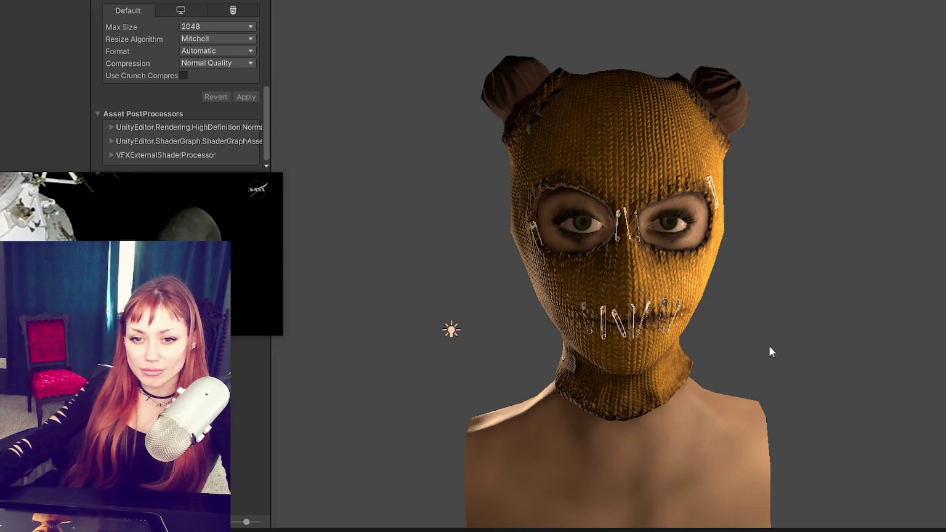